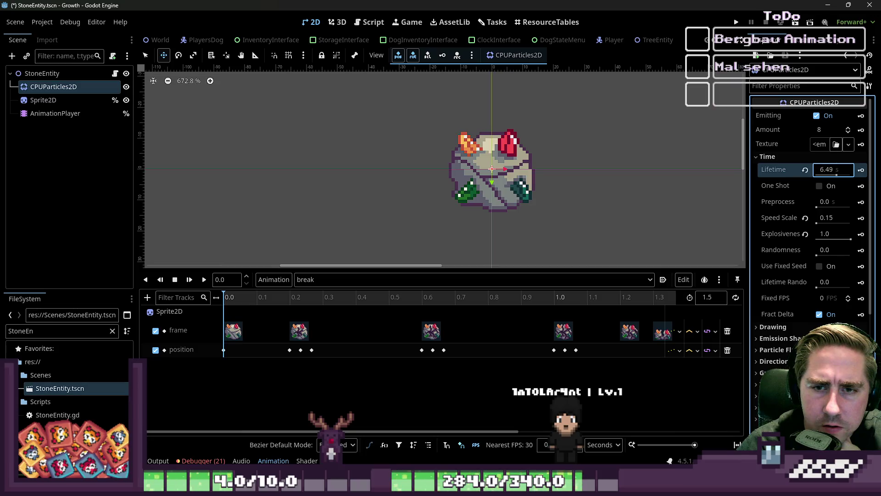
Step: Try CPUParticles2D lifetimes of 0.2 s and then 0.1 s
left_click_drag(826, 171, 822, 176)
type("0.2")
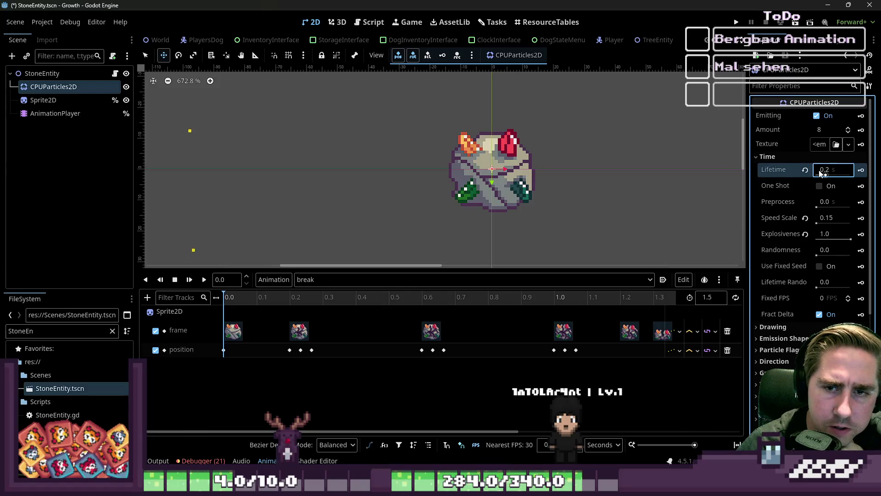
key("Return")
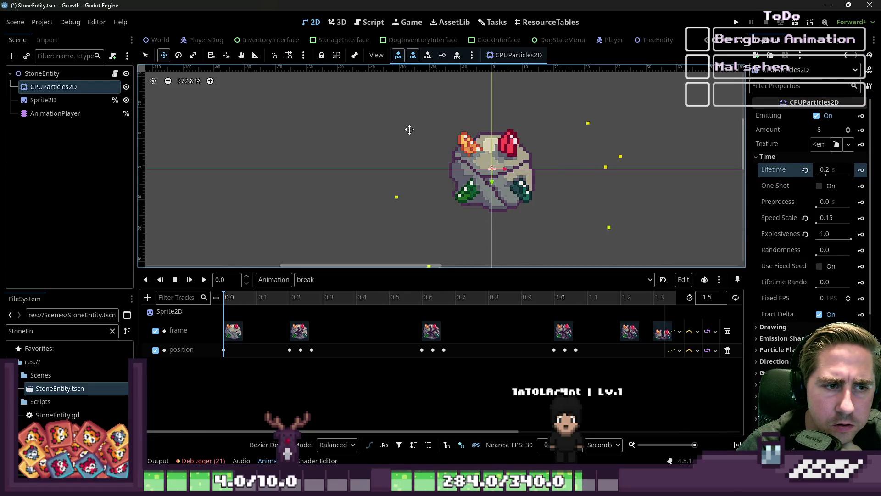
scroll(409, 130, "down", 4)
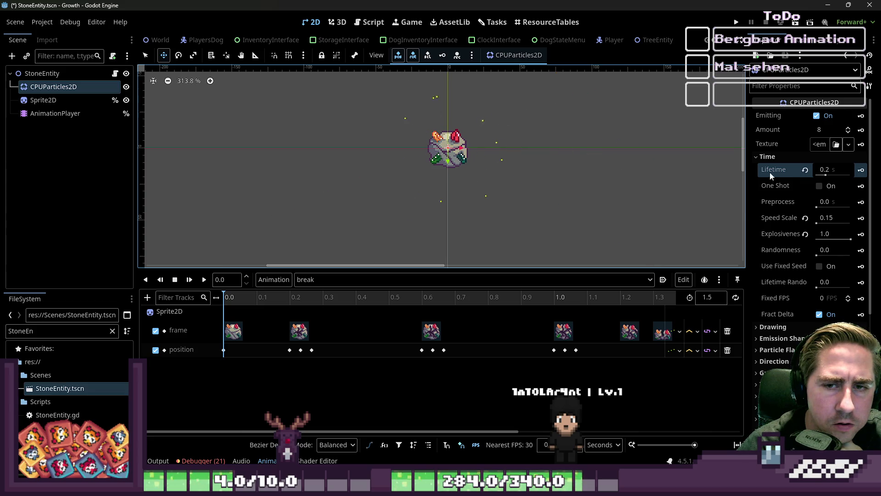
left_click(824, 170)
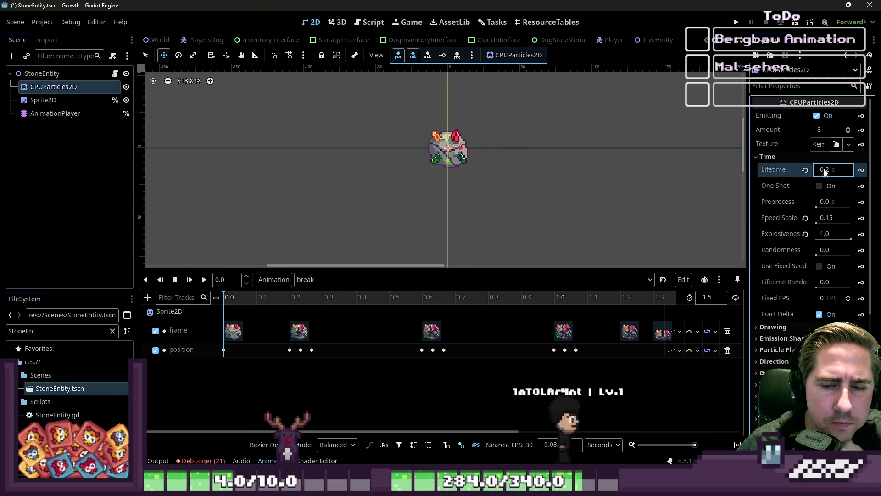
type("0,")
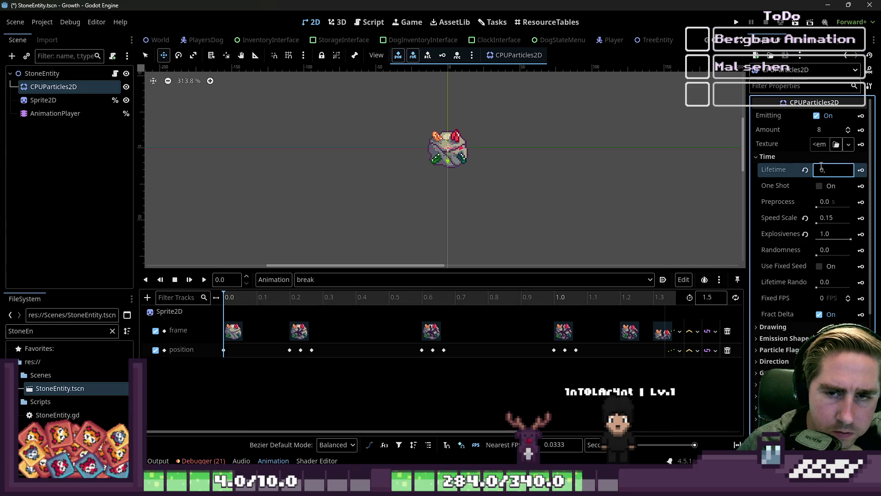
left_click(451, 129)
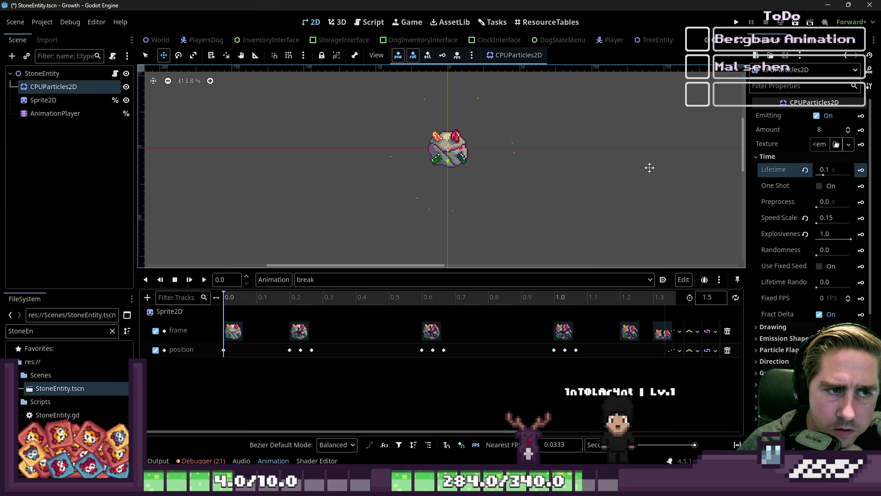
Step: Set the particle speed scale to 0.05
scroll(479, 175, "down", 2)
scroll(471, 175, "down", 2)
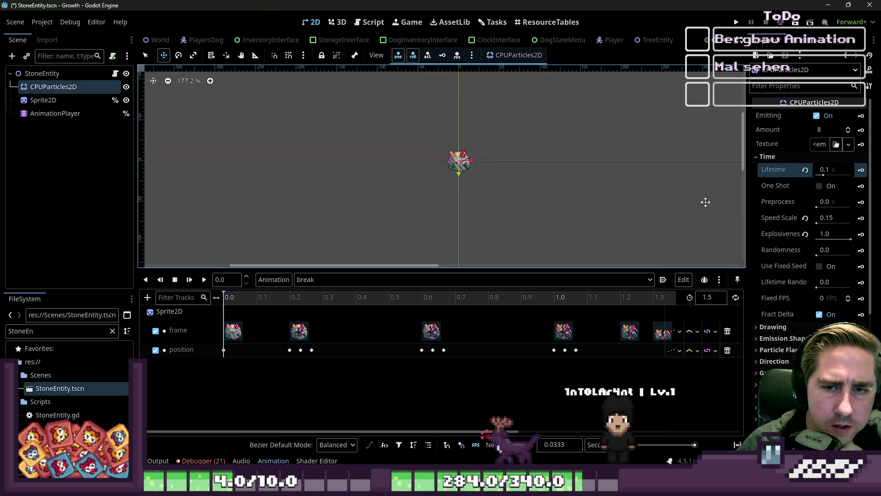
left_click(832, 219)
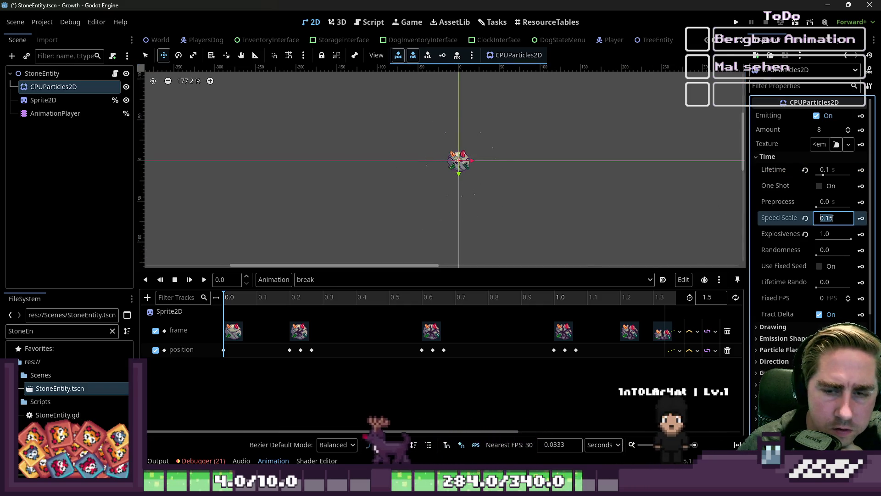
type("0,05")
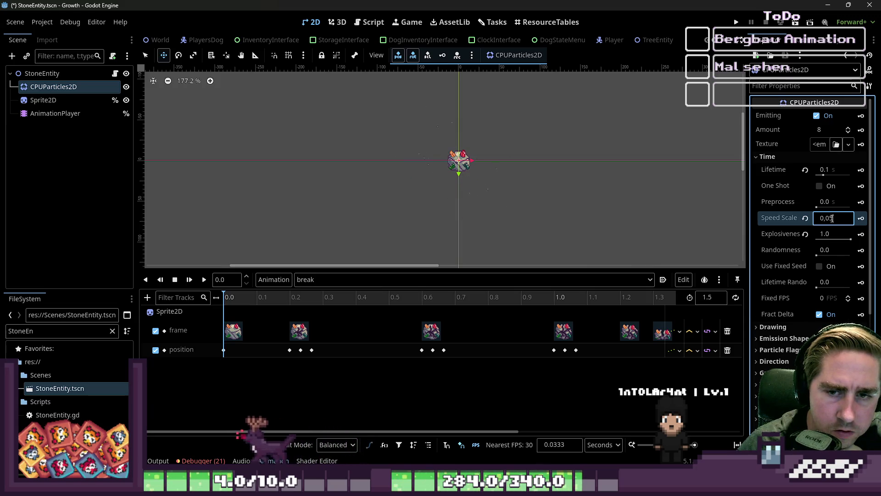
key("Return")
scroll(446, 158, "up", 5)
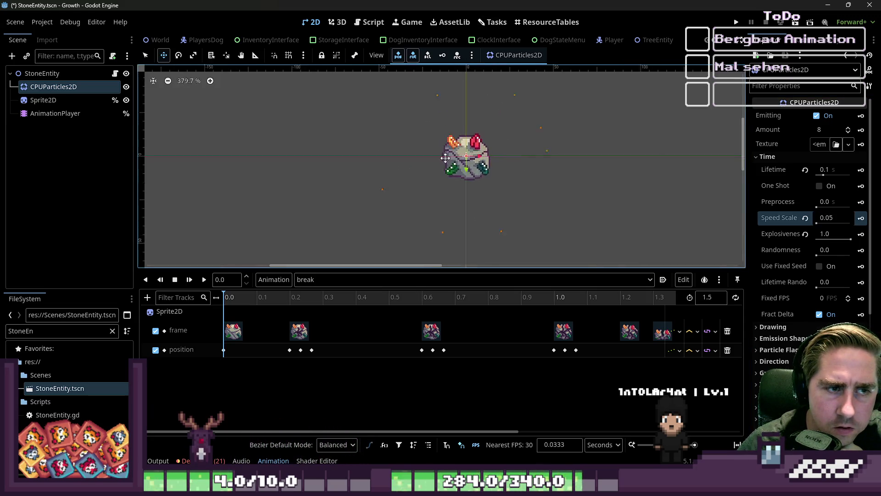
scroll(446, 158, "up", 3)
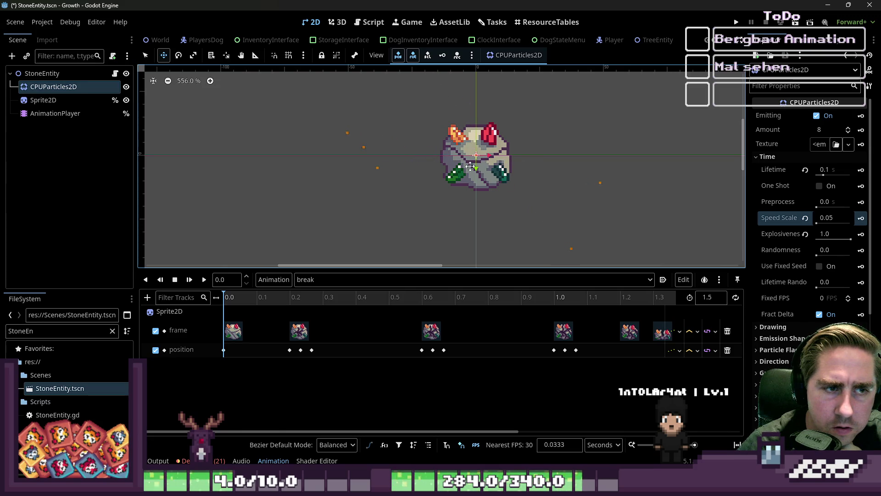
Step: Set lifetime back to 0.2 s and speed scale to 0.01, then revert speed scale to 1.0
left_click(841, 165)
type("0.2")
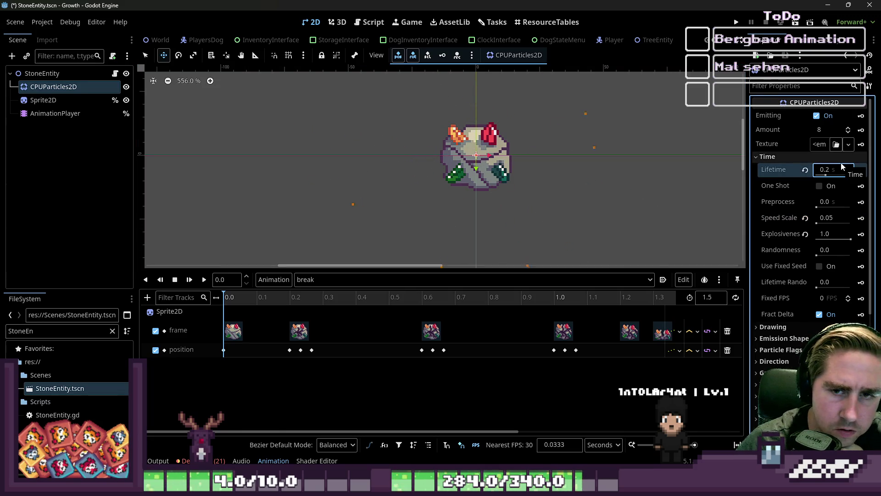
key("Return")
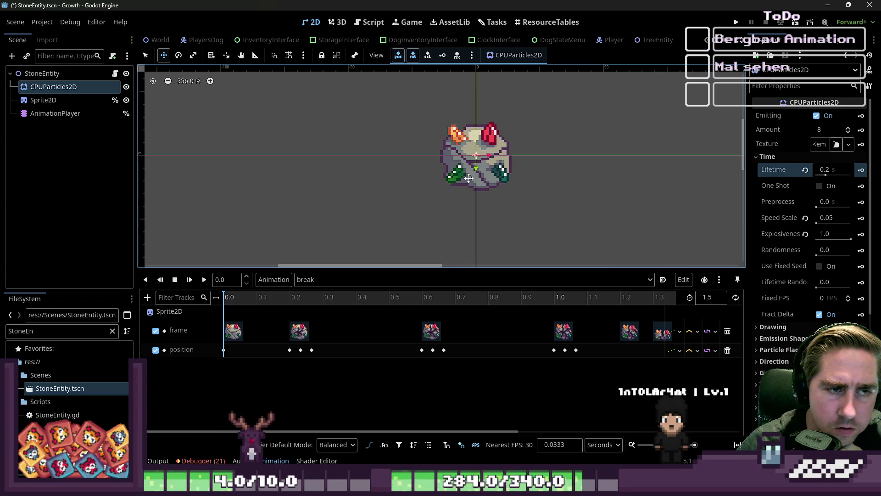
left_click(826, 217)
type("0.01")
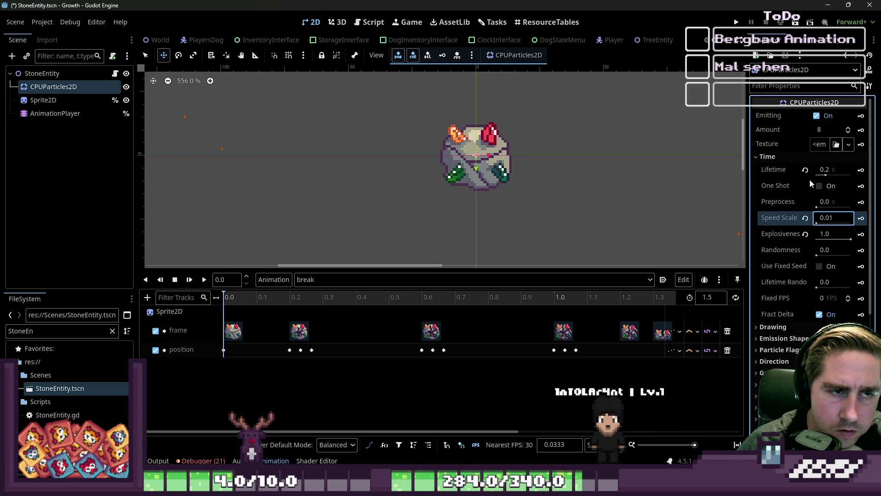
key("Return")
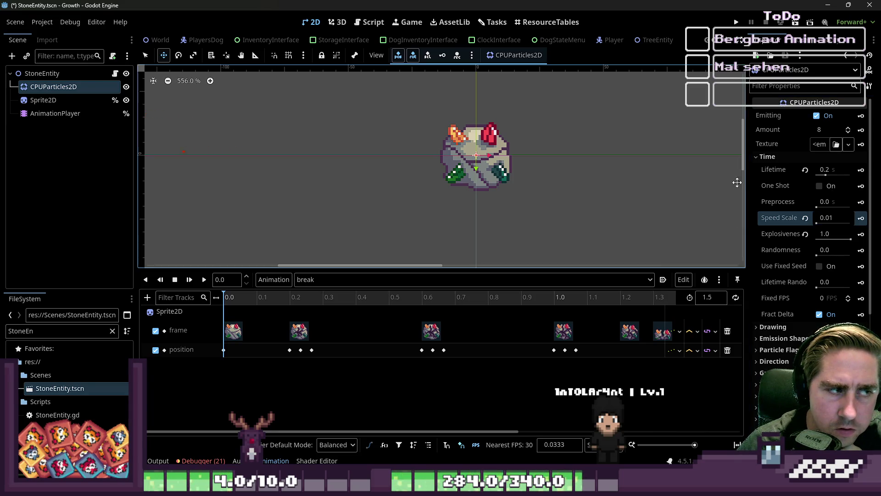
scroll(590, 188, "down", 2)
scroll(550, 198, "down", 1)
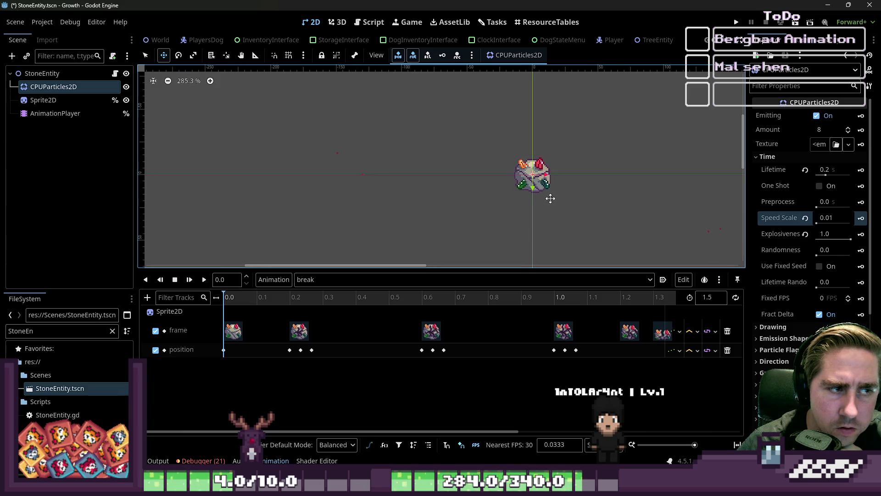
left_click(805, 217)
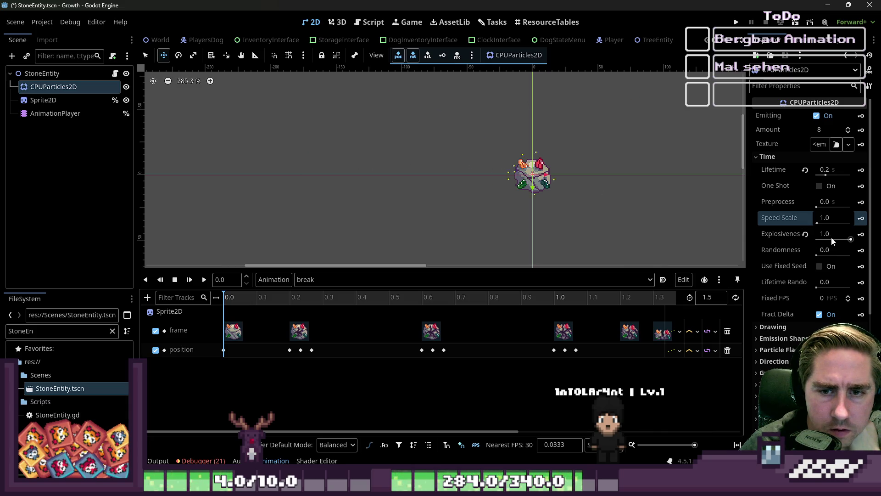
Step: Try Randomness 1.0 and Use Fixed Seed, revert both, and adjust lifetime randomness
left_click_drag(820, 250, 858, 257)
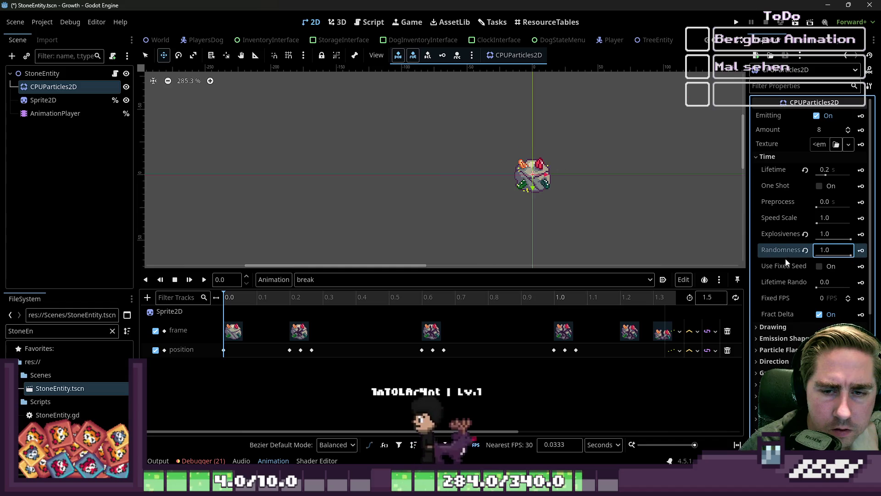
left_click(806, 250)
scroll(557, 183, "up", 3)
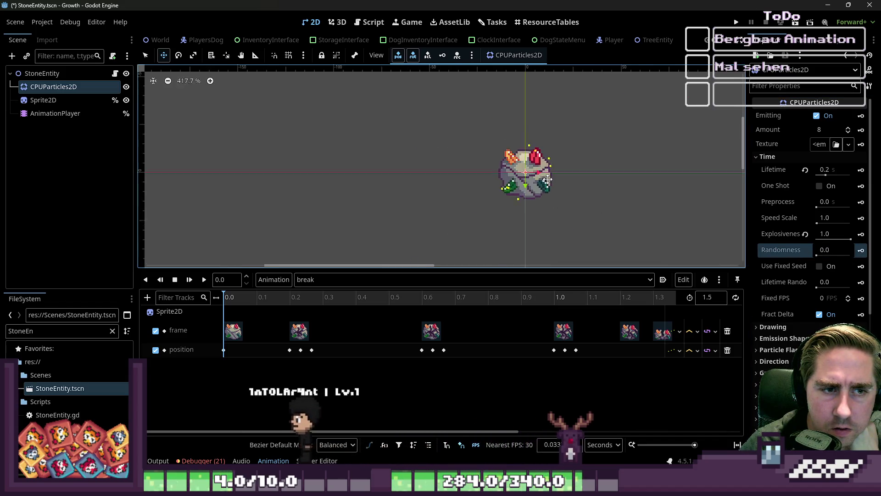
left_click(819, 266)
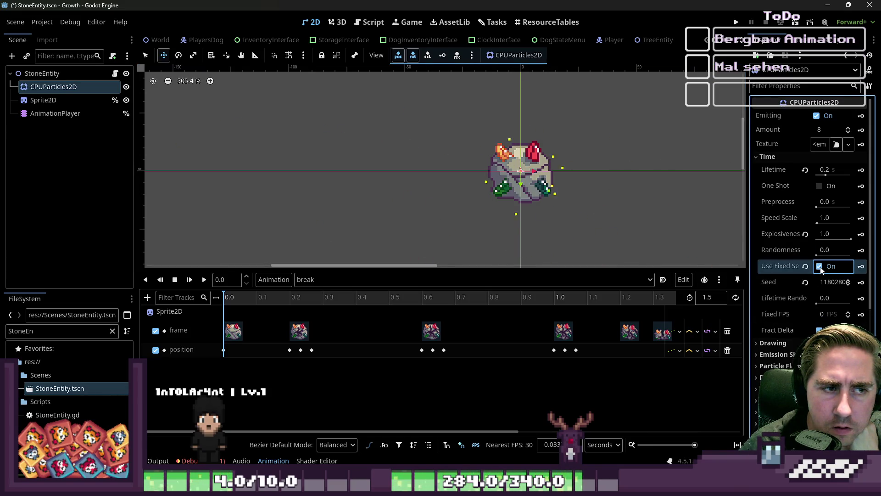
left_click(819, 267)
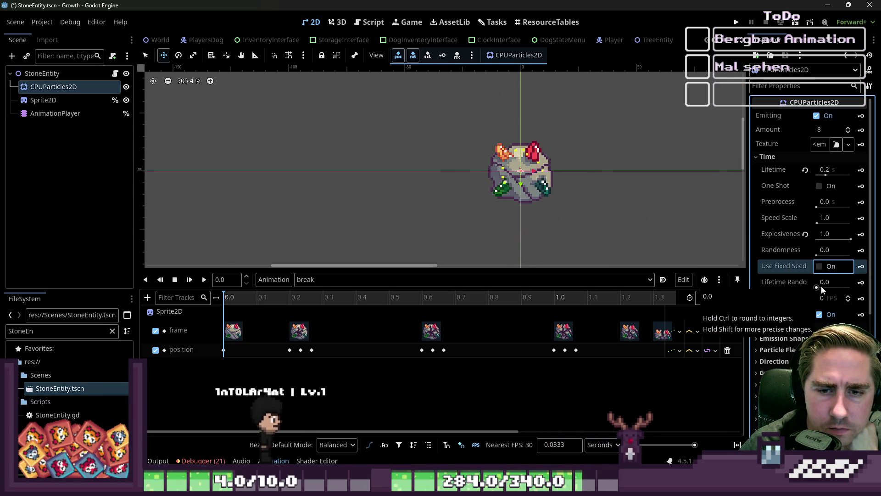
mouse_move(821, 285)
left_mouse_down()
mouse_move(857, 292)
mouse_move(810, 288)
left_mouse_up()
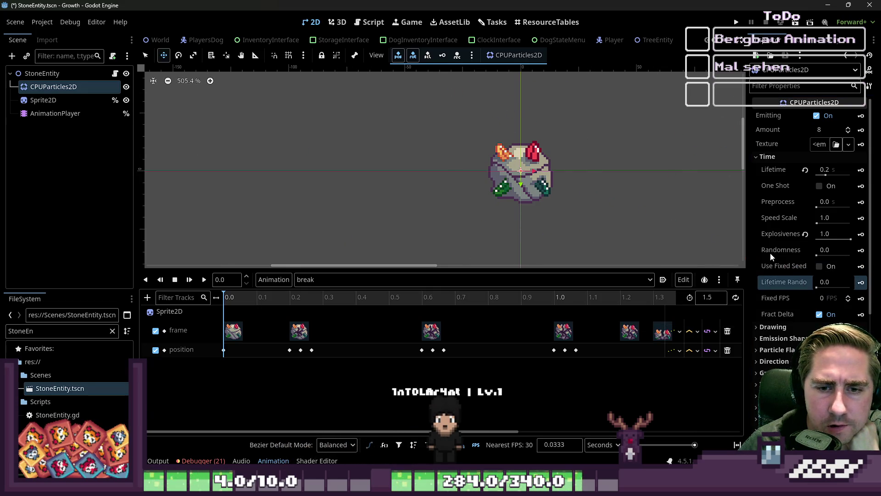
mouse_move(785, 301)
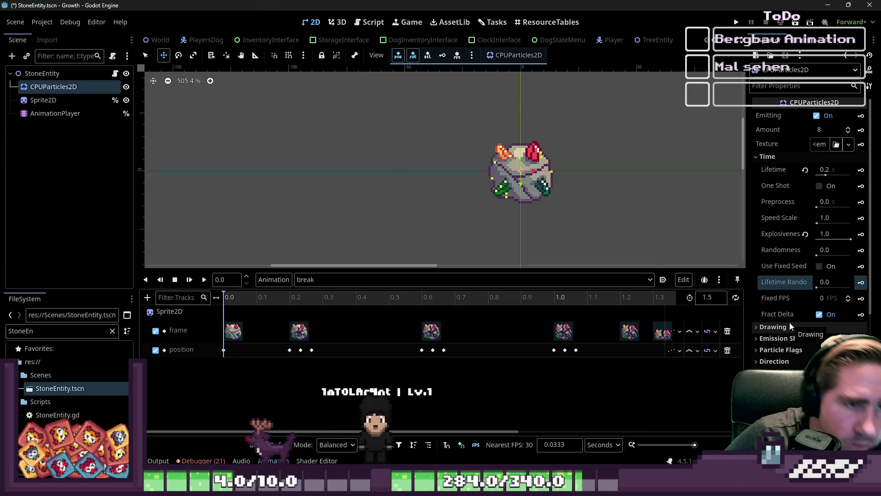
scroll(510, 175, "down", 2)
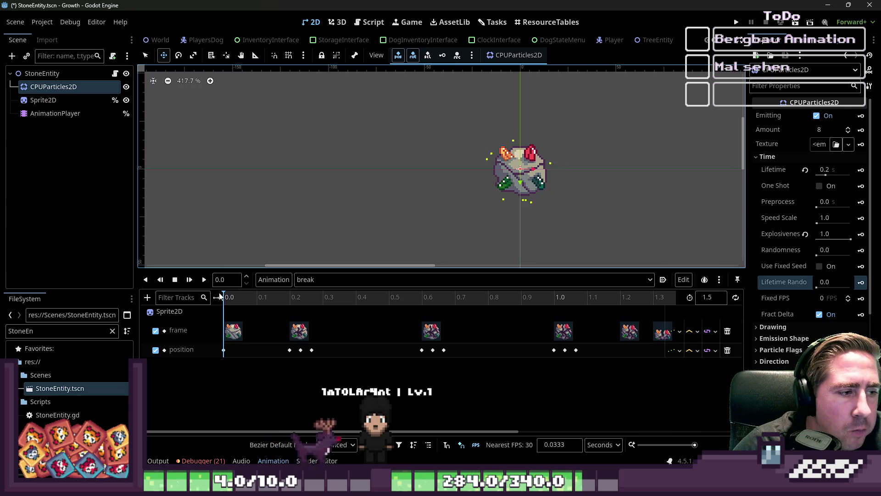
Step: Preview the break animation a few times, then stop and rewind it
left_click(204, 280)
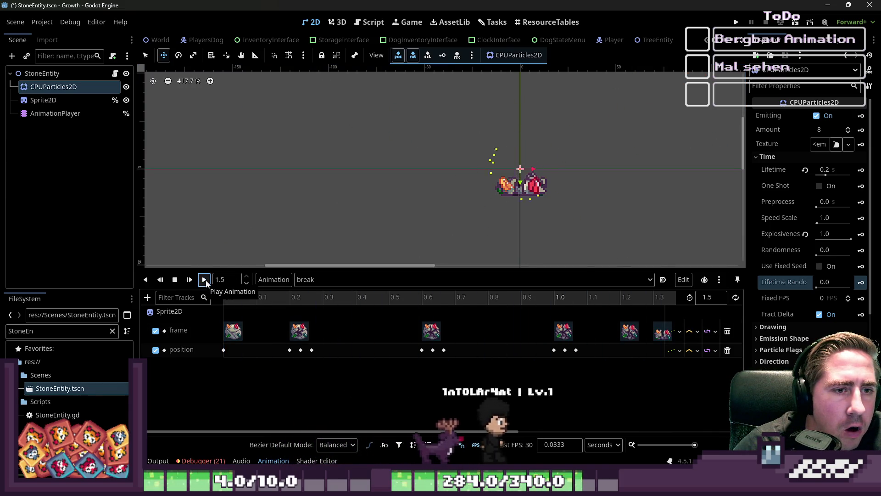
left_click(206, 282)
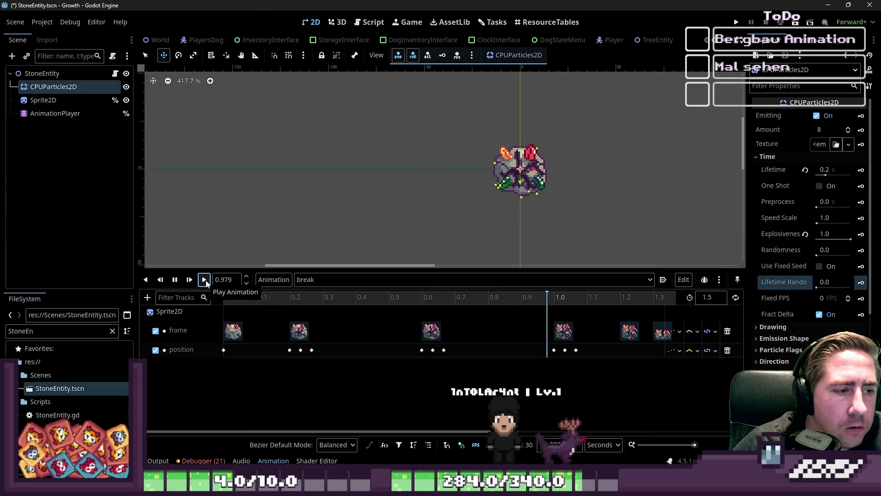
left_click(204, 283)
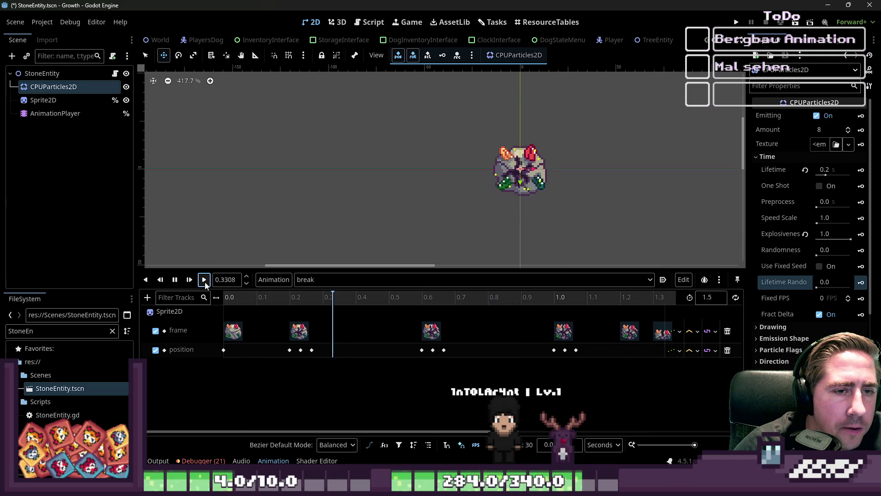
left_click(176, 279)
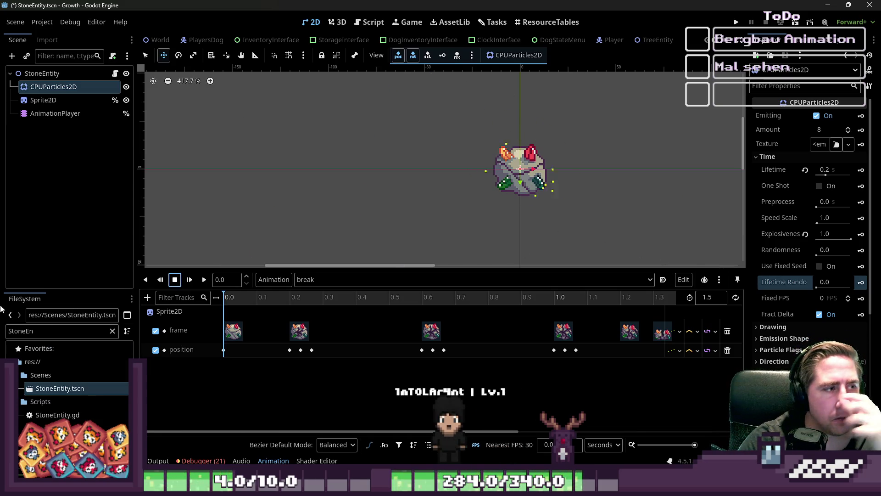
Step: Select AnimationPlayer, show its signals in the Node dock, and widen the panel
left_click(44, 99)
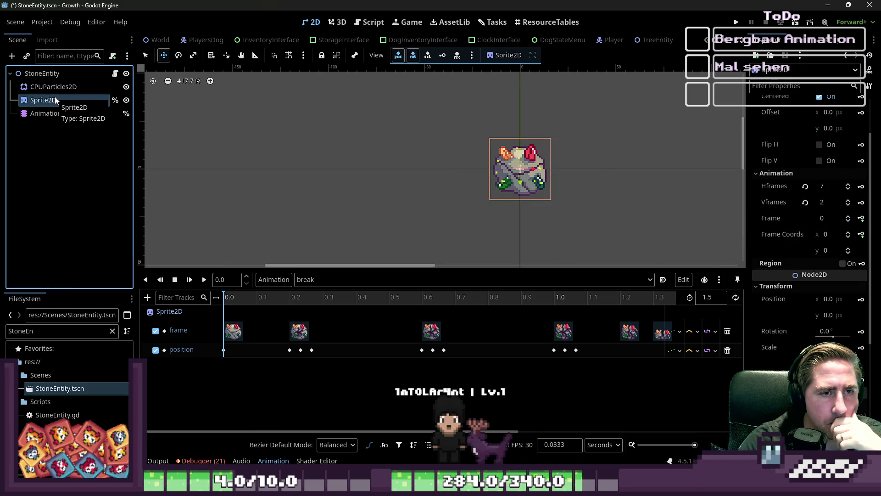
key("Up")
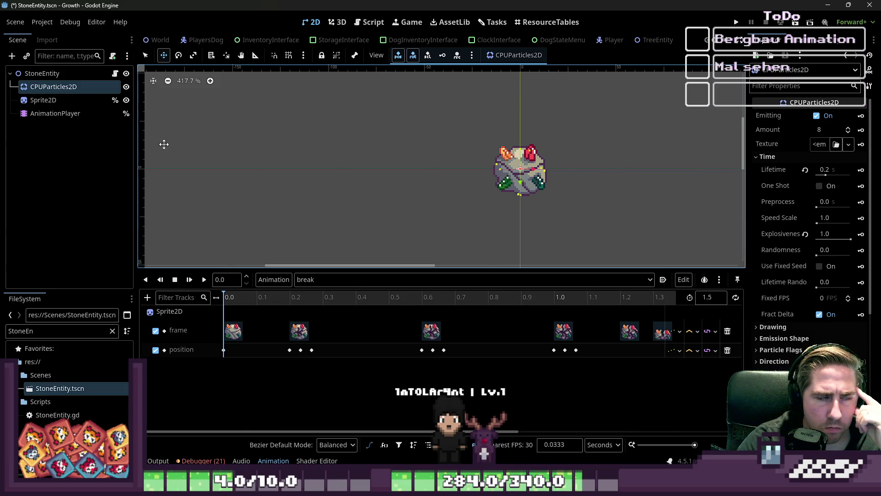
left_click(56, 114)
left_click(788, 46)
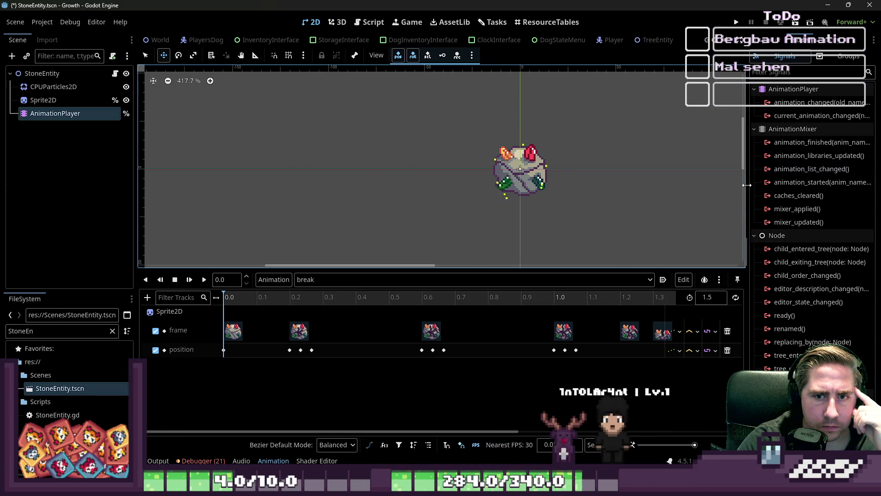
left_click_drag(746, 185, 665, 179)
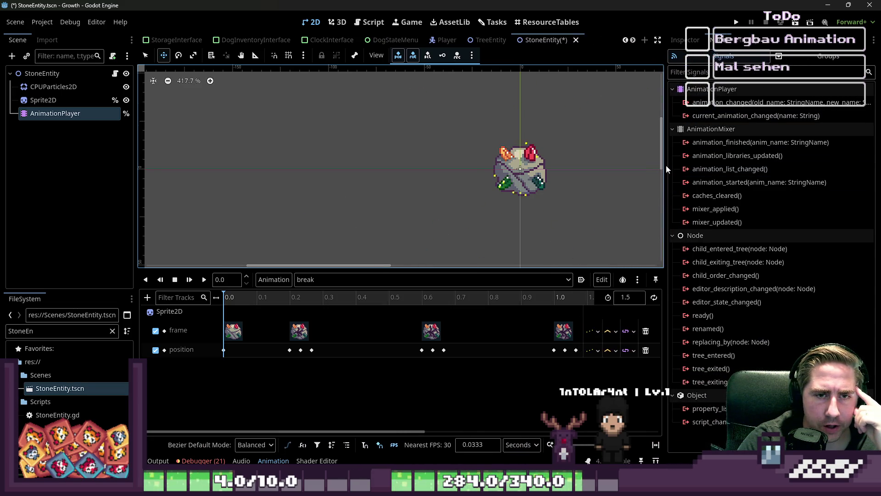
Step: Widen and narrow the signals panel, then show Sprite2D's signals such as frame_changed
left_click_drag(665, 165, 634, 165)
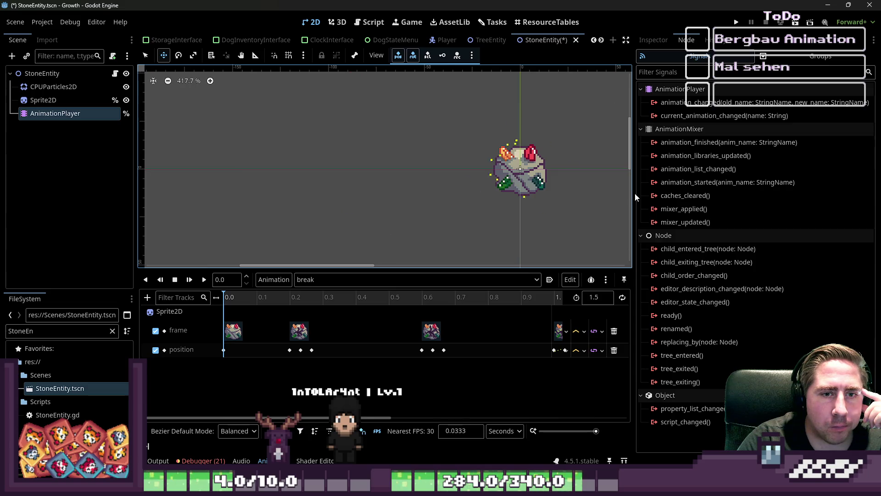
left_click_drag(634, 192, 712, 193)
left_click(46, 100)
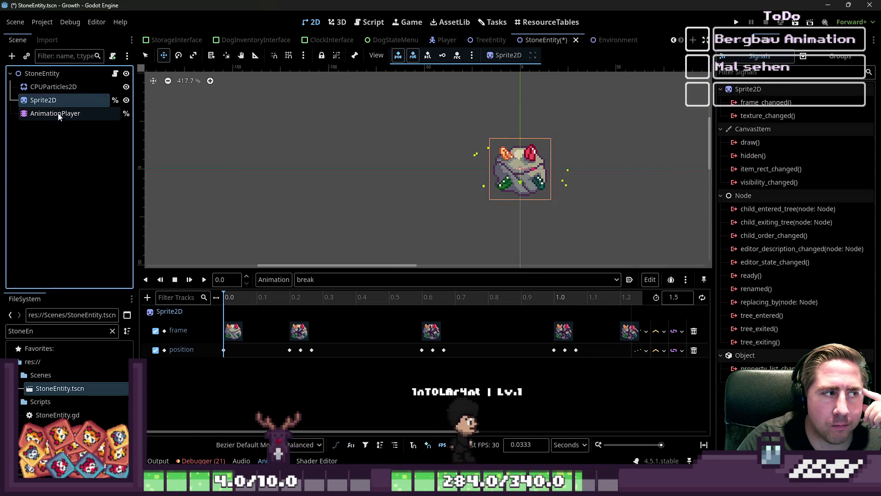
Step: Toggle the AnimationPlayer's Active setting and switch CPUParticles2D Emitting off
left_click(55, 113)
left_click(736, 42)
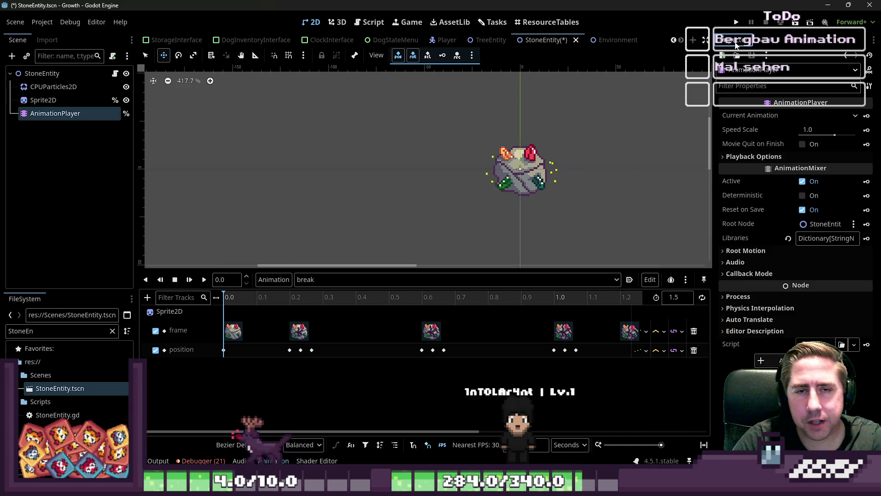
left_click(804, 182)
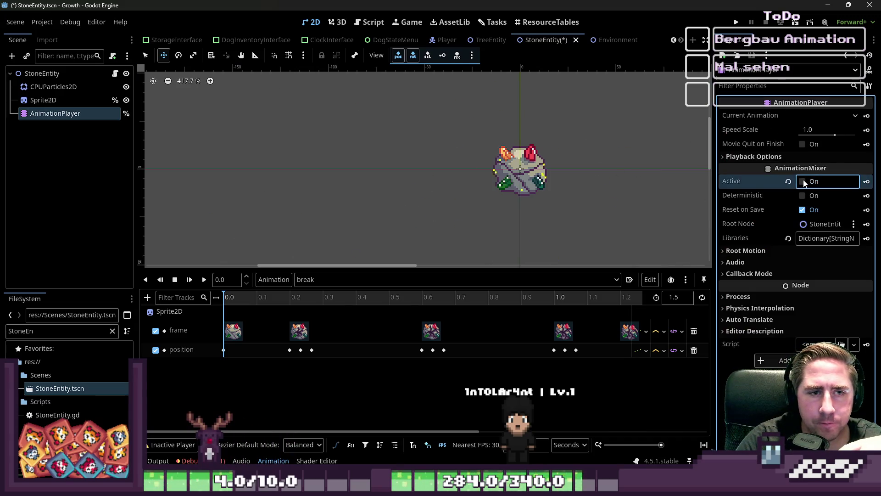
left_click(53, 87)
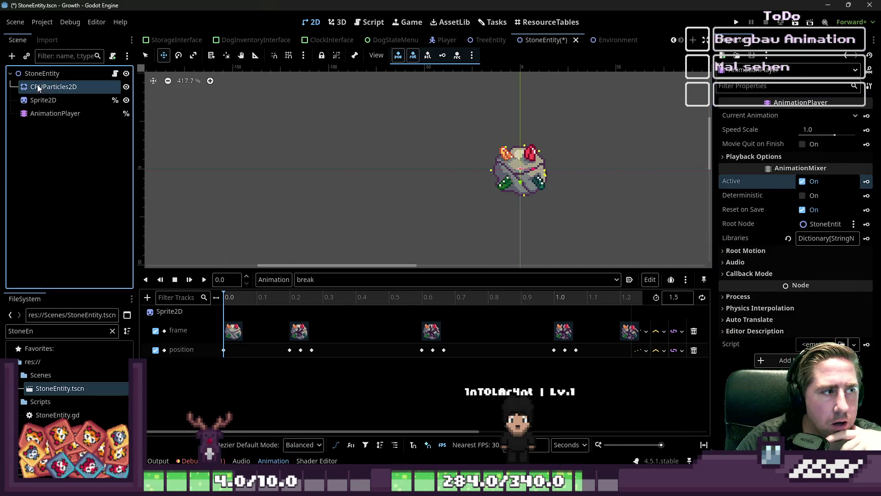
left_click(44, 100)
key("Up")
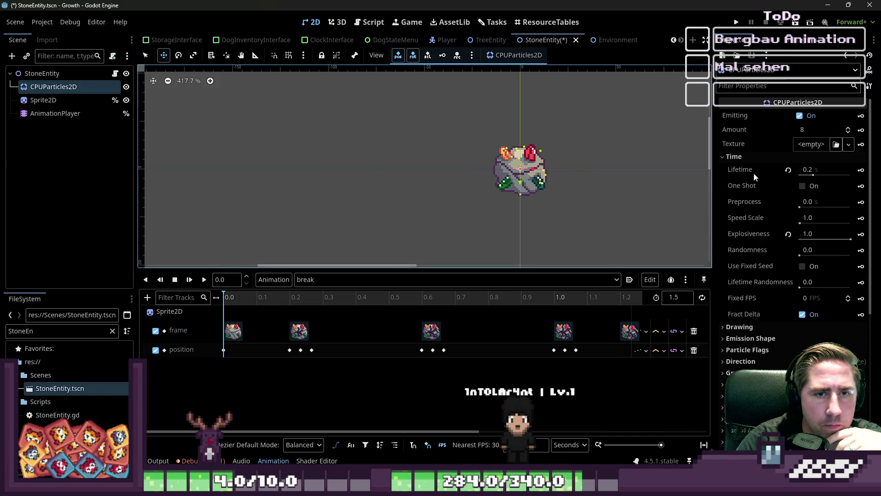
left_click(800, 116)
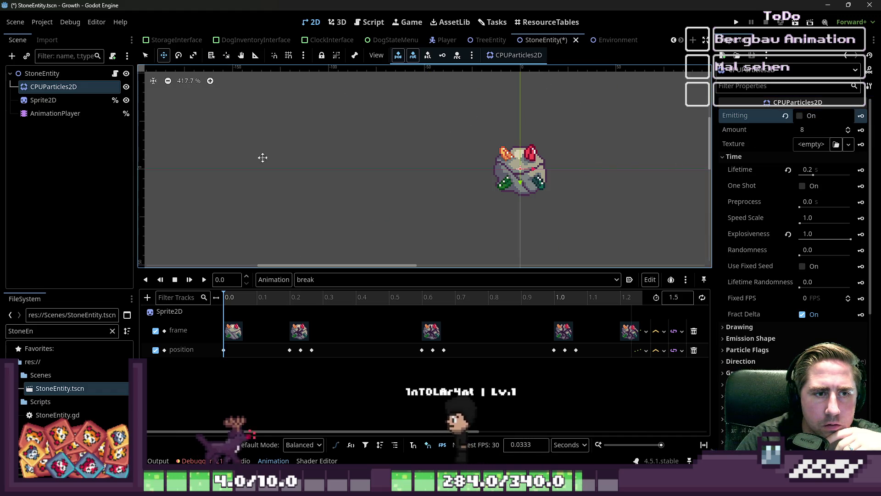
Step: Play the break animation while toggling CPUParticles2D Emitting on and off
left_click(42, 114)
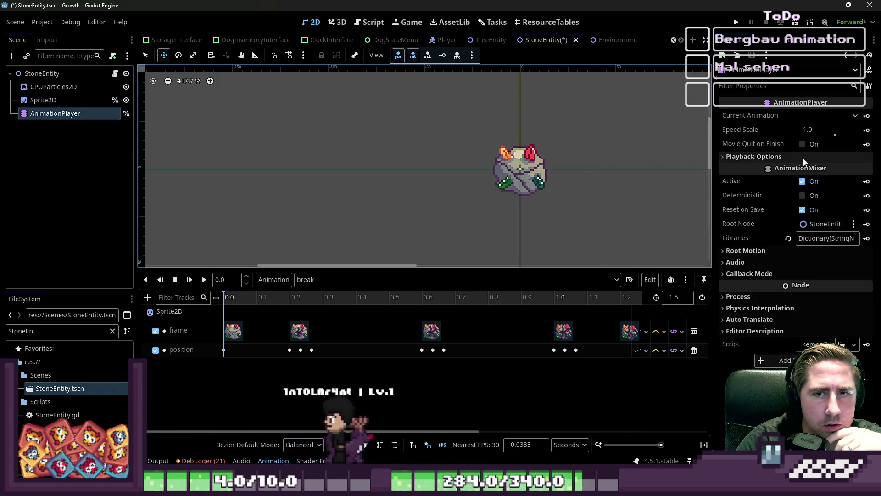
left_click(204, 280)
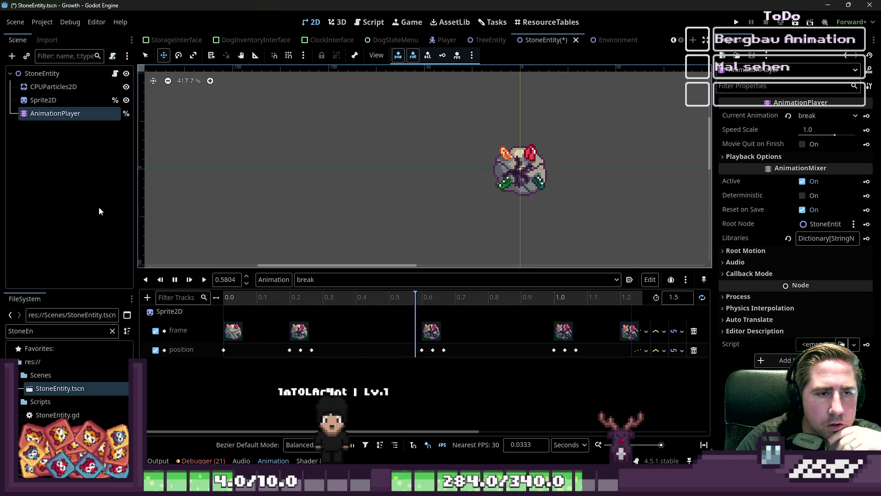
left_click(55, 87)
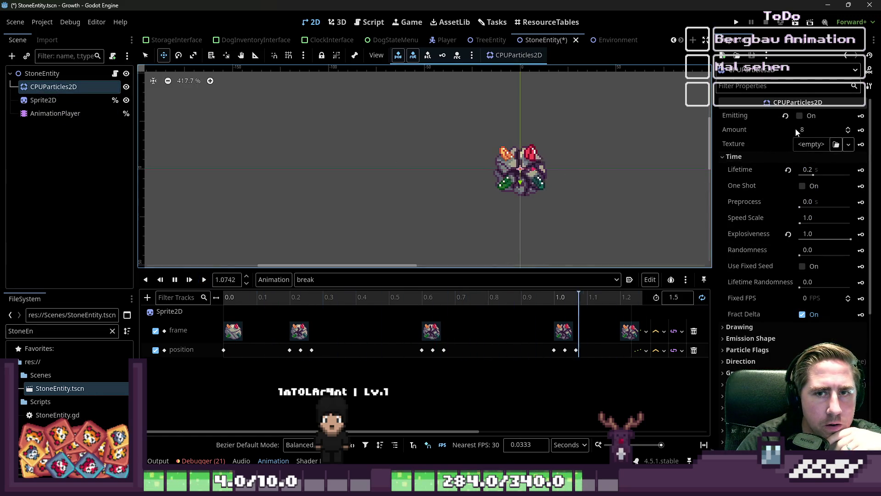
left_click(801, 115)
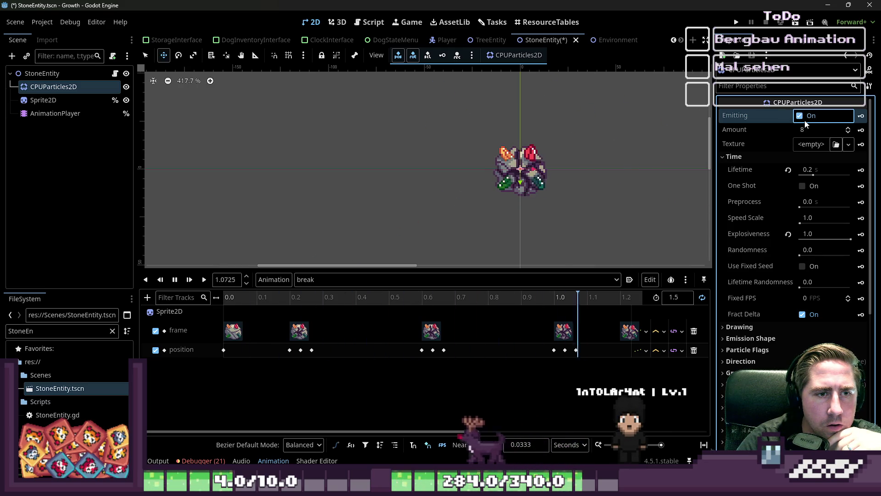
left_click(805, 121)
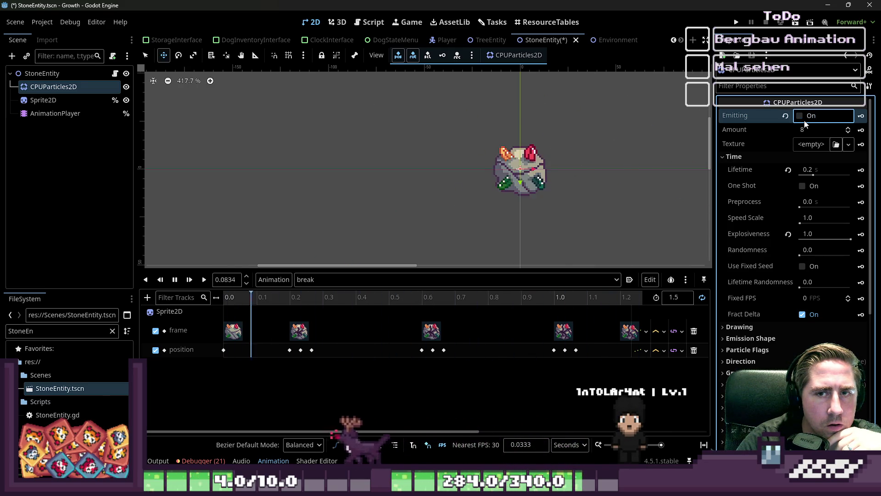
left_click(804, 121)
left_click(805, 121)
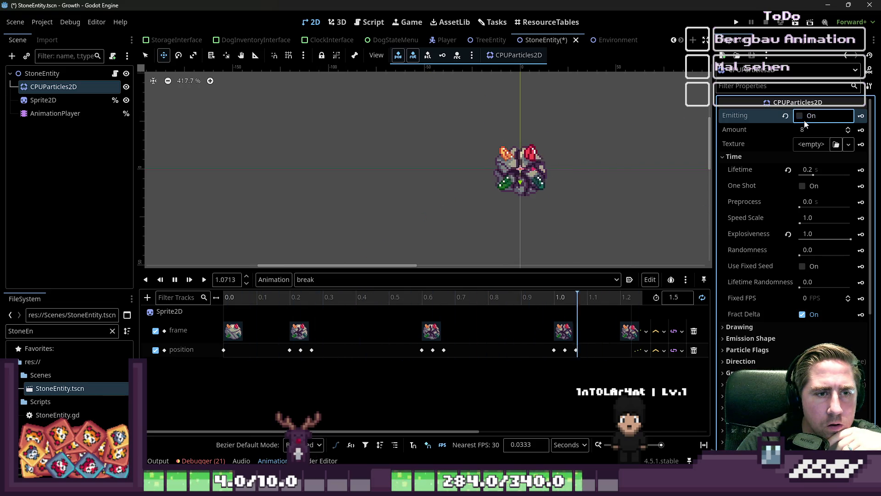
left_click(800, 115)
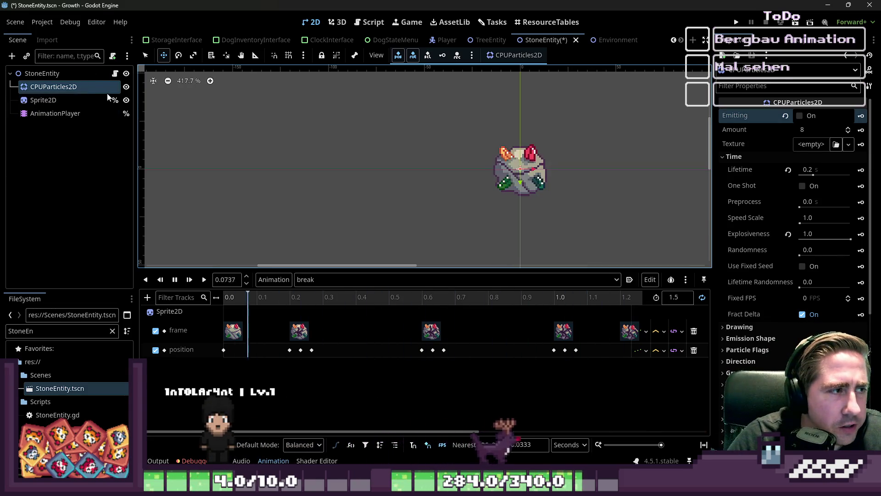
Step: Turn Emitting on, collapse the Color section, and open the Create New Node dialog
left_click(129, 90)
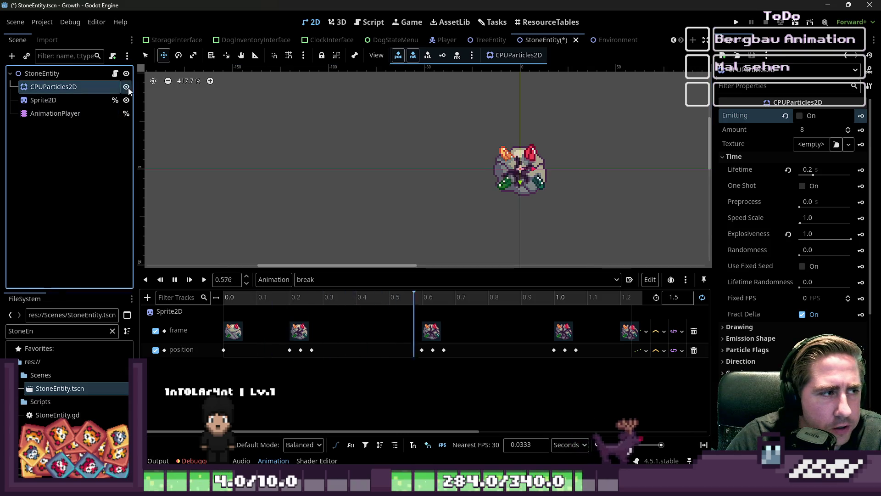
left_click(799, 115)
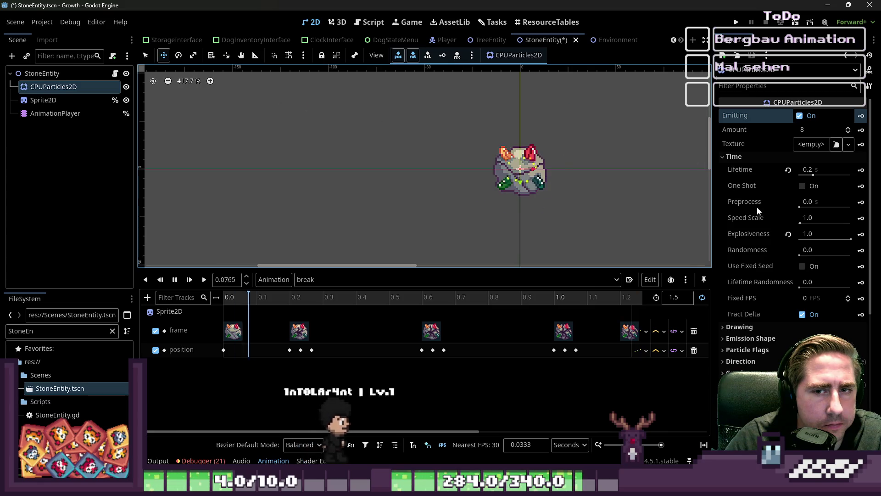
scroll(756, 208, "down", 5)
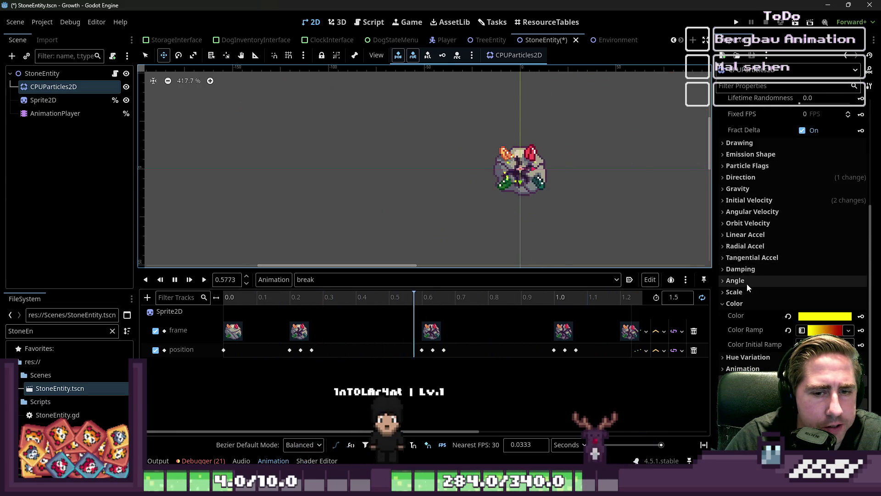
left_click(736, 303)
left_click(11, 59)
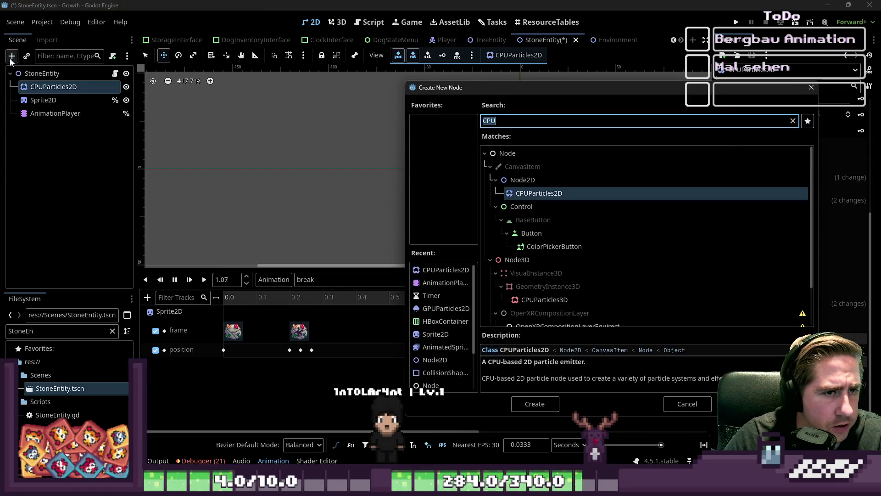
Step: Add a GPUParticles2D child above CPUParticles2D and inspect its Time and Drawing sections
type("GPU")
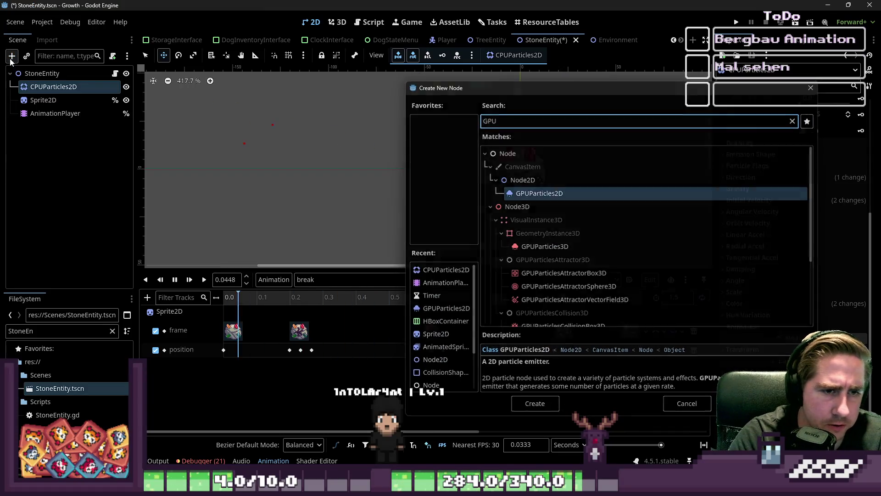
key("Return")
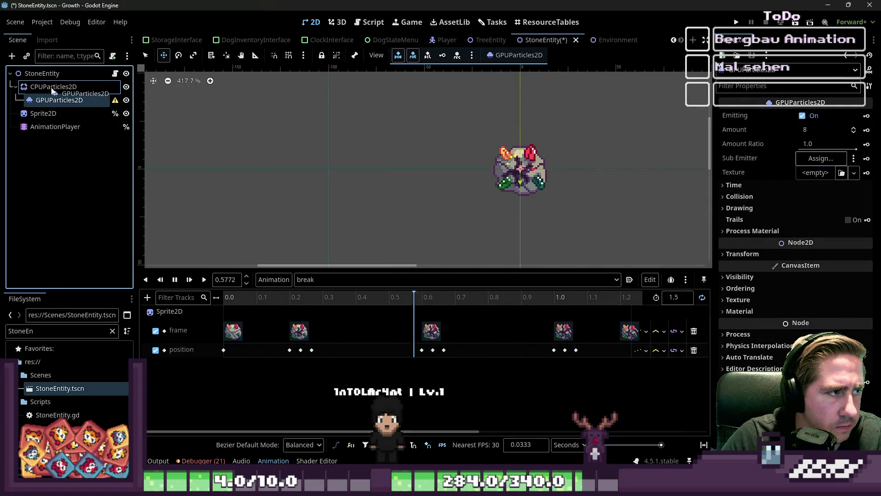
left_click_drag(53, 91, 50, 90)
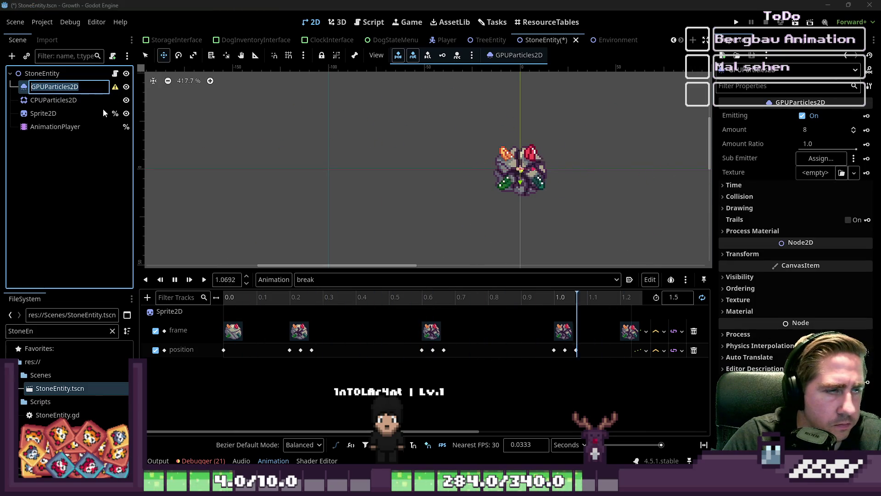
left_click(732, 184)
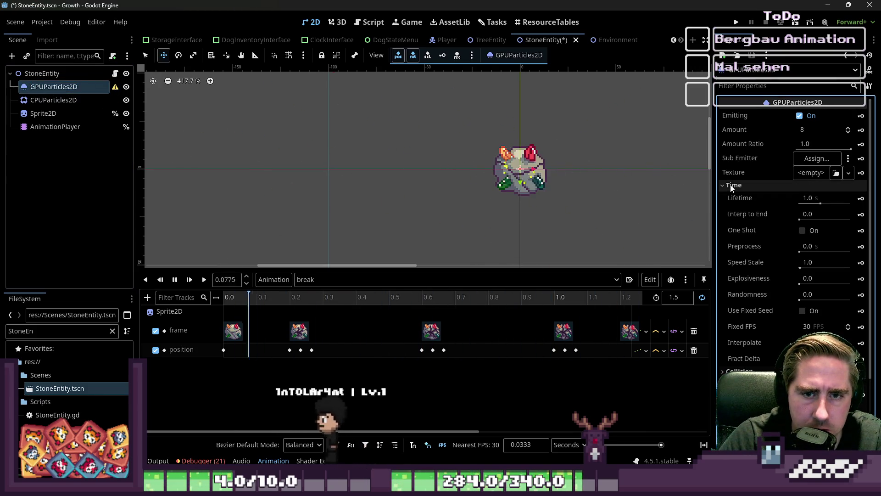
left_click(732, 185)
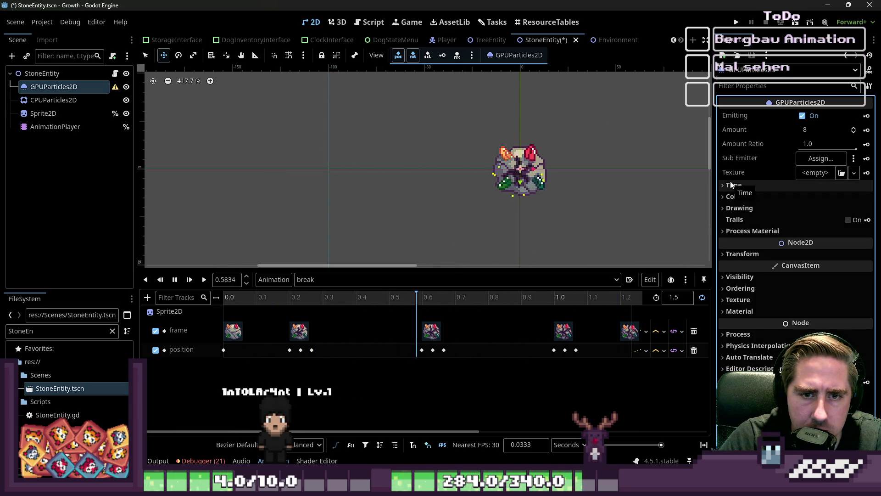
left_click(740, 208)
left_click(740, 208)
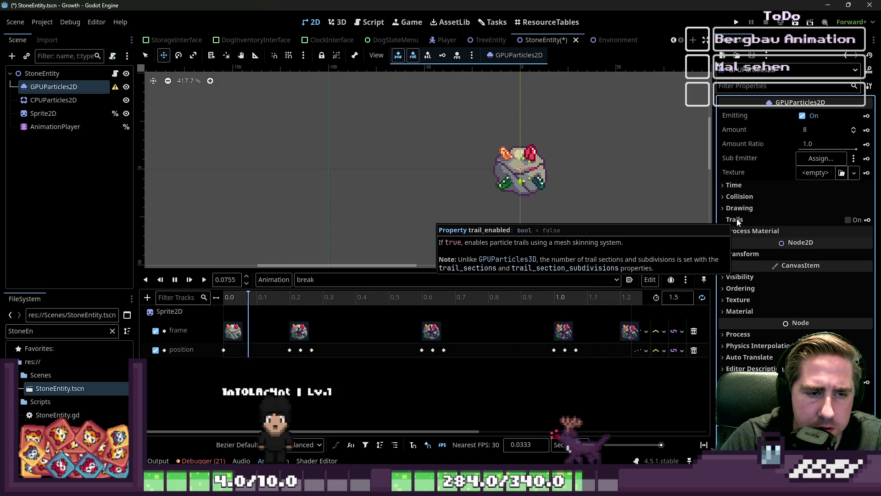
Step: Delete the GPUParticles2D node and confirm
right_click(53, 91)
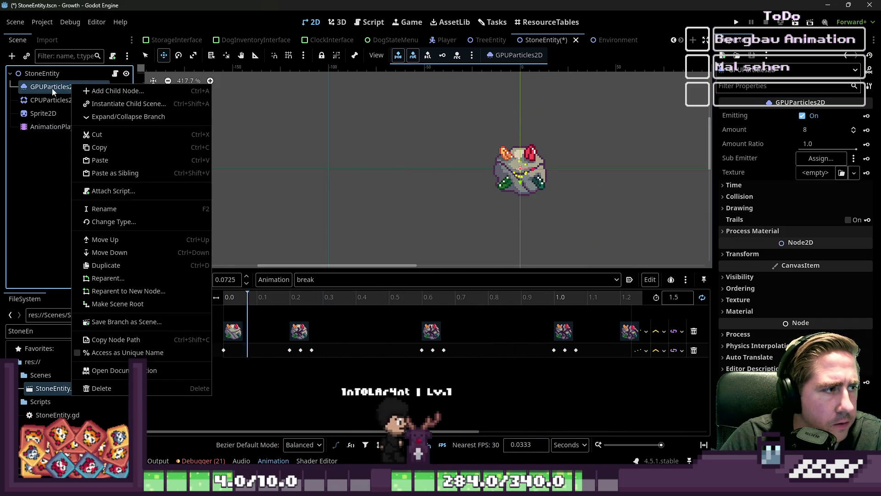
left_click(102, 388)
left_click(430, 261)
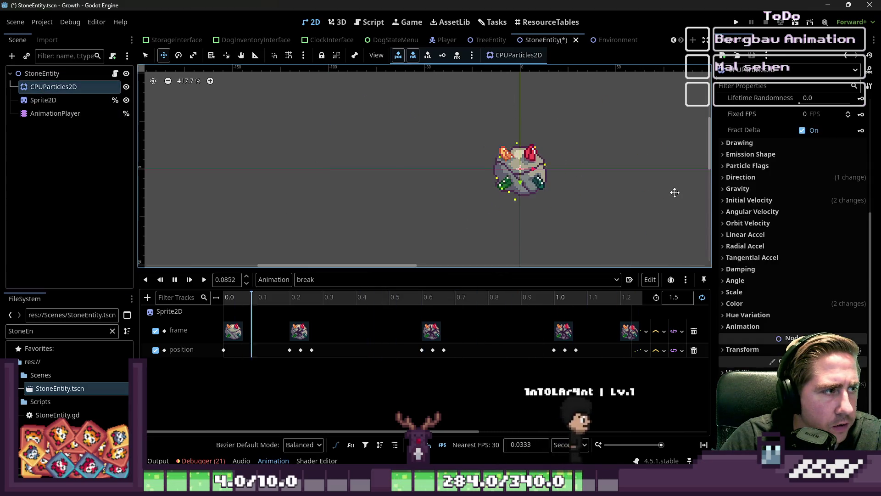
Step: Create a CPUParticles2D emitting track in 'break' and move its key from 0.5 s to about 0.2 s
scroll(781, 162, "up", 5)
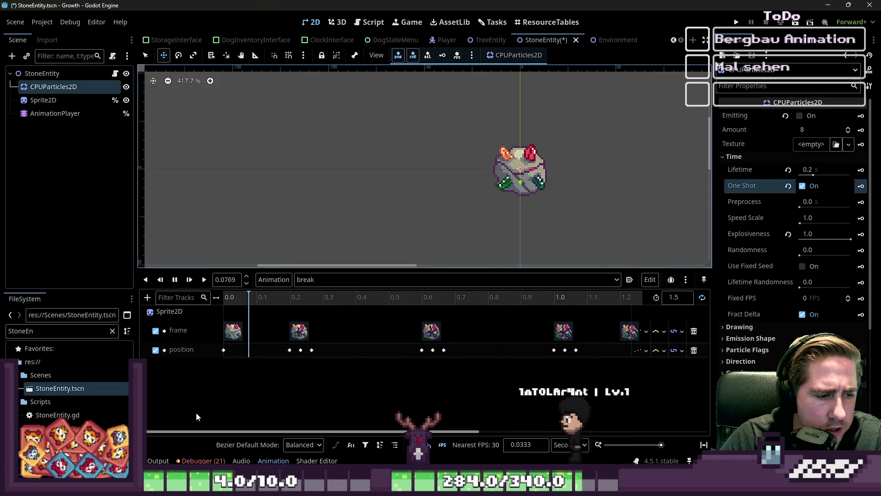
left_click(861, 117)
left_click(385, 275)
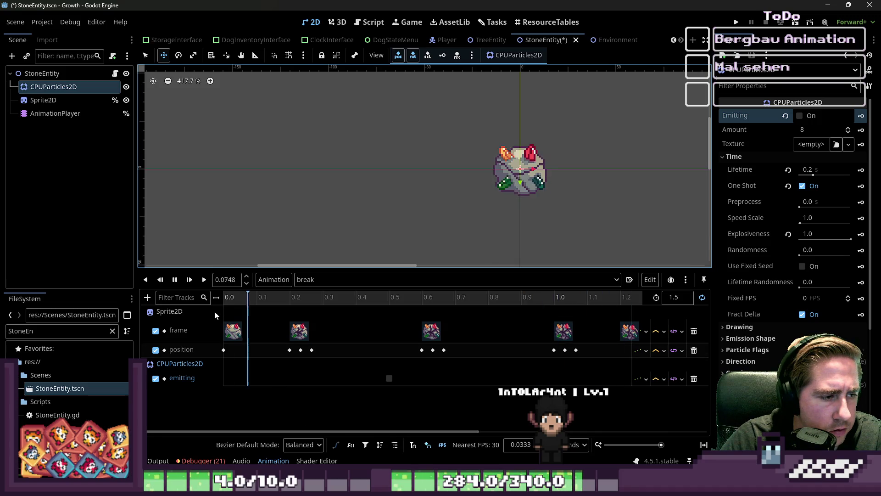
left_click(174, 280)
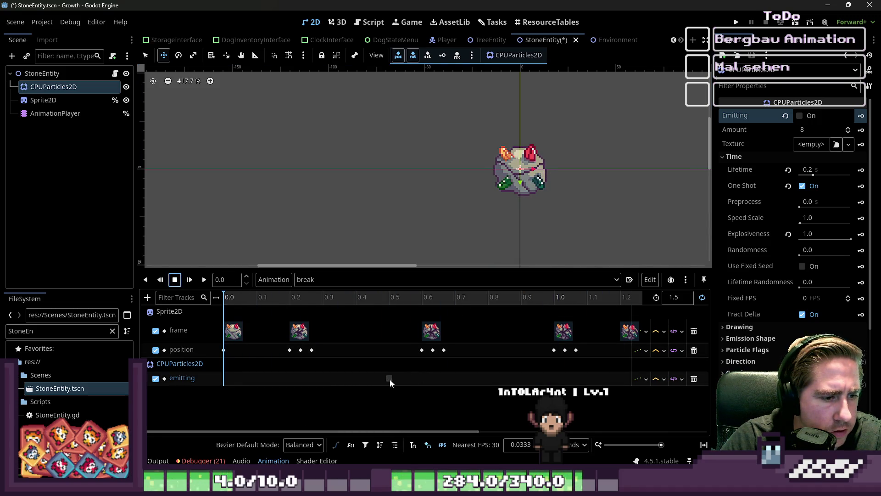
mouse_move(389, 379)
left_mouse_down()
mouse_move(278, 375)
mouse_move(292, 373)
mouse_move(297, 383)
left_mouse_up()
left_click(291, 379)
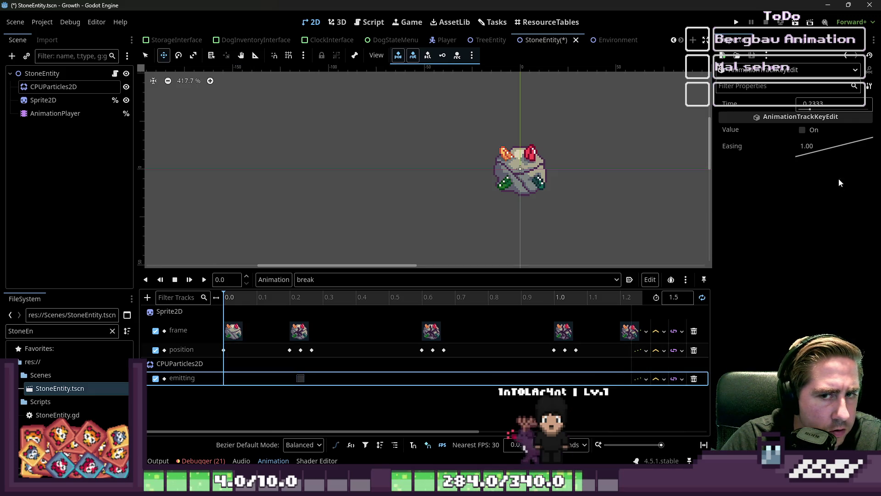
Step: Set the emitting key's value to On and preview the animation
left_click(806, 131)
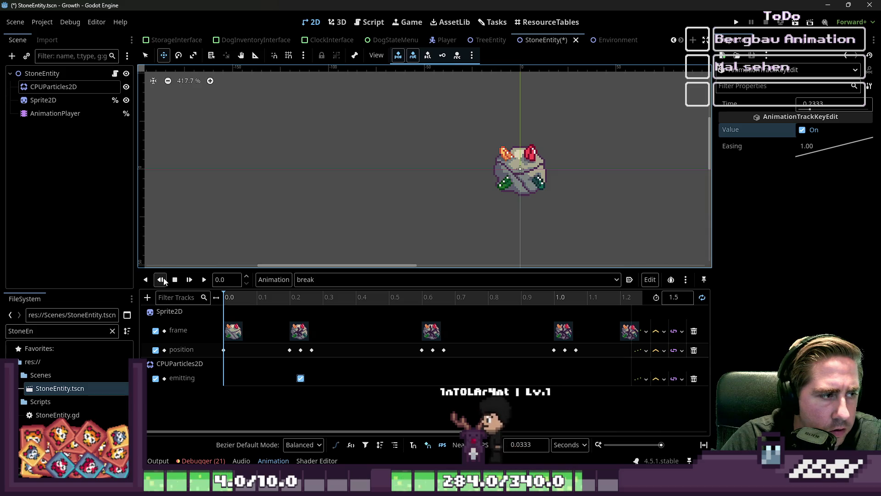
left_click(203, 281)
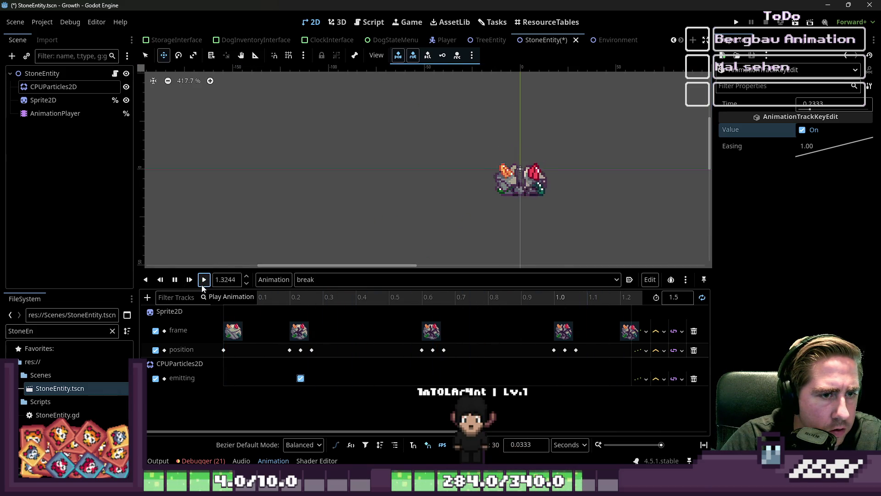
left_click(176, 280)
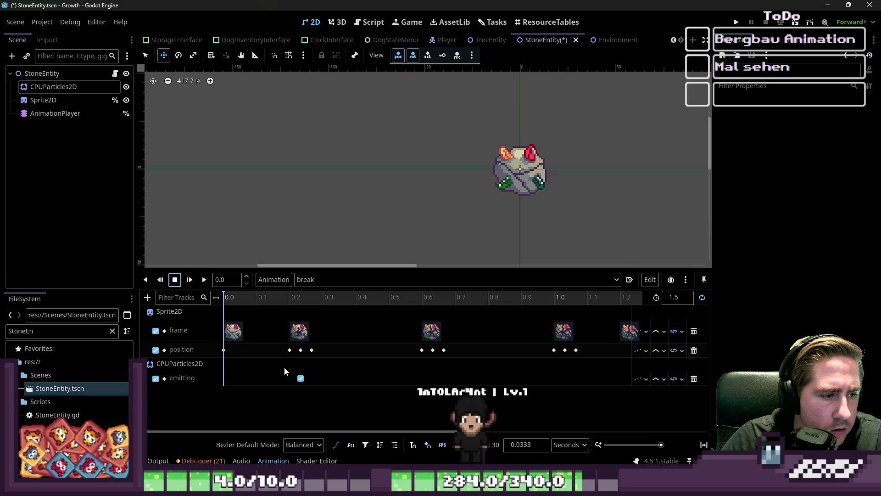
Step: Duplicate the emitting key twice, place copies at about 0.63 s and 1.03 s, and preview
left_click(301, 378)
right_click(300, 379)
left_click(320, 397)
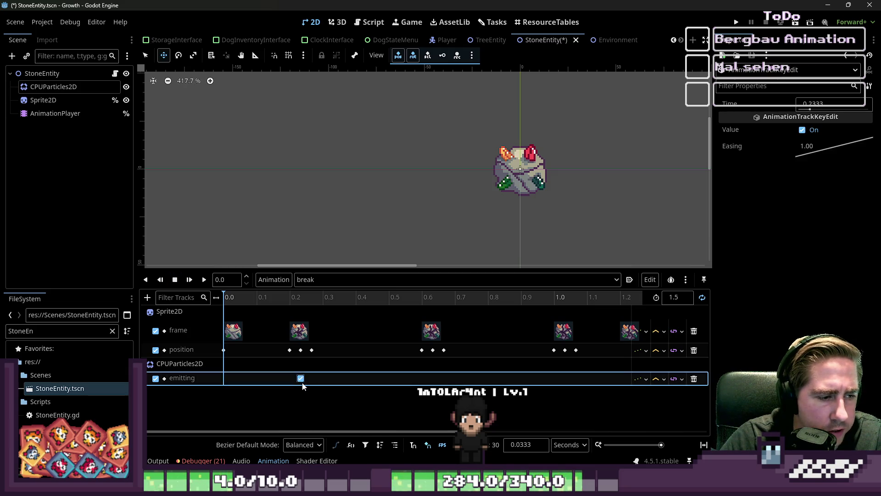
key("ctrl+d")
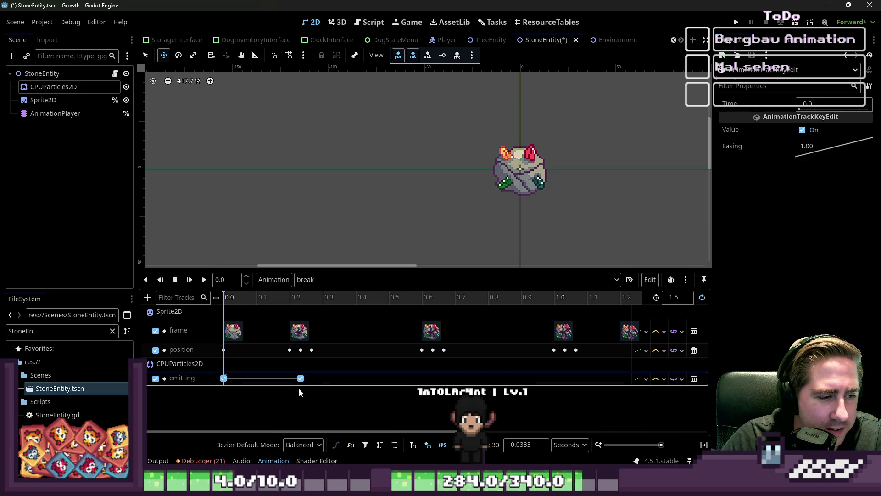
left_click_drag(224, 383, 377, 371)
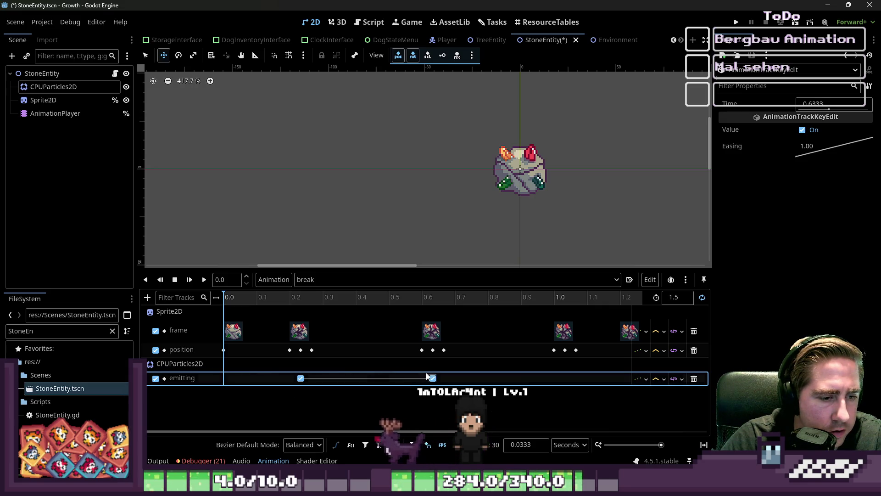
key("ctrl+d")
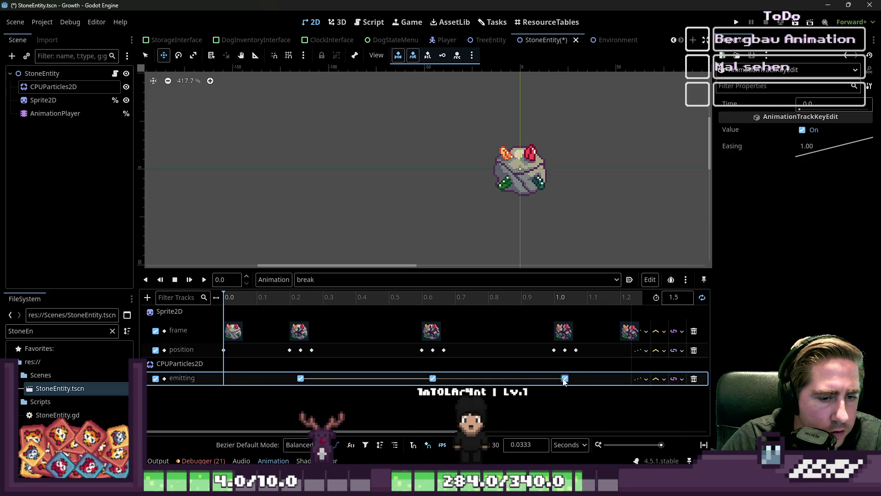
left_click_drag(564, 381, 565, 379)
left_click(203, 281)
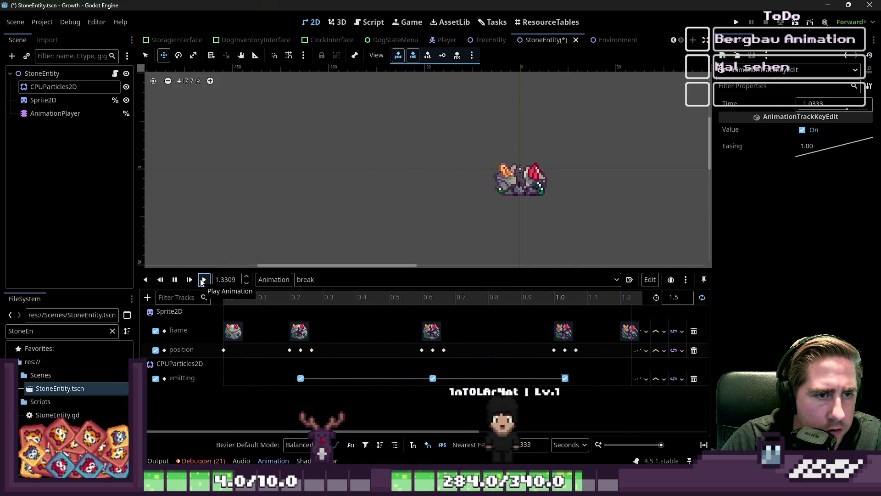
left_click(180, 279)
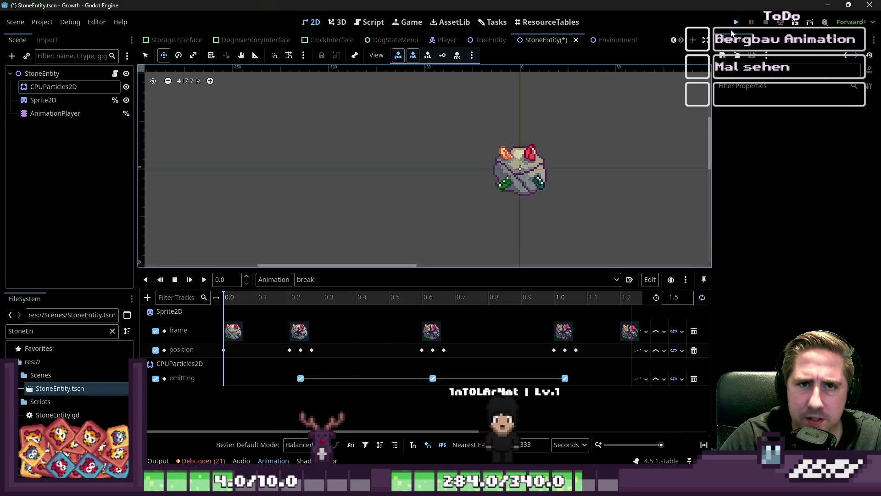
Step: Save and run the game, start a new game with a character name, and open the inventory
left_click(736, 22)
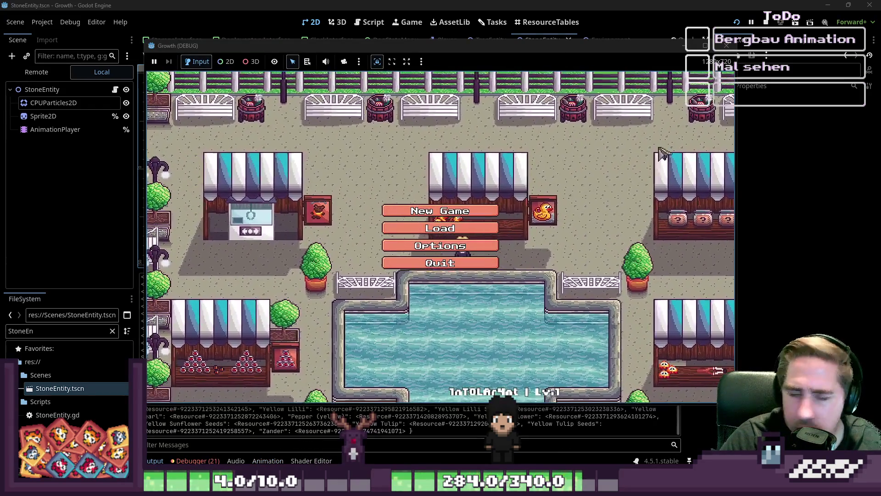
left_click(440, 210)
type("da")
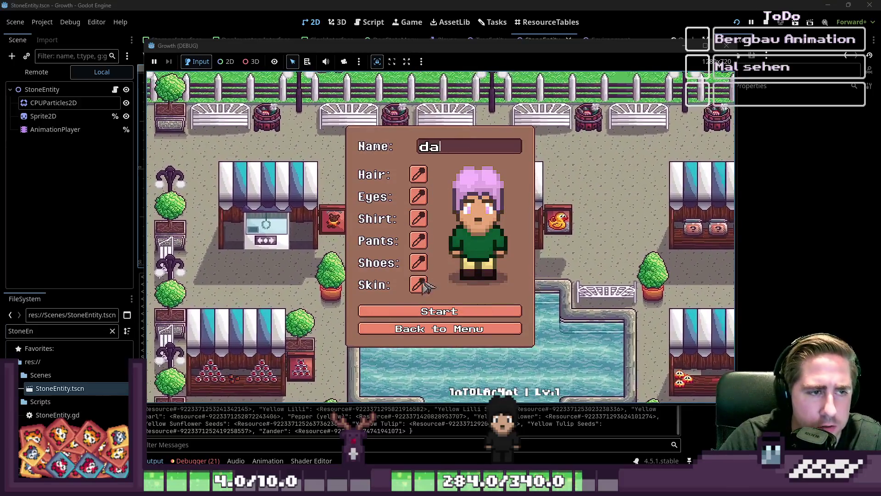
left_click(429, 317)
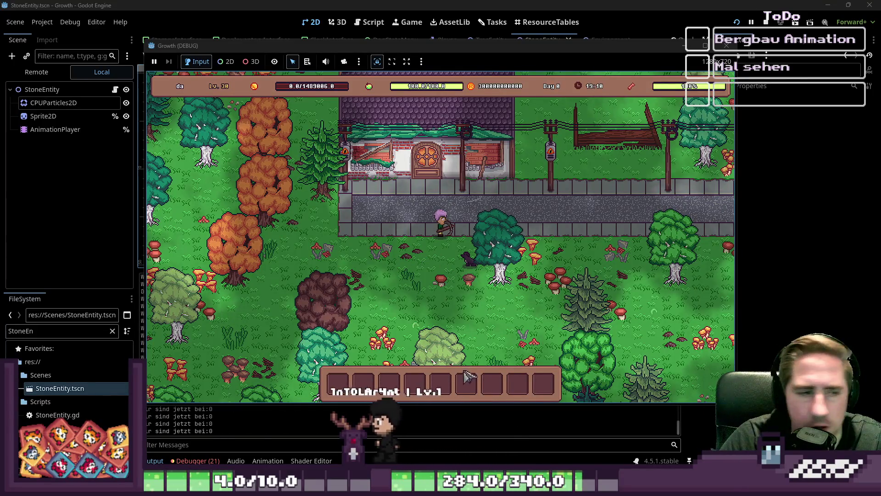
key("i")
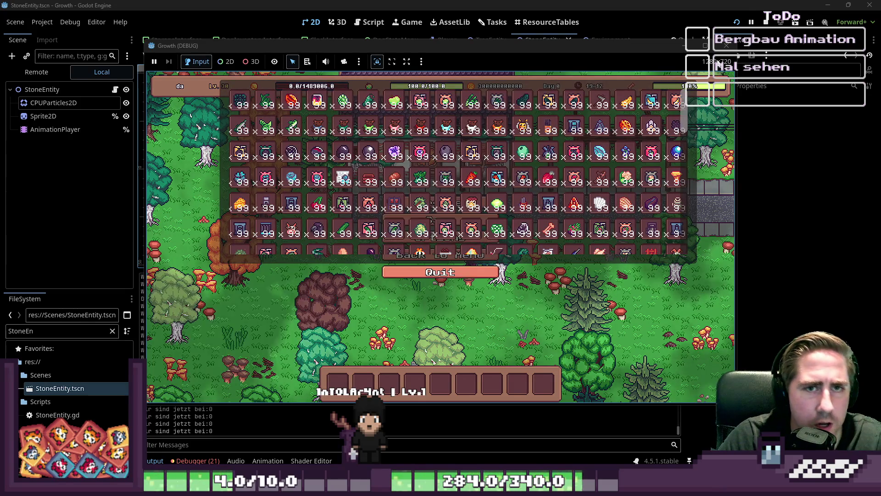
Step: Close the running game and bring up the StoneEntity.gd script
key("F8")
left_click(408, 22)
left_click(371, 22)
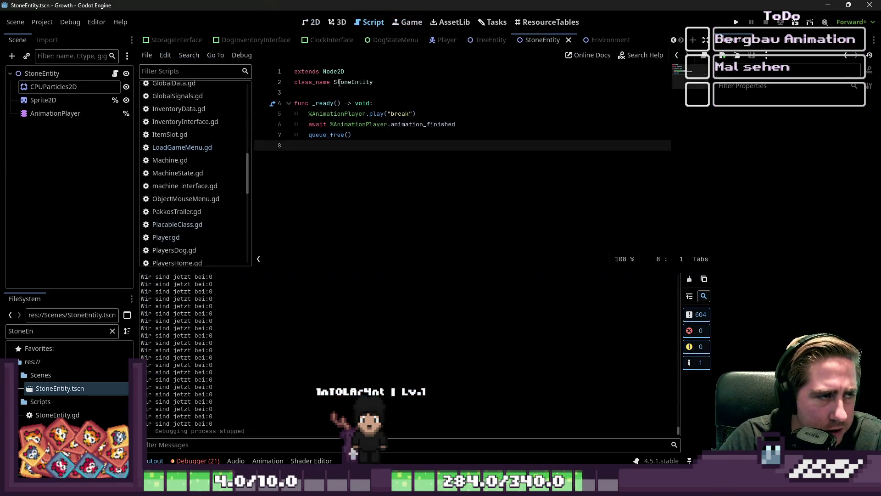
Step: Return to the 2D view and open the World scene
scroll(195, 143, "up", 3)
key("ctrl+F1")
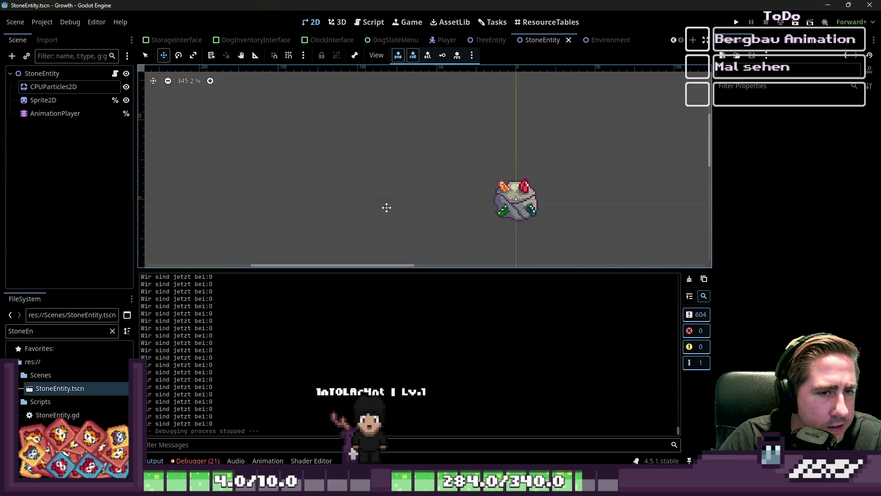
scroll(173, 45, "up", 2)
left_click(182, 40)
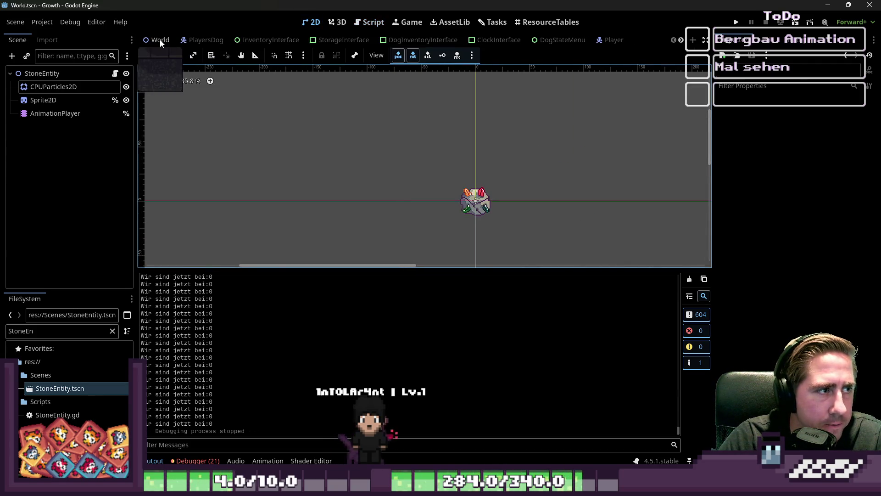
scroll(508, 157, "up", 1)
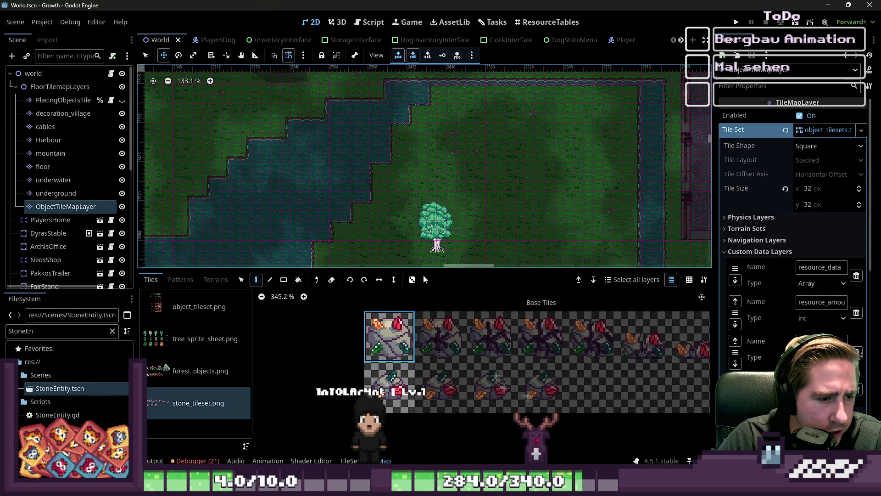
scroll(433, 183, "down", 10)
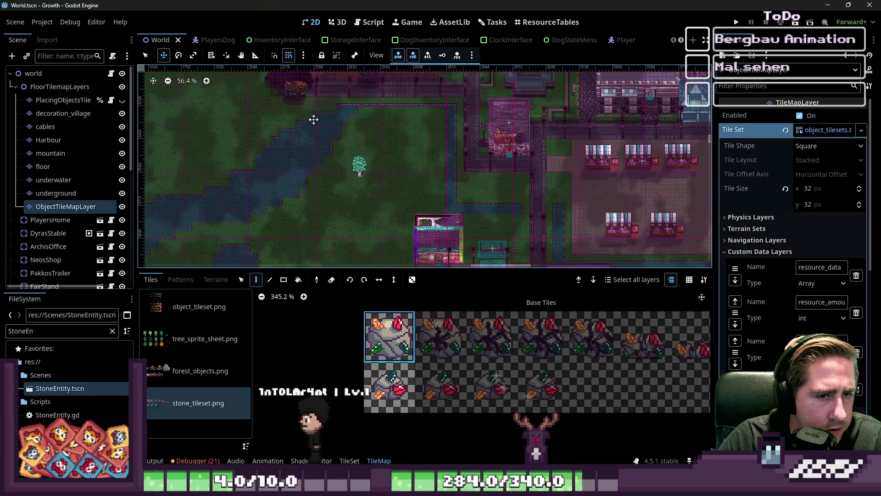
scroll(416, 225, "up", 8)
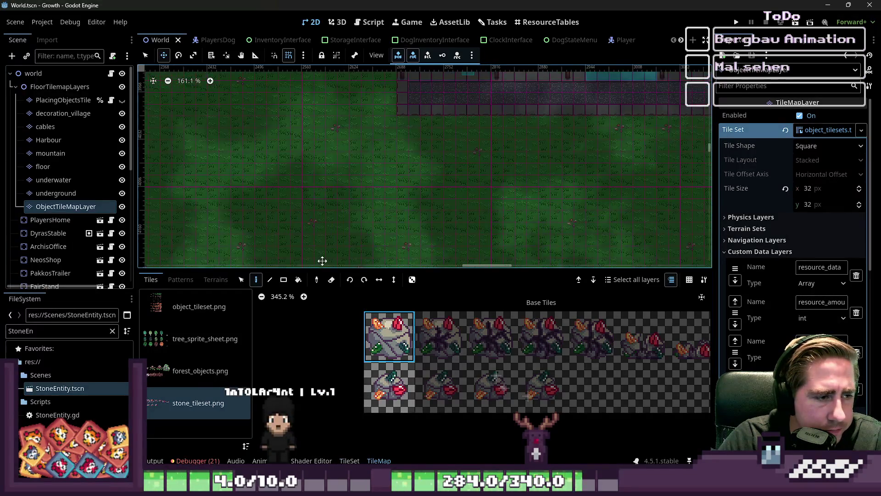
scroll(459, 349, "down", 1)
scroll(537, 94, "up", 6)
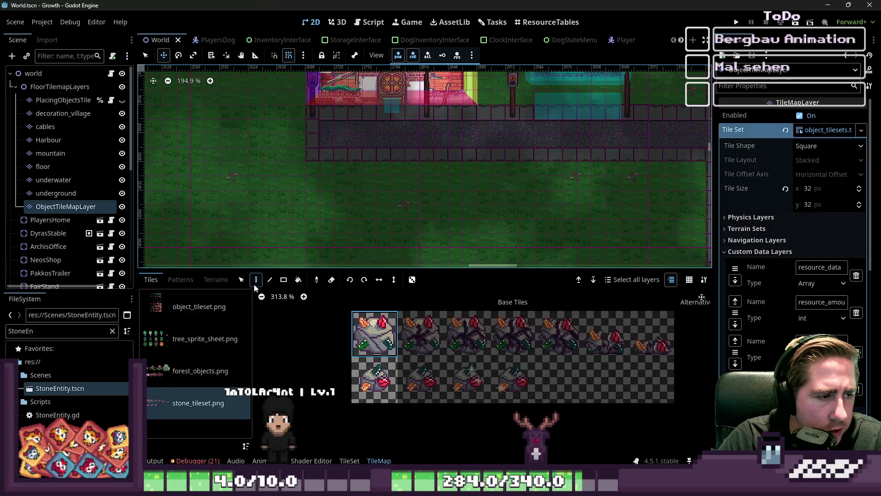
Step: Paint stone tiles along the road on the tilemap, then save and run the game
left_click(145, 55)
scroll(370, 140, "up", 6)
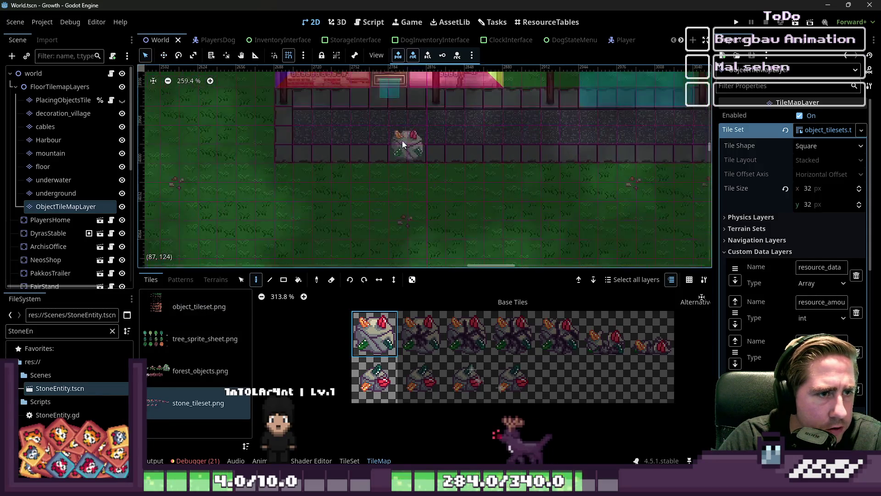
left_click(370, 140)
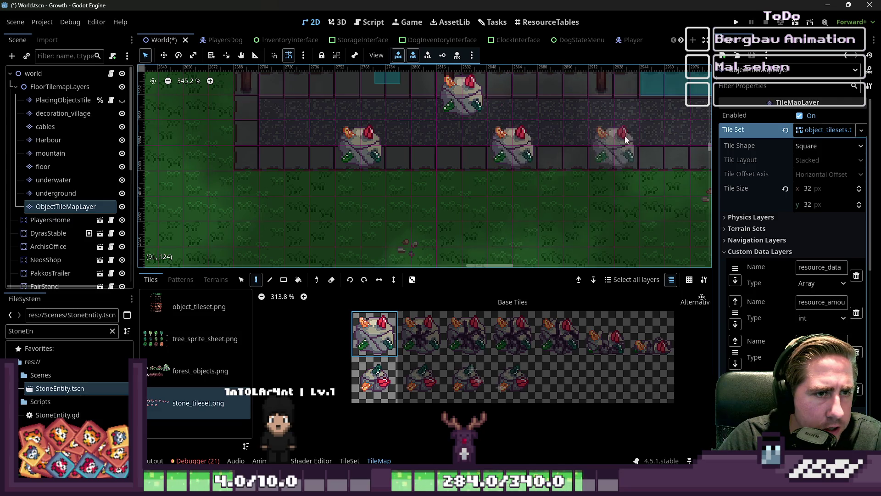
left_click(573, 126)
scroll(288, 133, "down", 5)
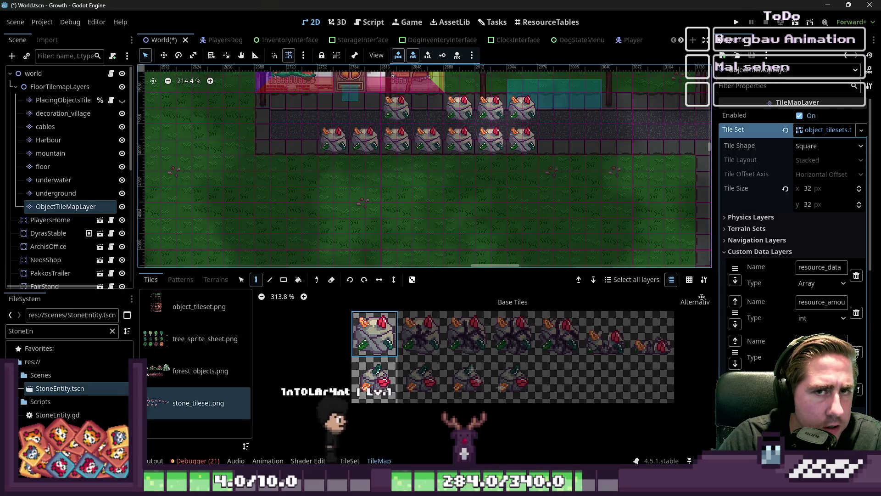
left_click(736, 22)
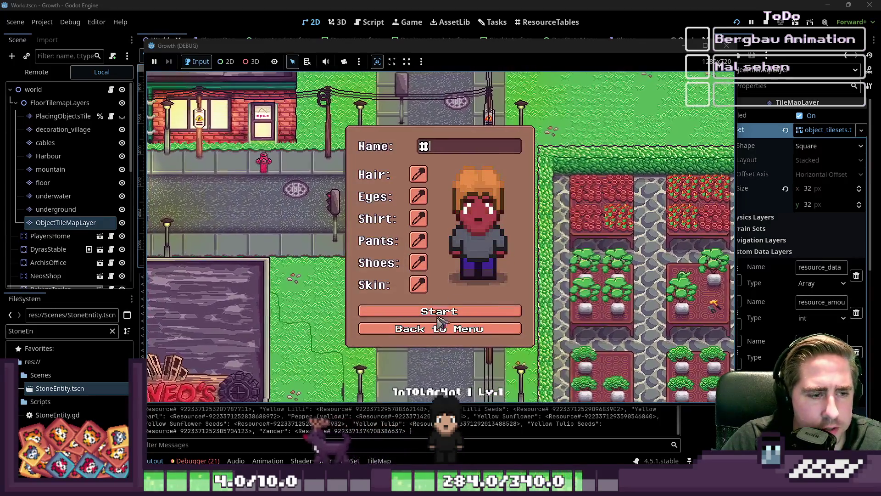
Step: Enter the world and equip the pickaxe in the first hotbar slot
key("Return")
key("i")
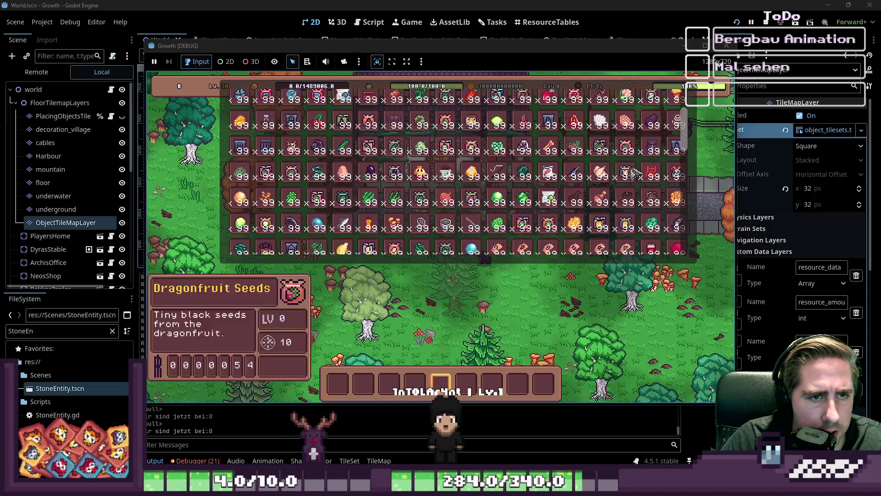
scroll(457, 175, "down", 3)
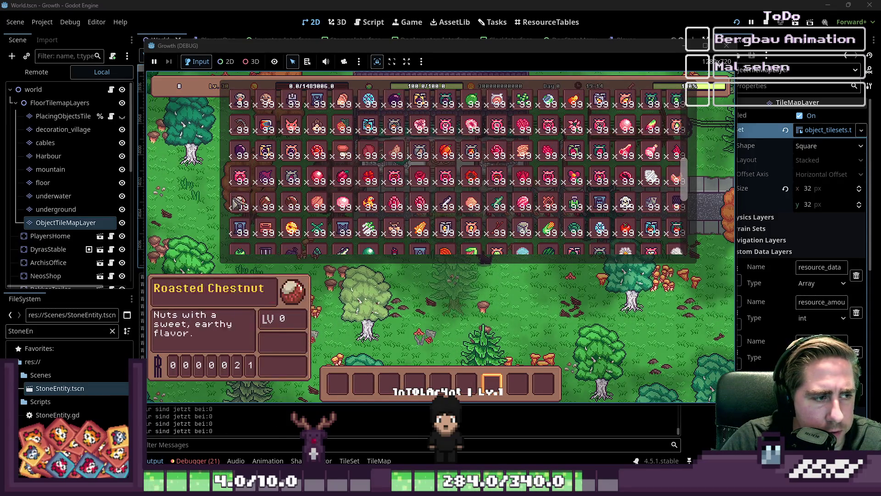
left_click(241, 130)
key("i")
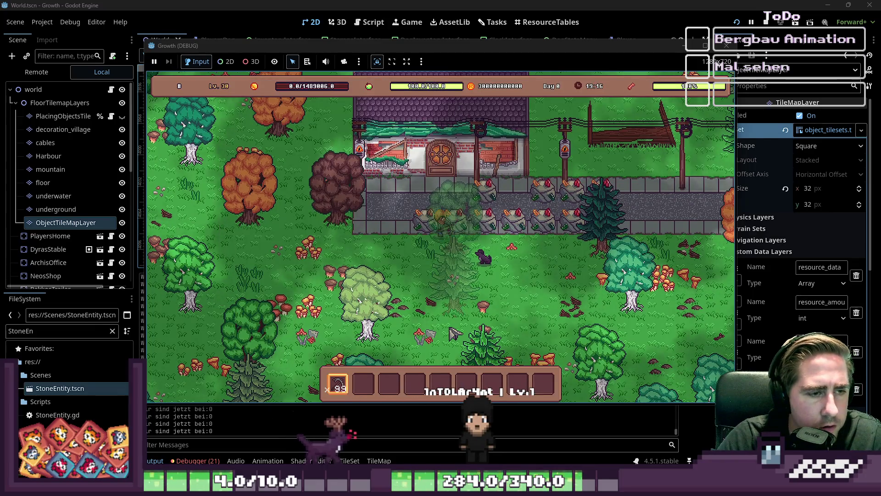
Step: Walk the player to the stones, mine one with the pickaxe, then stop the game
key("w")
key("a")
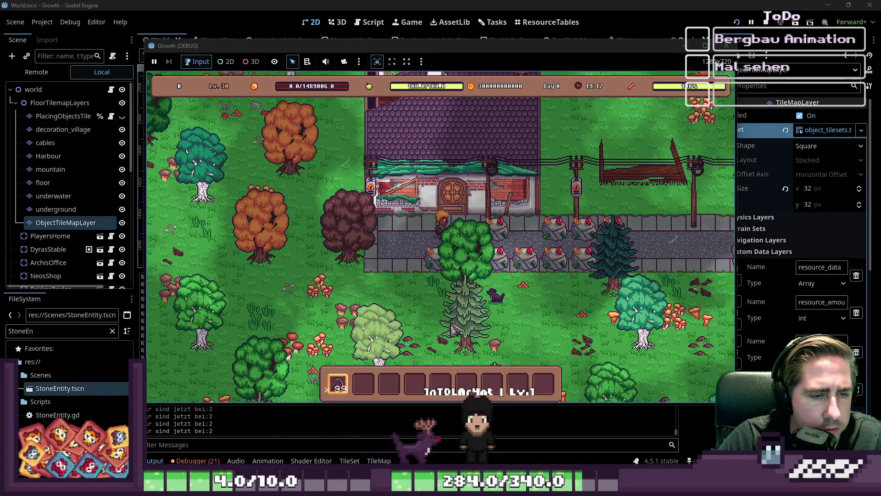
key("d")
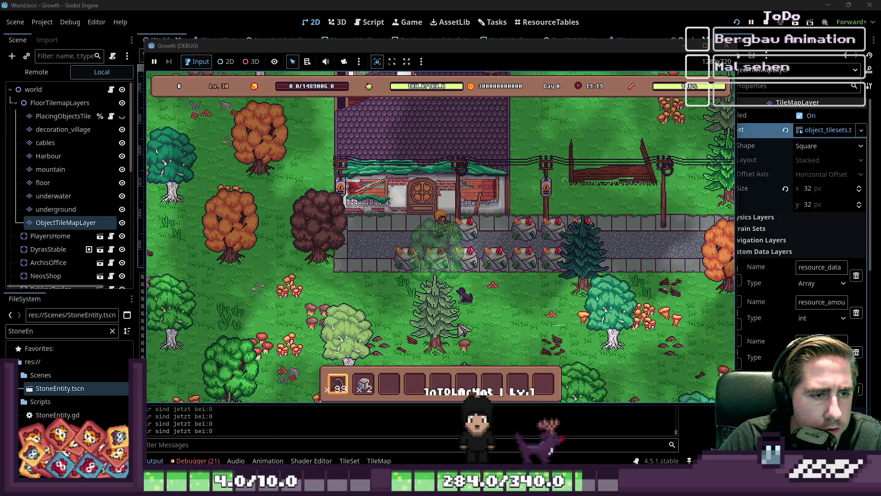
key("d")
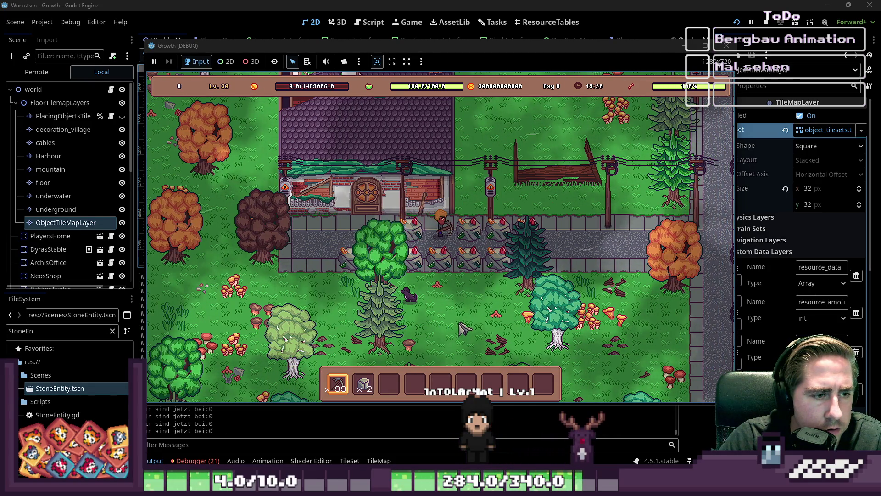
left_click(463, 327)
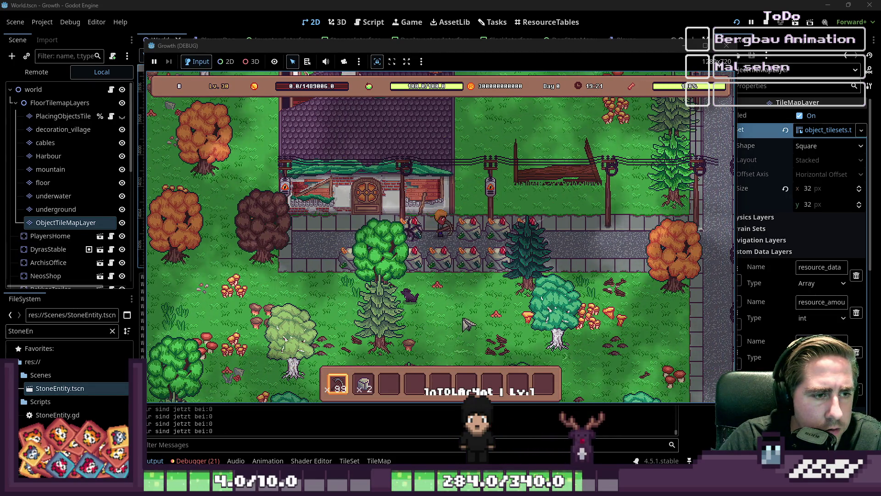
left_click(732, 45)
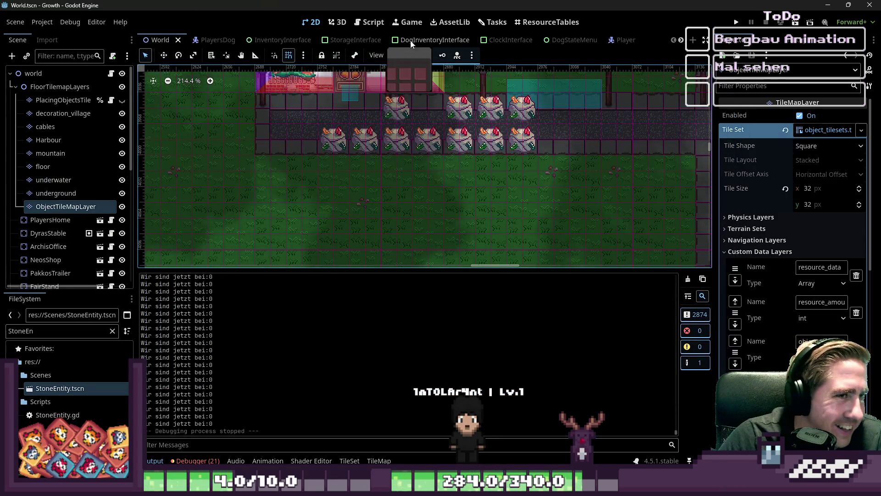
Step: Review the FarmingProcess.gd script in the Script workspace
scroll(467, 40, "down", 3)
scroll(236, 39, "up", 3)
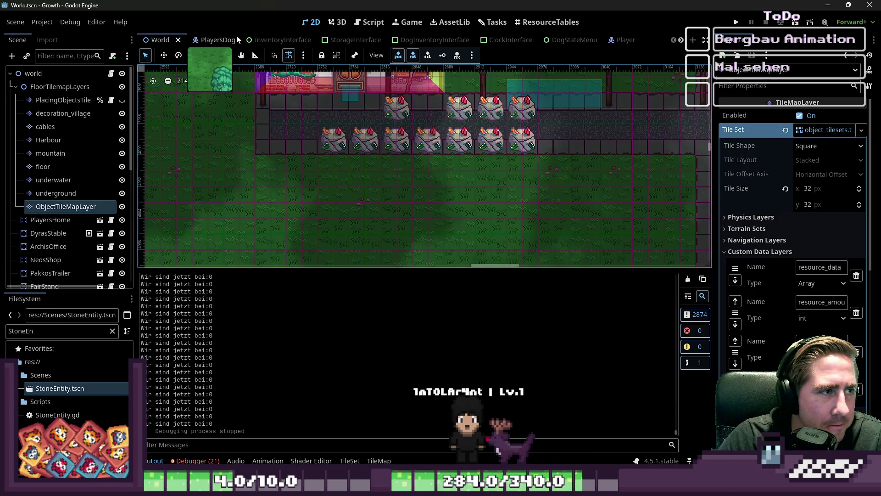
left_click(354, 26)
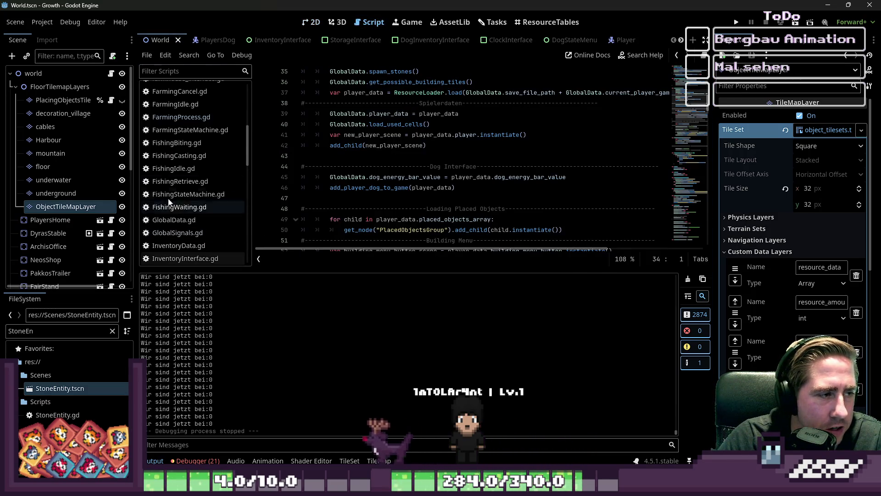
left_click(180, 120)
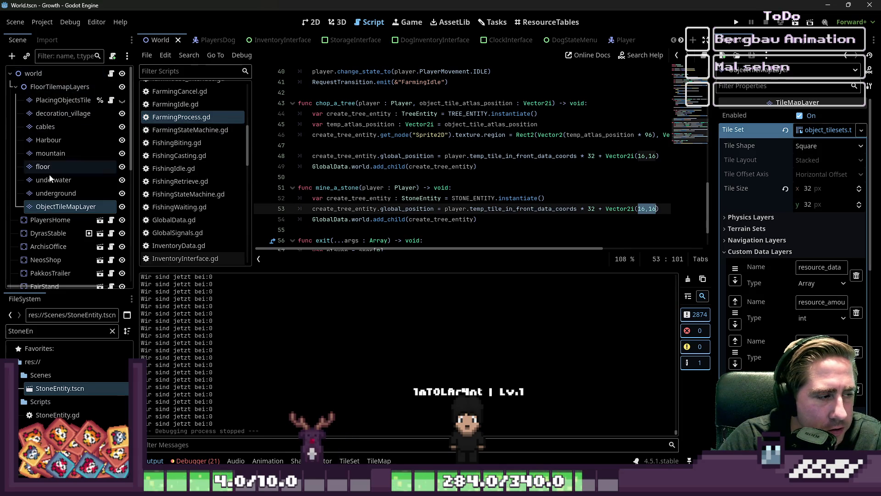
scroll(51, 184, "down", 5)
scroll(337, 42, "down", 3)
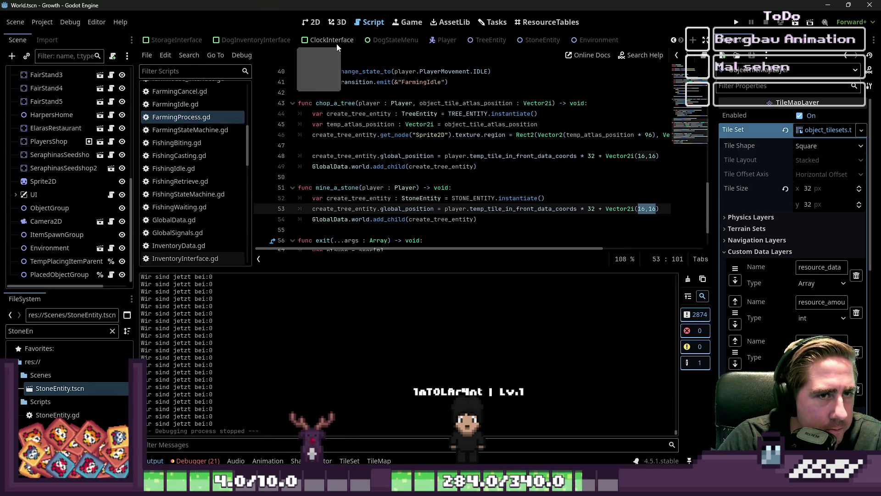
Step: Check StoneEntity's await animation_finished line and break animation, then save and run the project
left_click(542, 45)
left_click(394, 125)
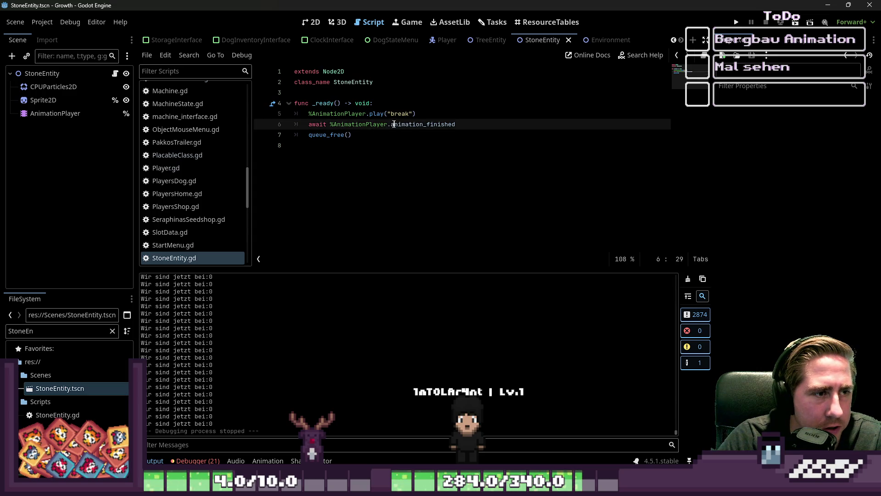
left_click(55, 114)
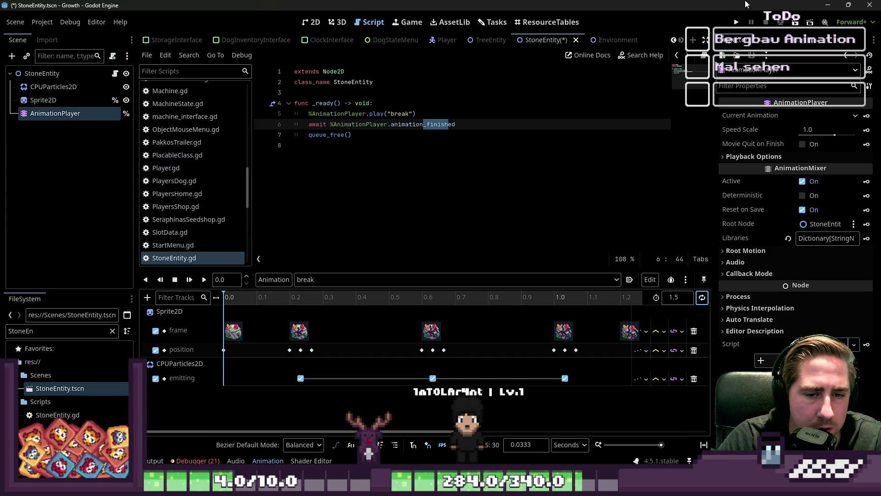
left_click(736, 22)
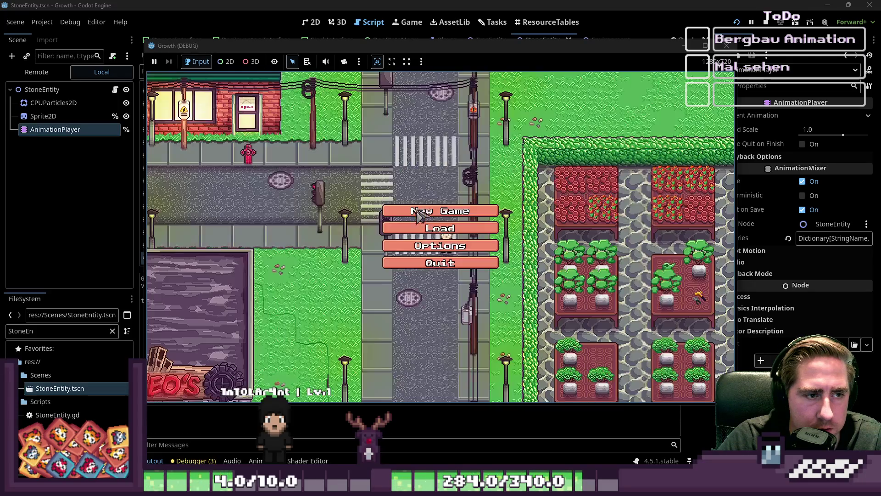
Step: Start a new game with a character name and put the pickaxe in hotbar slot 1
left_click(419, 213)
type("dsag")
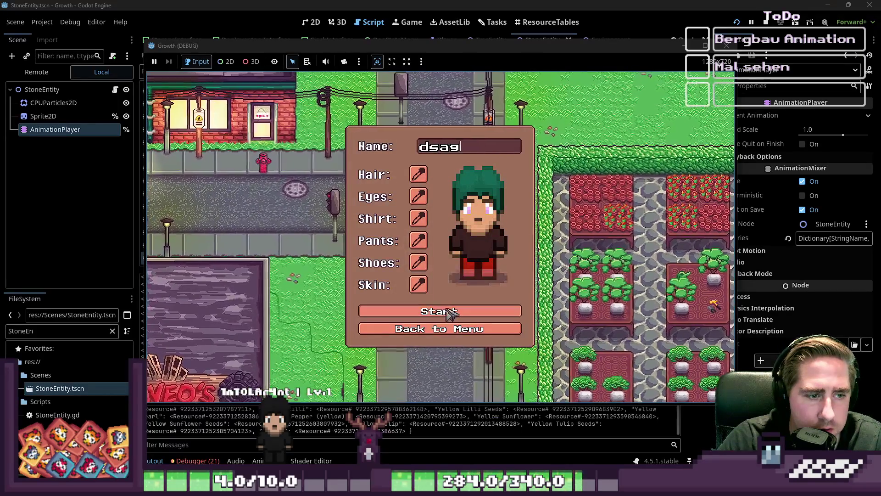
left_click(448, 311)
key("i")
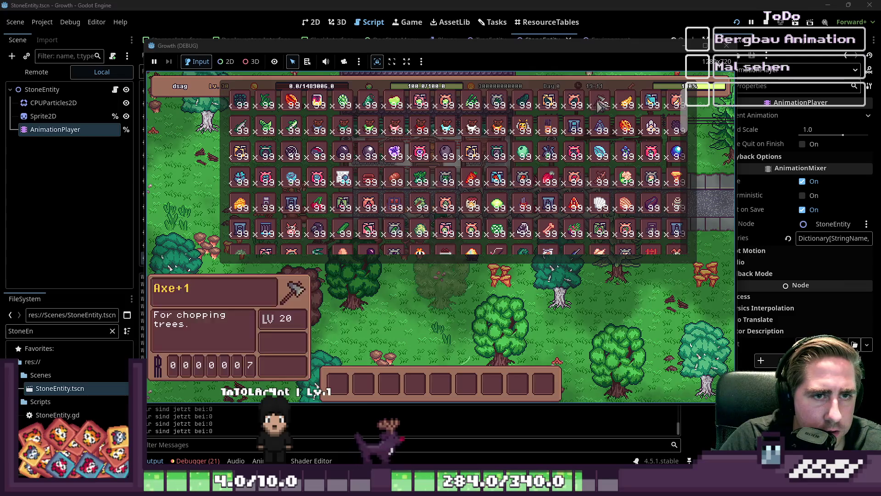
scroll(505, 137, "down", 5)
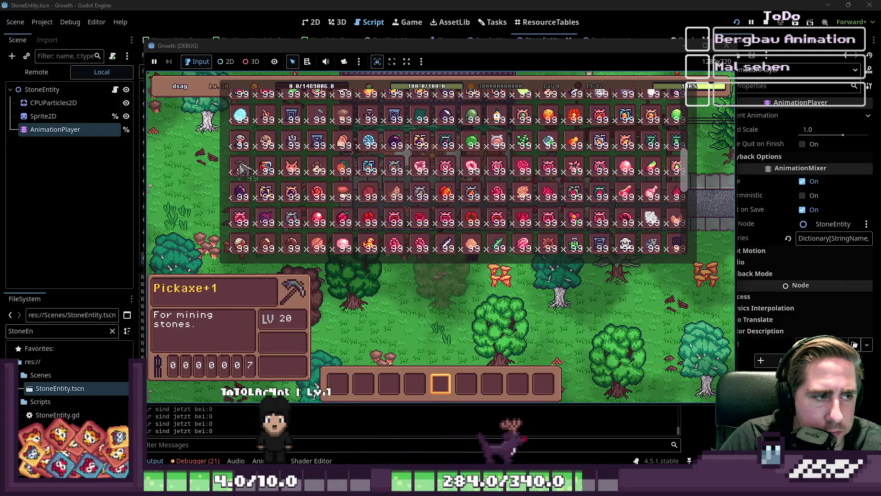
left_click(243, 170)
key("i")
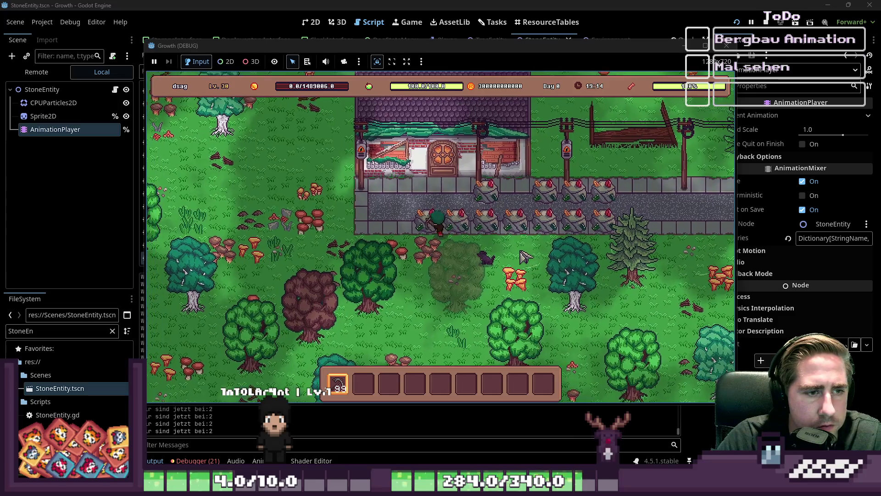
Step: Mine stones along the path, then stop the game with F8
key("a")
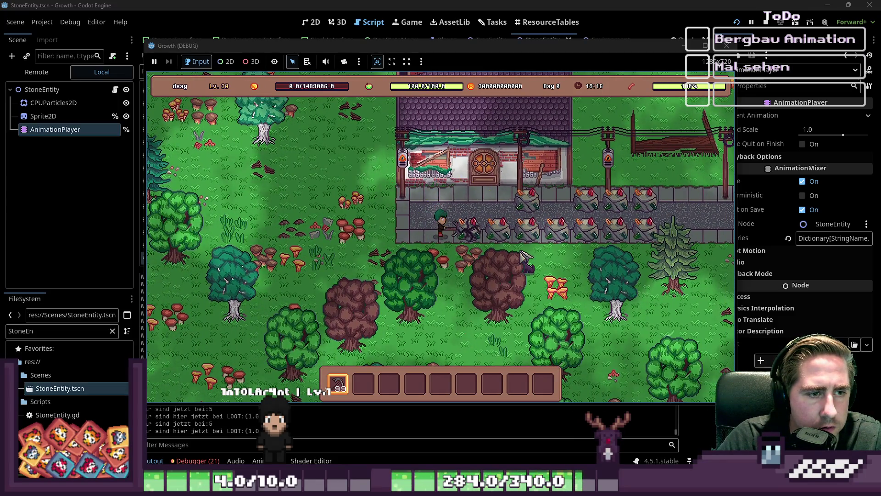
key("w")
key("d")
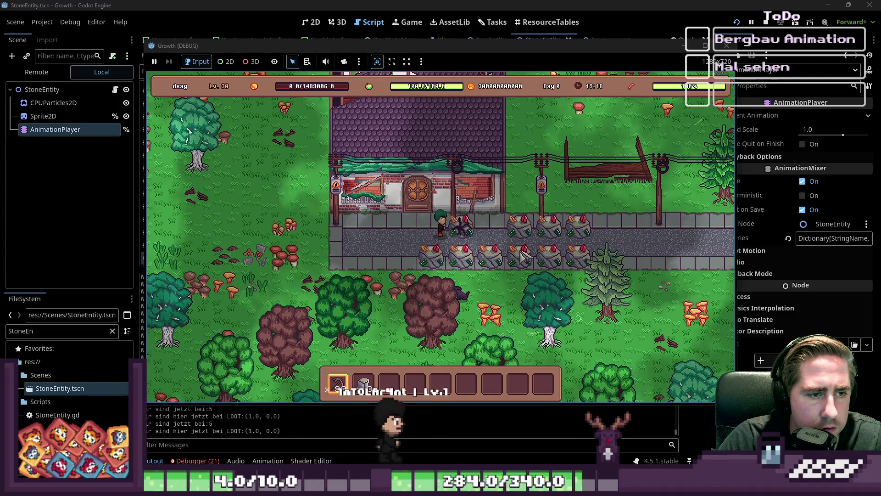
key("d")
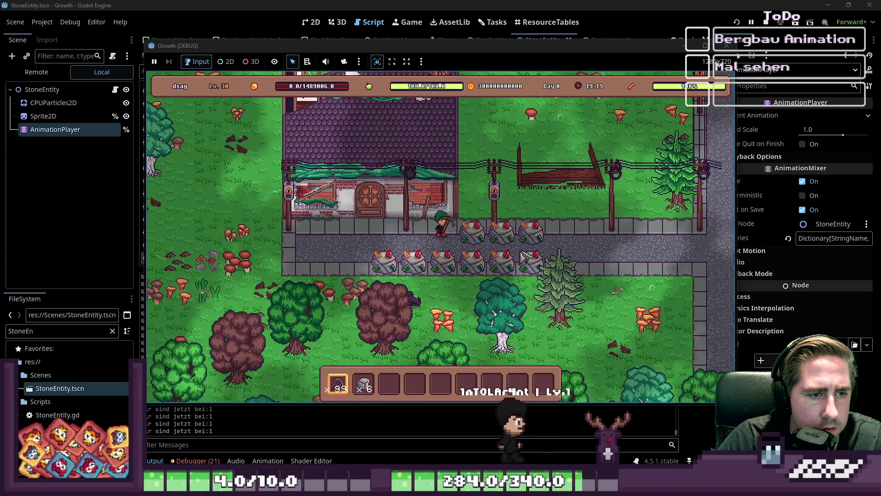
key("d")
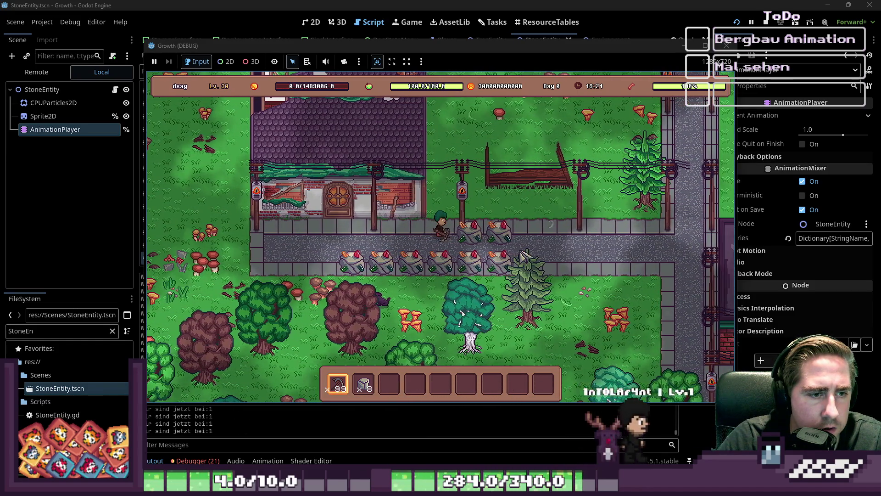
key("d")
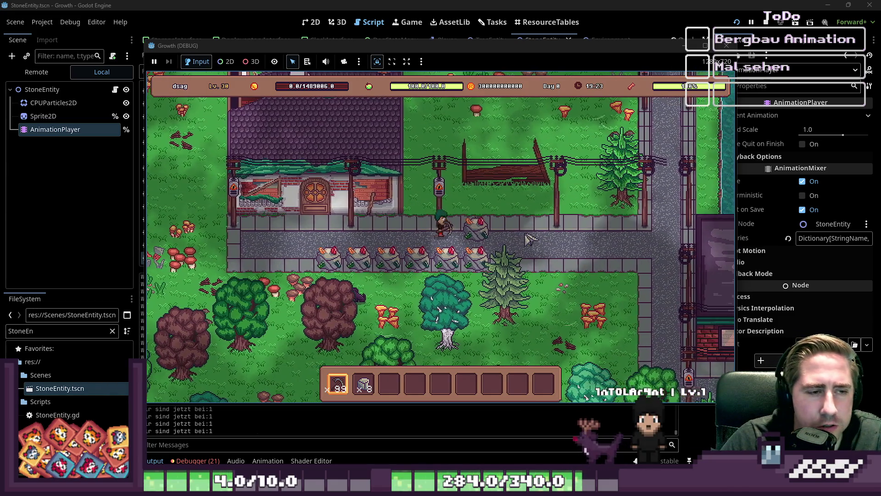
key("a")
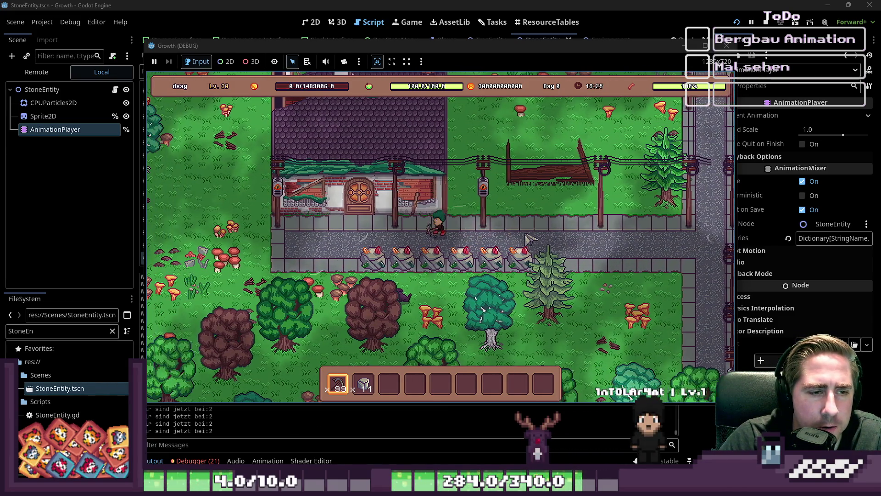
key("s")
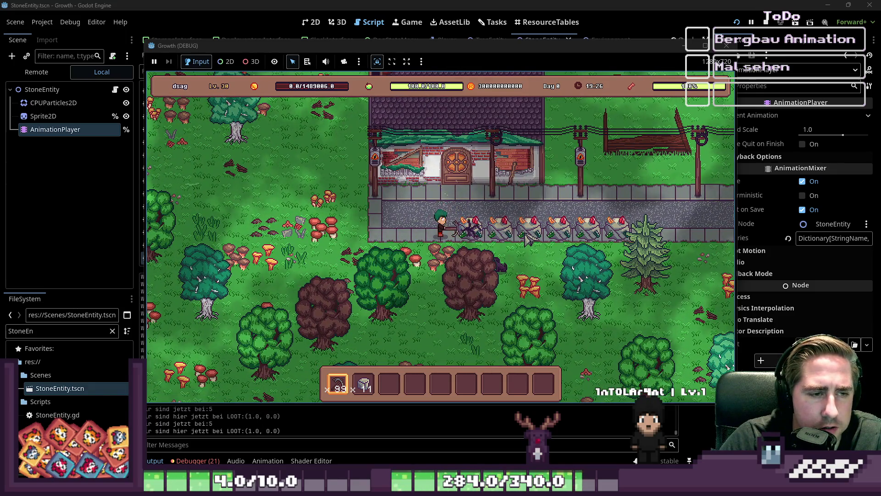
key("d")
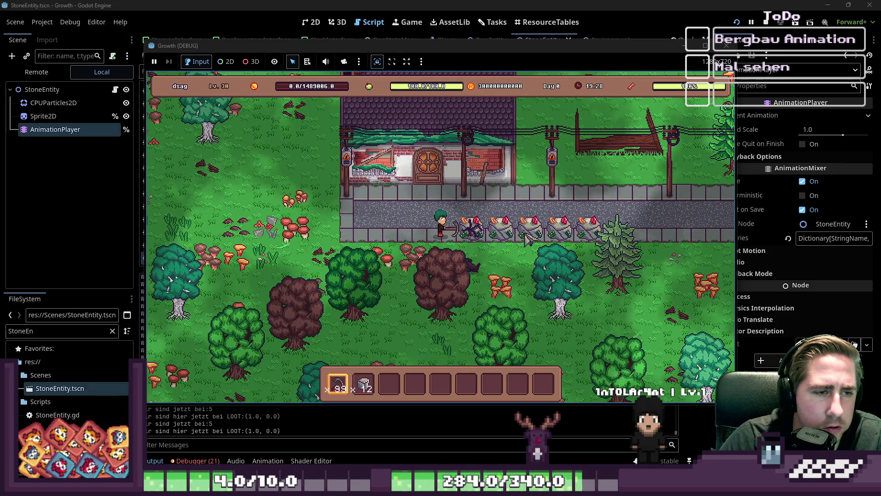
key("F8")
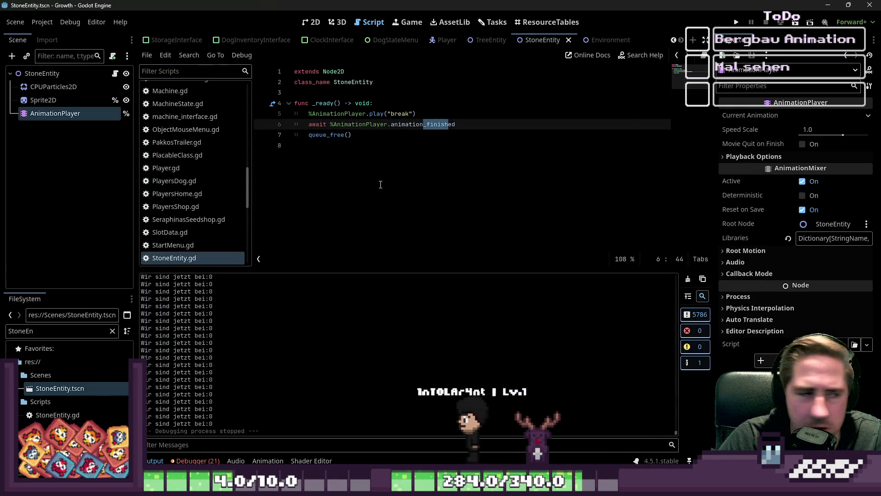
Step: Set the stone CPUParticles2D Scale Amount to 4.0
left_click(60, 87)
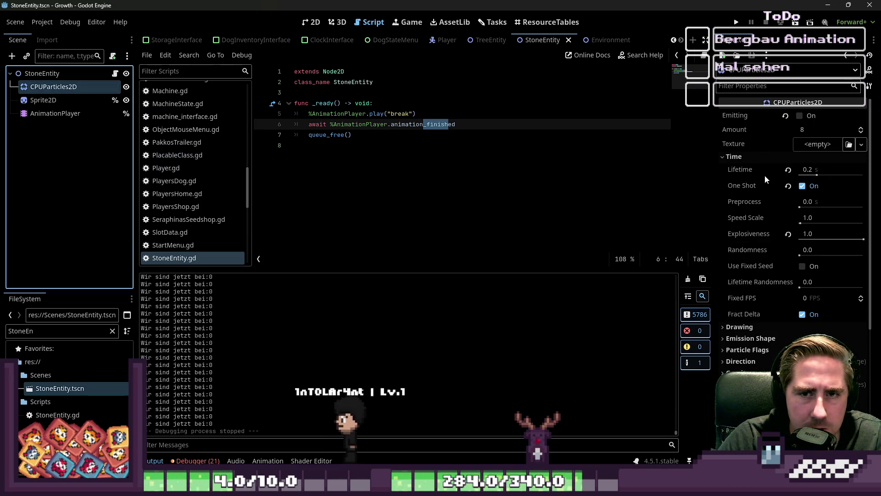
scroll(779, 175, "down", 4)
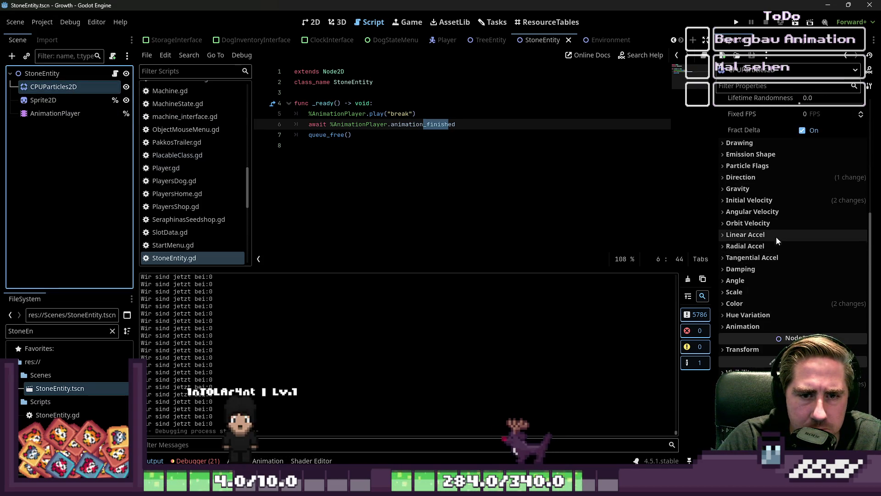
left_click(735, 292)
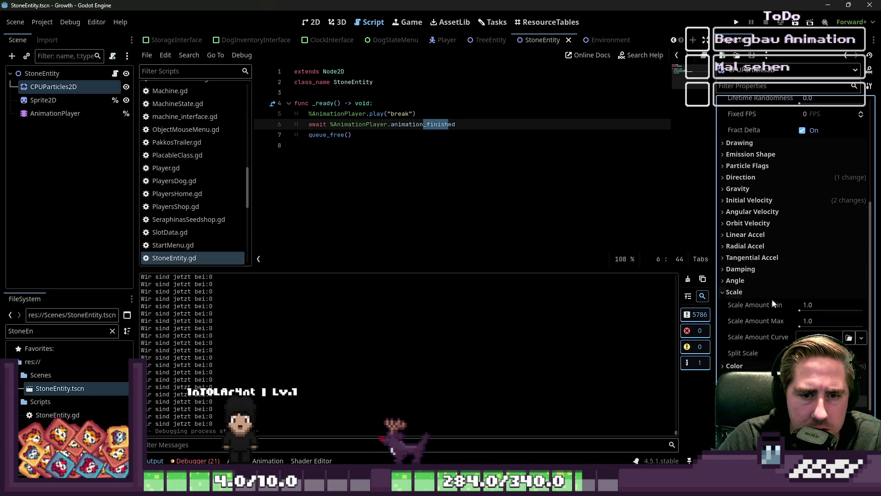
left_click(811, 307)
type("4")
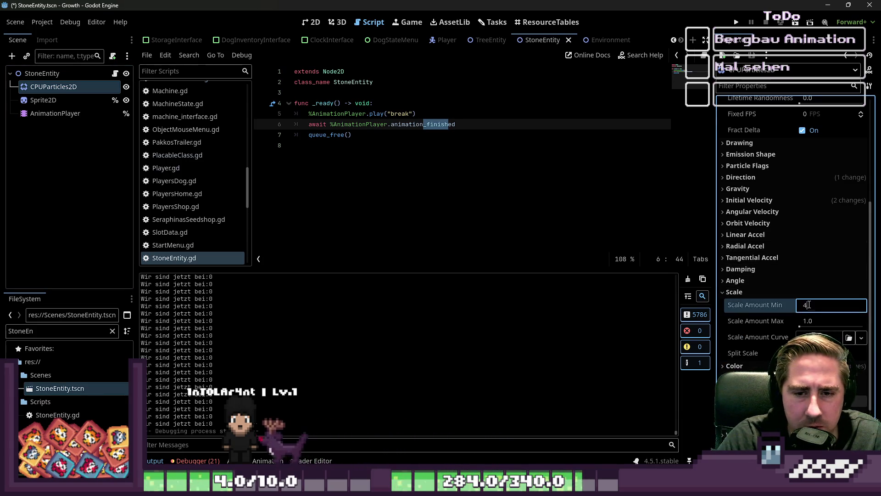
key("Return")
Step: Preview the break animation with the larger particles, then save and launch with F5
left_click(316, 23)
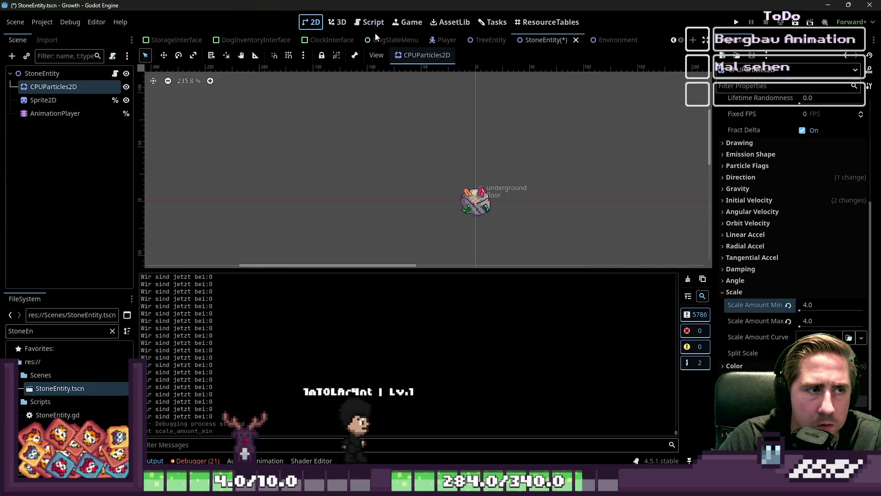
left_click(100, 118)
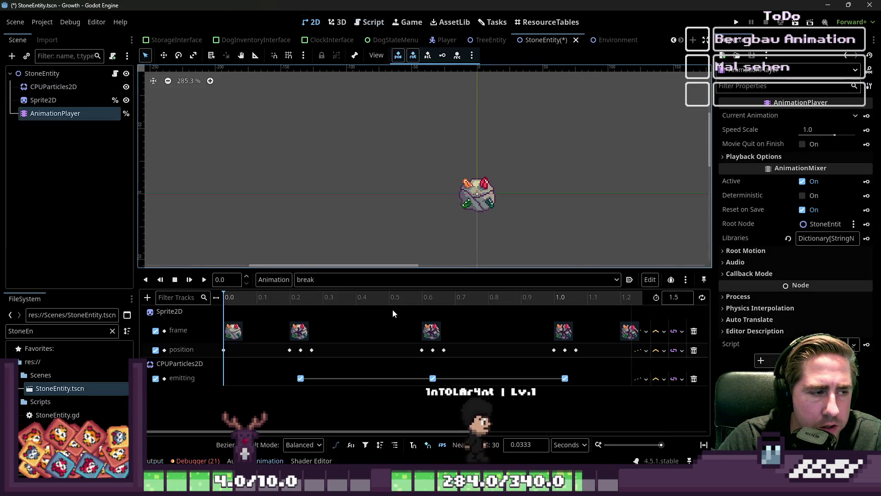
left_click(204, 280)
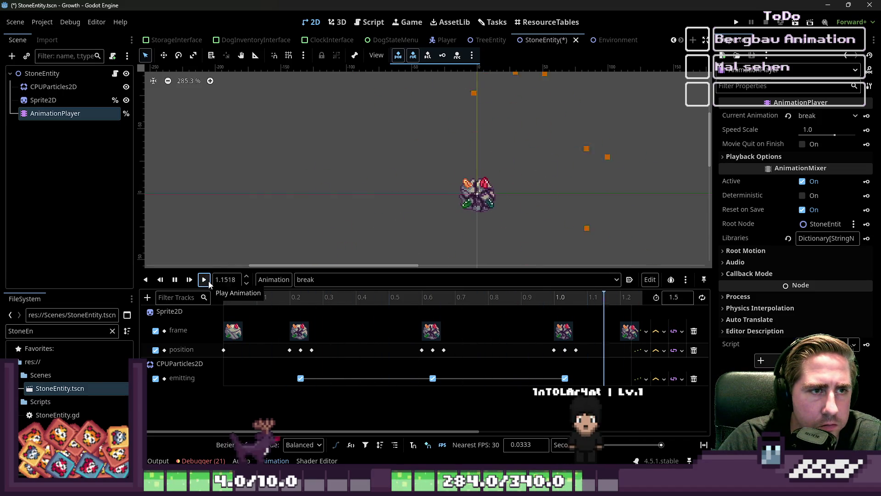
key("F5")
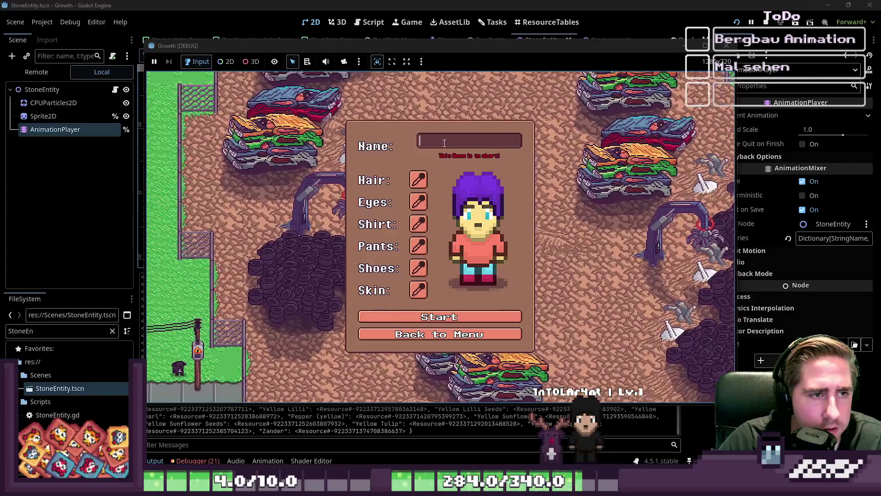
Step: Enter a character name, start the game, and equip the pickaxe in hotbar slot 1
type("dawg")
left_click(457, 316)
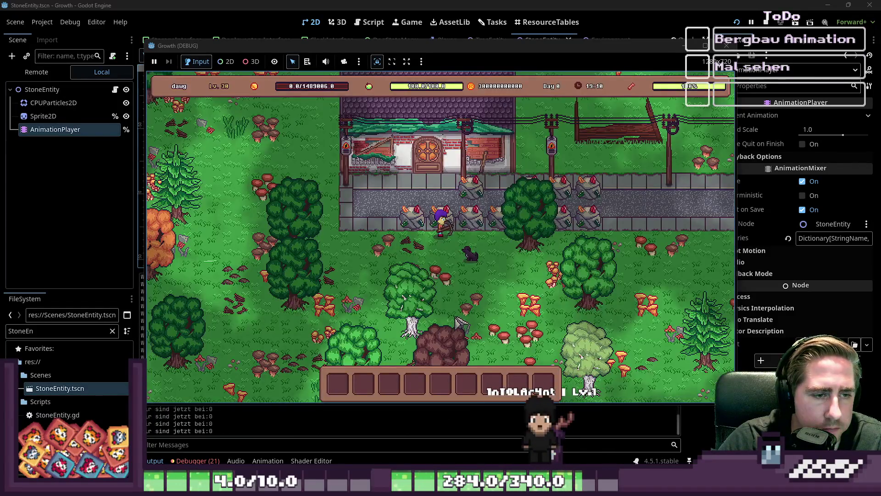
key("i")
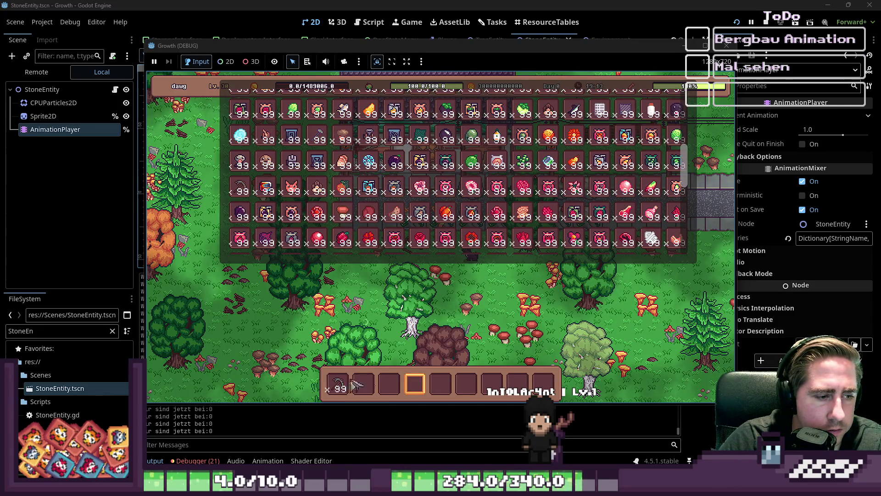
key("i")
key("1")
Step: Walk to the stones, mine them until they break, then stop the game
key("a")
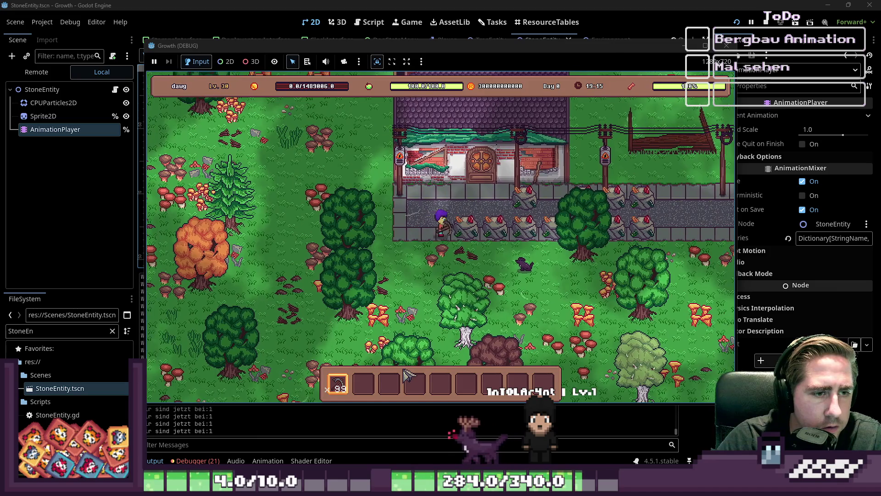
key("space")
key("d")
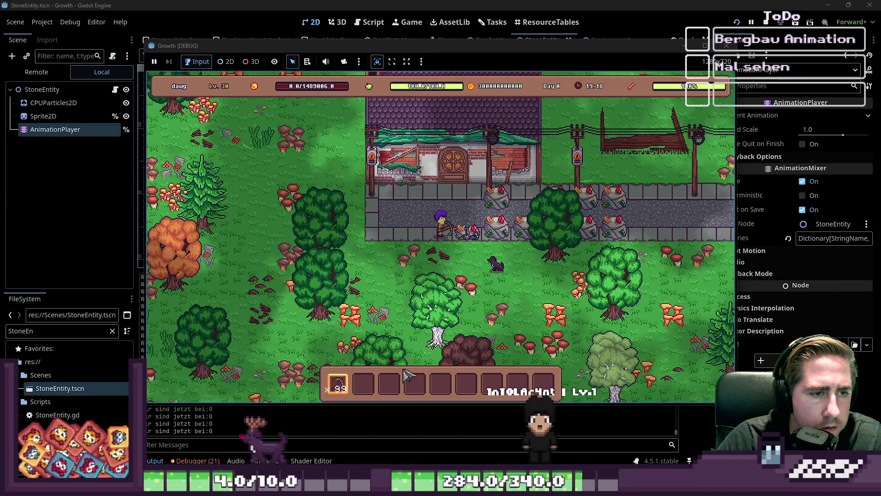
key("w")
key("d")
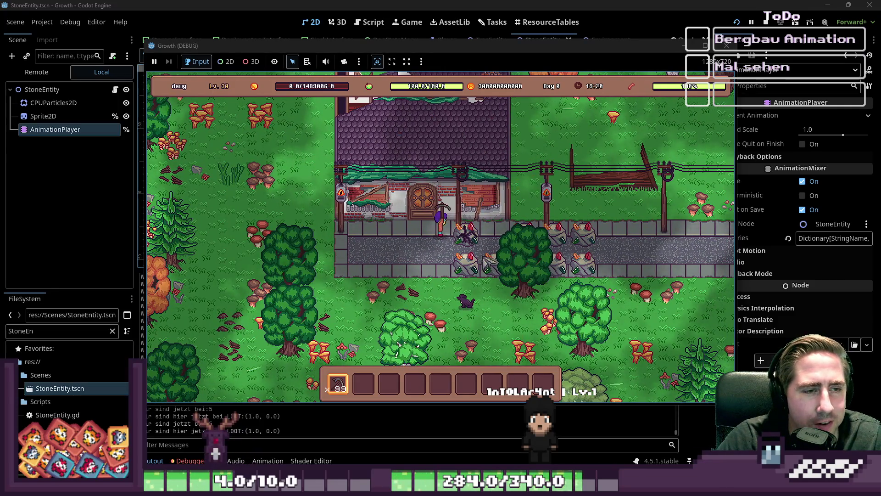
key("space")
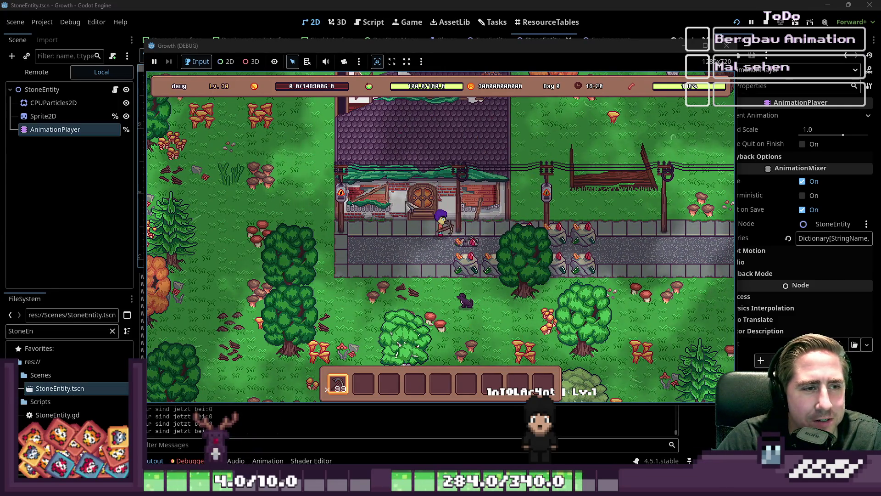
key("s")
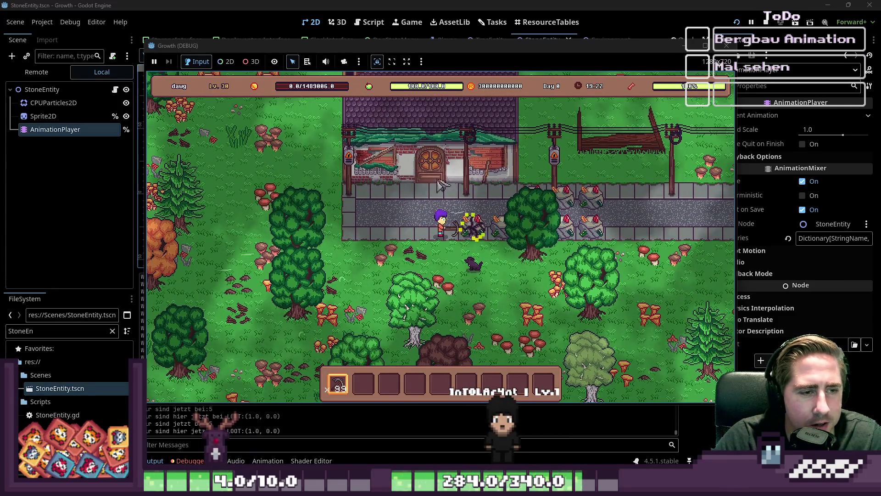
left_click(726, 45)
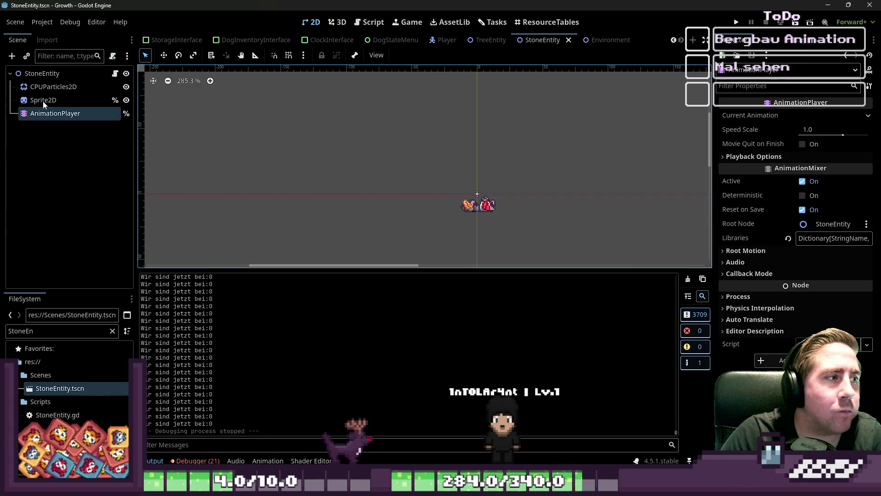
Step: Turn off One Shot and turn on Emitting for the CPUParticles2D
left_click(53, 87)
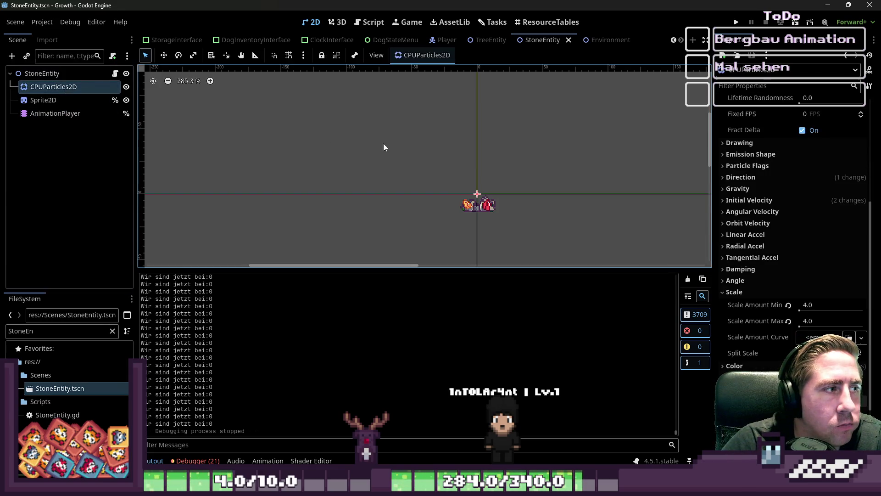
scroll(761, 168, "up", 5)
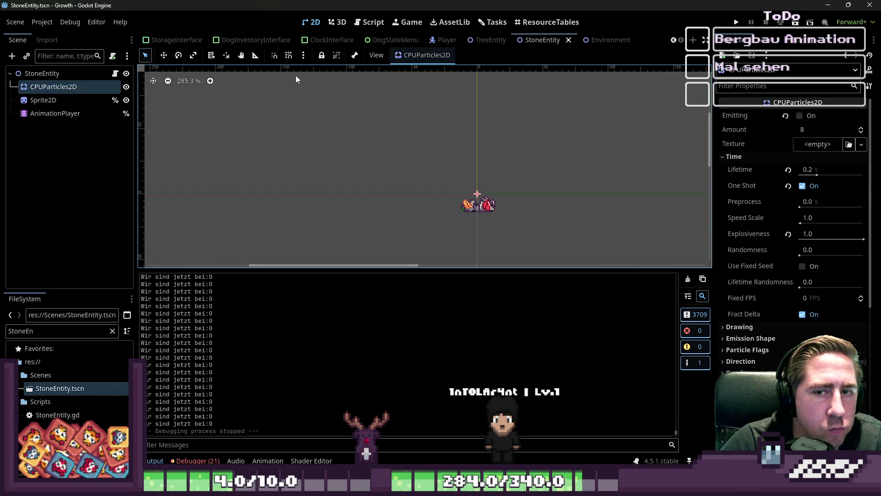
left_click(799, 116)
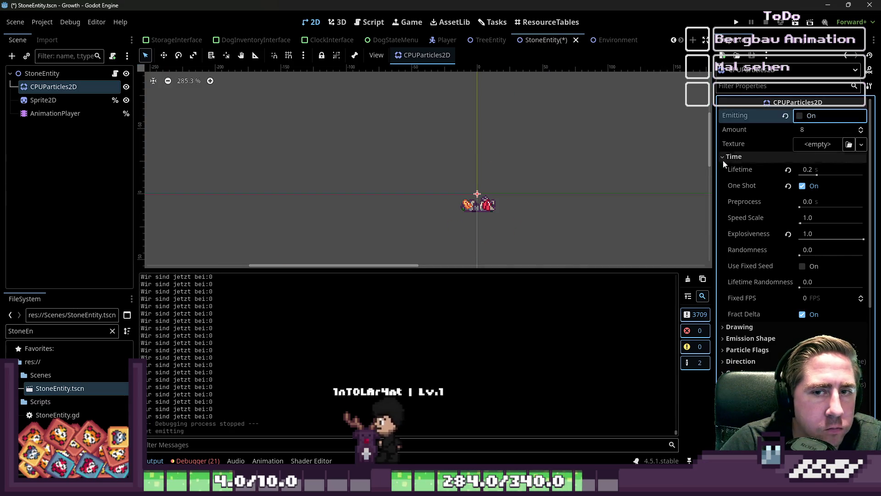
left_click(802, 186)
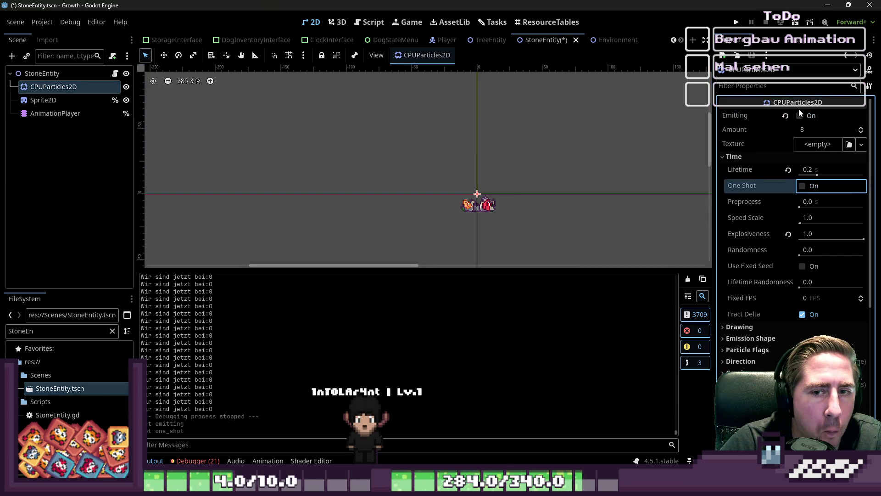
left_click(800, 116)
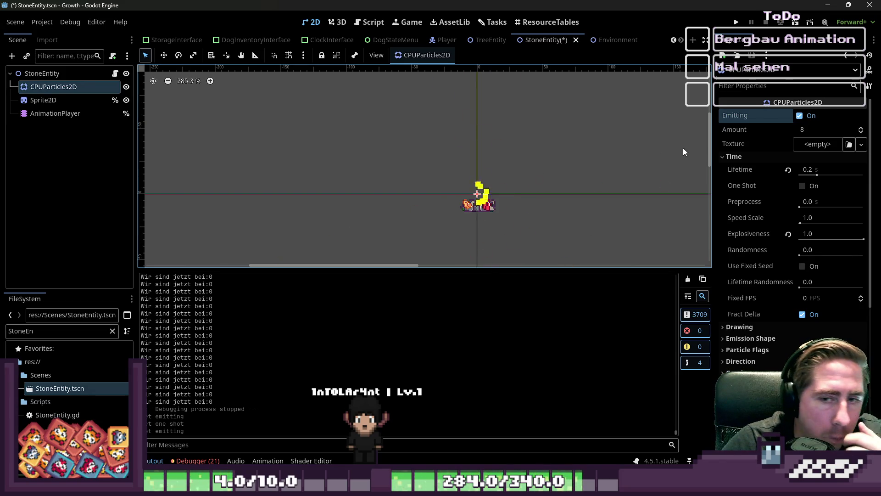
Step: Try a Speed Scale of 0, reset it to 1.0, and expand Emission Shape
left_click(812, 169)
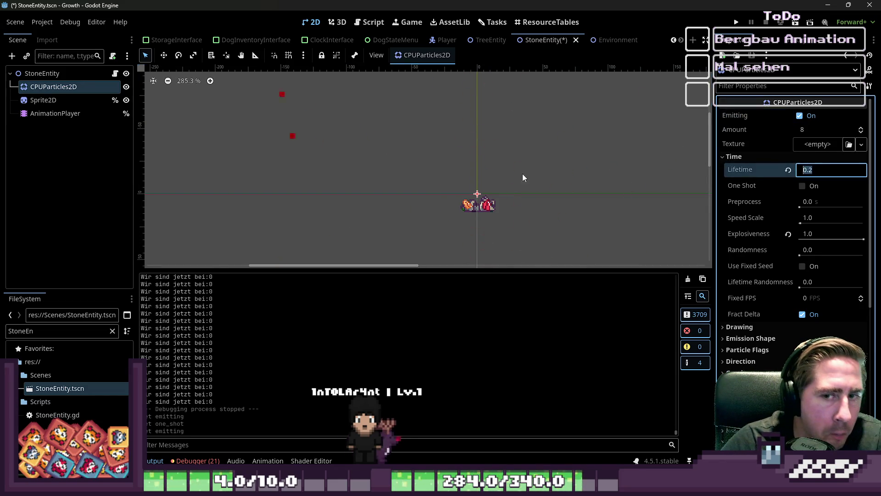
scroll(518, 173, "down", 3)
left_click(812, 221)
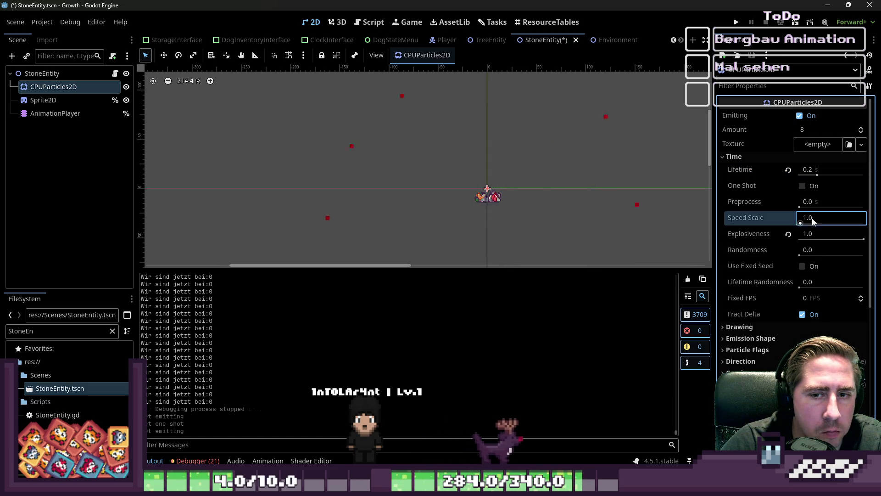
type("0")
key("Return")
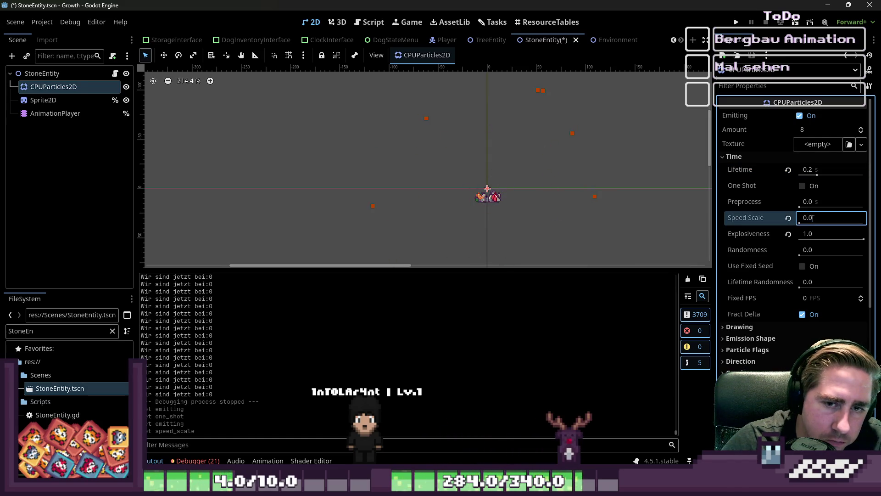
left_click(788, 219)
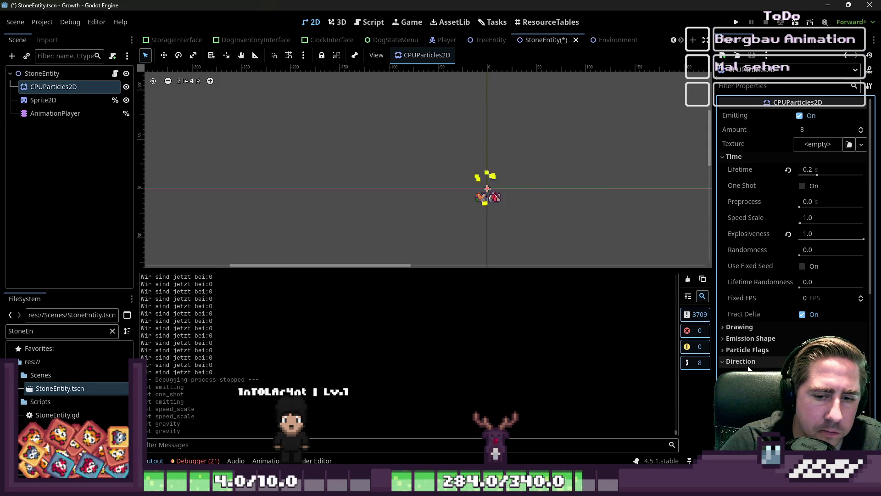
left_click(753, 338)
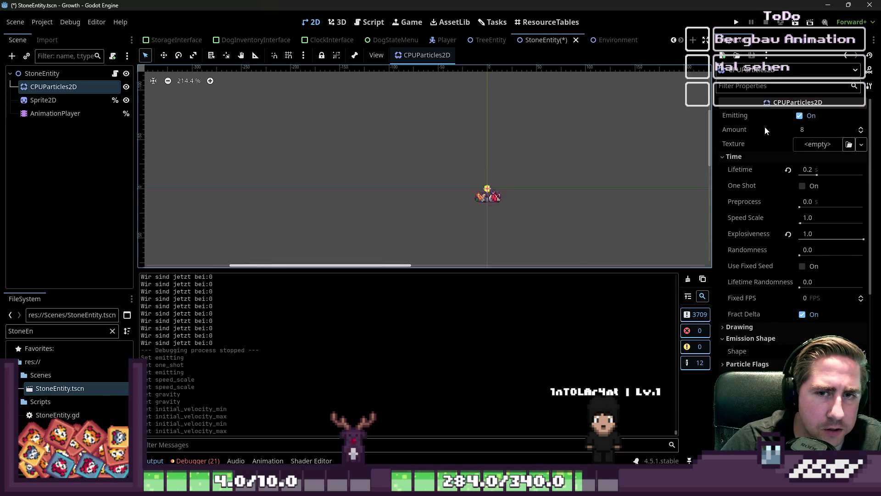
scroll(790, 215, "down", 5)
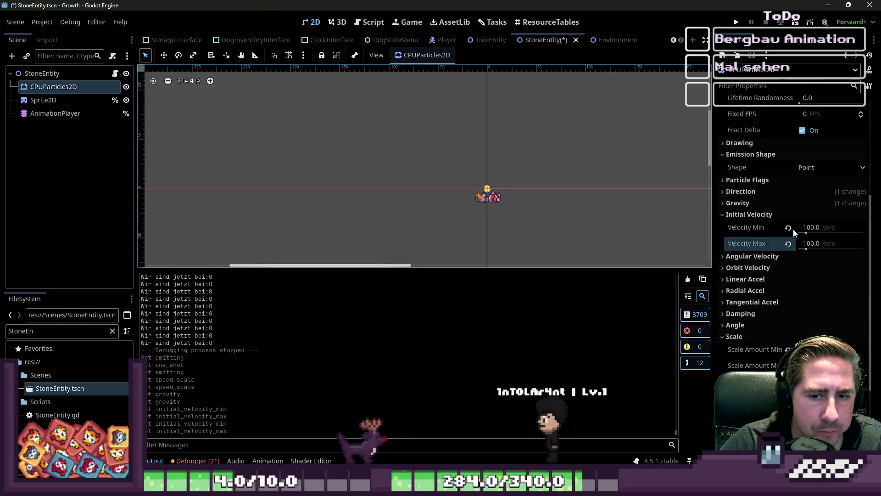
Step: Change the particle Scale Amount to Min 2.0 and Max 3.0
left_click(820, 304)
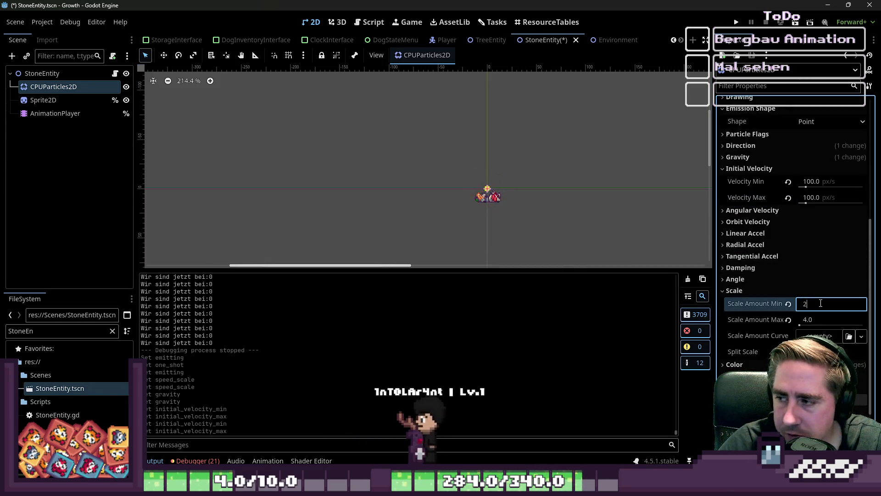
type("2")
key("Tab")
type("2")
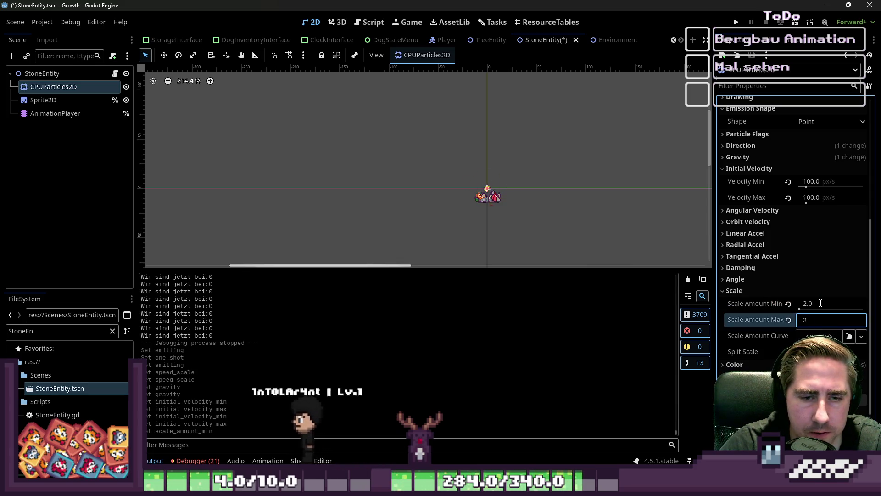
key("Return")
scroll(567, 231, "up", 1)
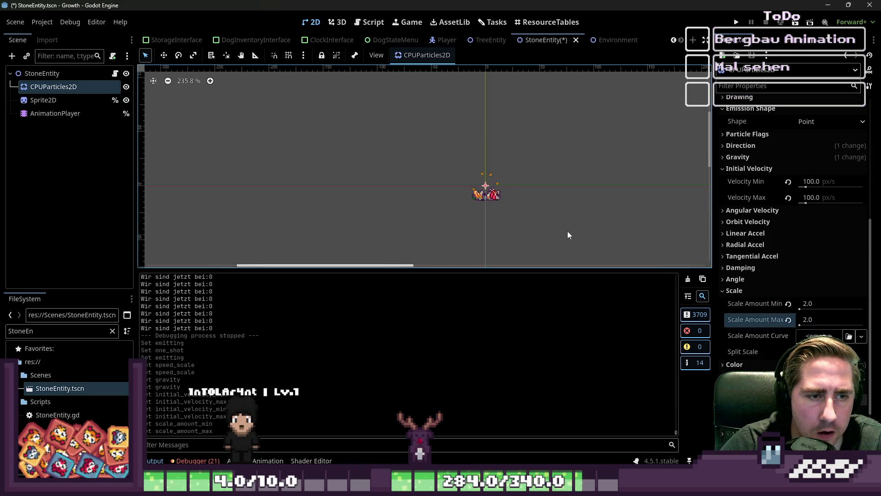
left_click(811, 319)
type("4.0")
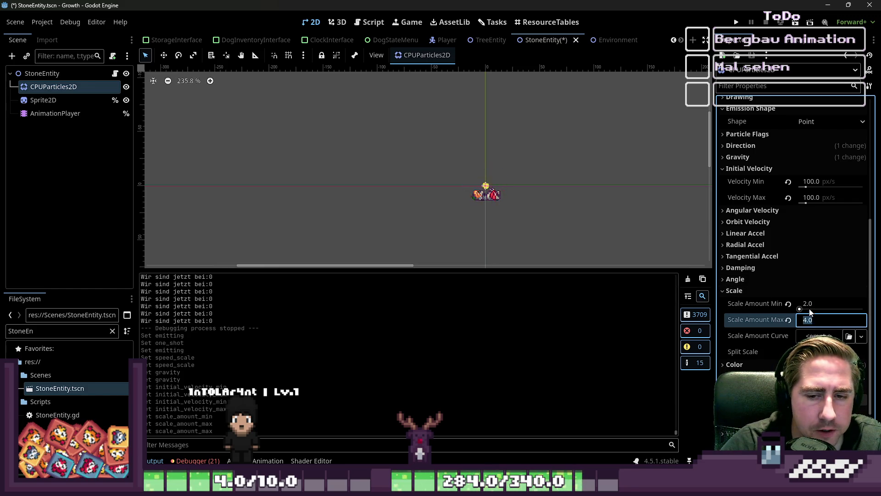
type("3")
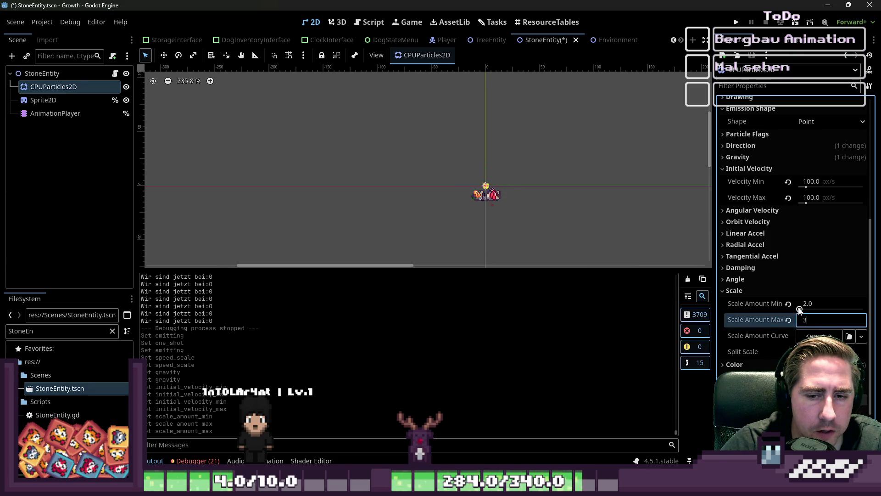
key("Return")
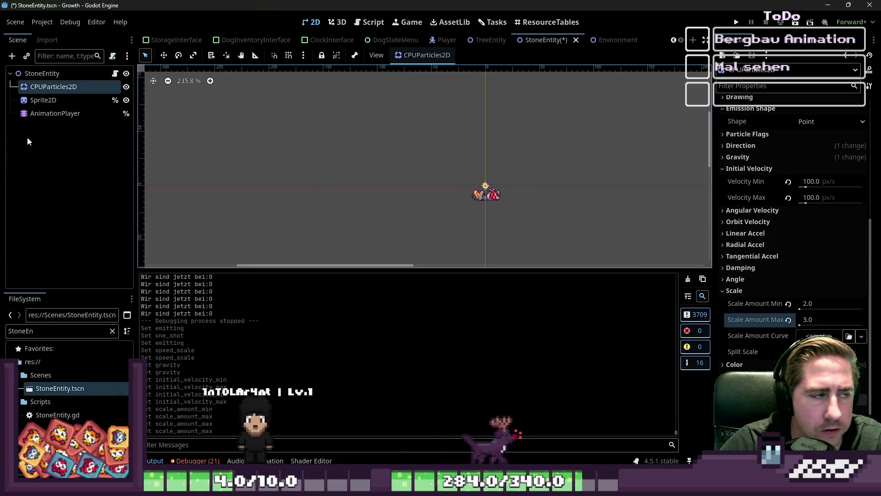
left_click(46, 113)
left_click(46, 100)
Step: Re-enable One Shot on CPUParticles2D and preview the break animation
scroll(474, 181, "up", 5)
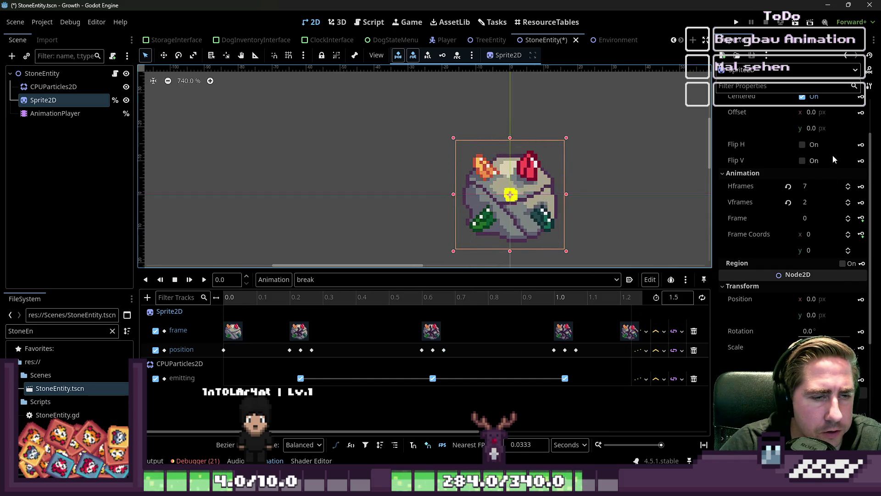
left_click(53, 87)
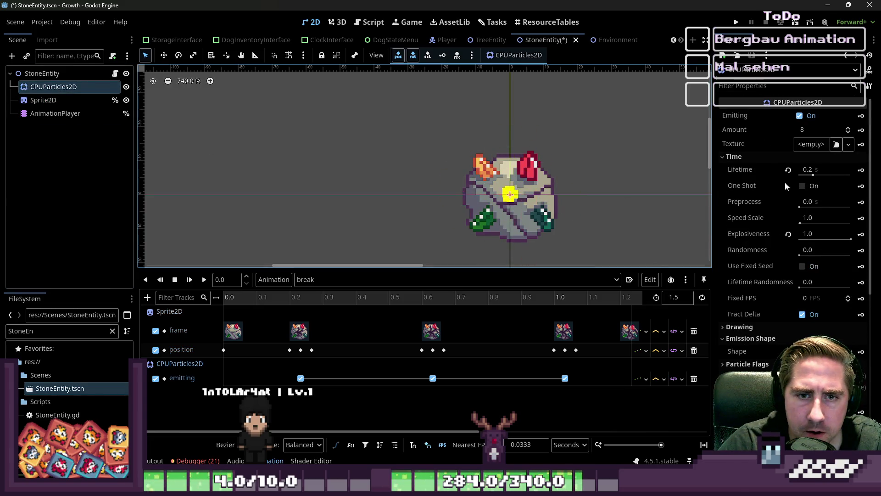
left_click(803, 186)
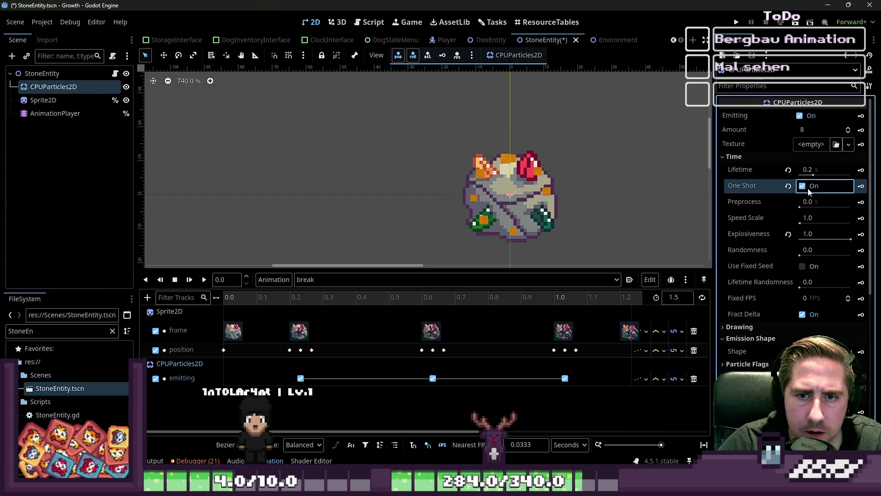
left_click(204, 280)
Step: Replay the break animation twice, reset the sprite, and show the CPUParticles2D properties
left_click(54, 114)
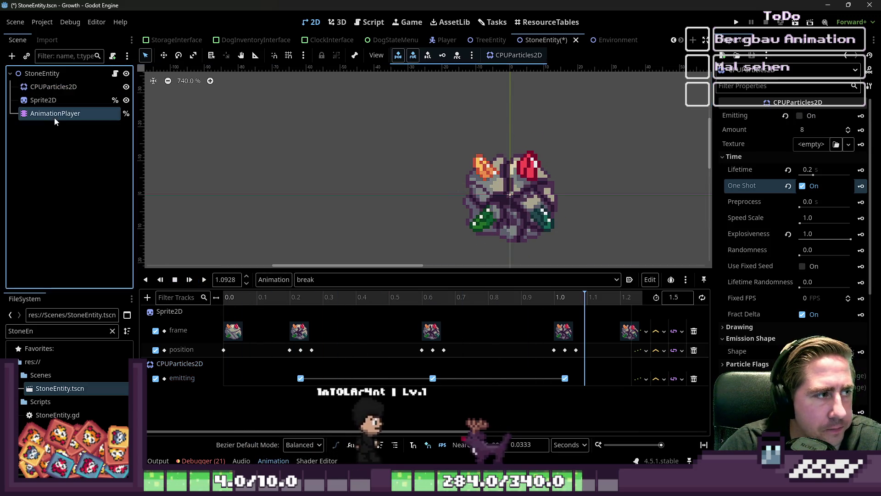
scroll(335, 185, "down", 3)
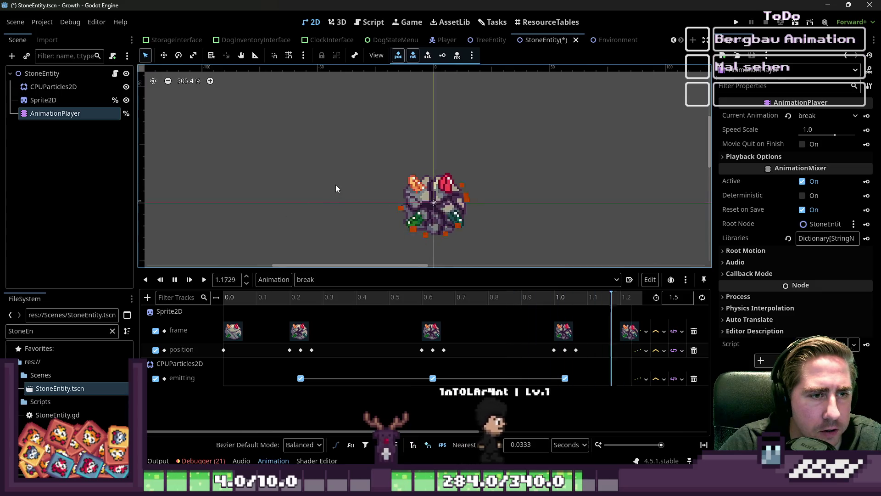
left_click(203, 280)
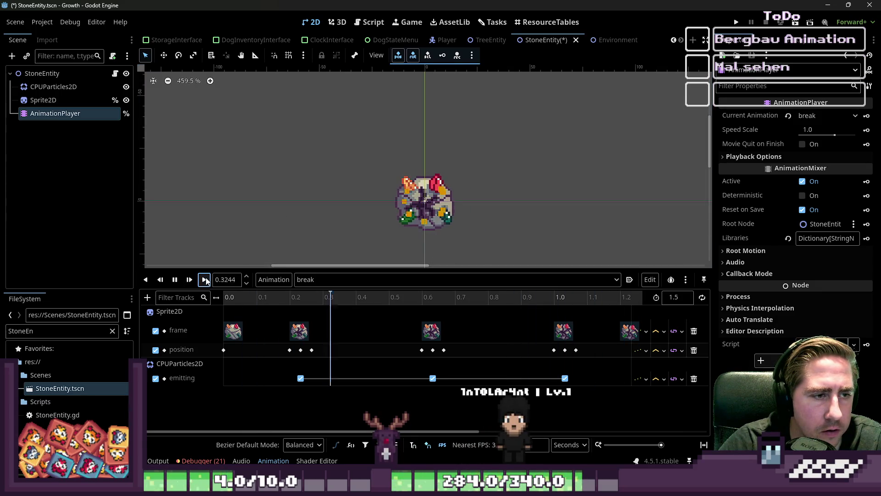
left_click(205, 280)
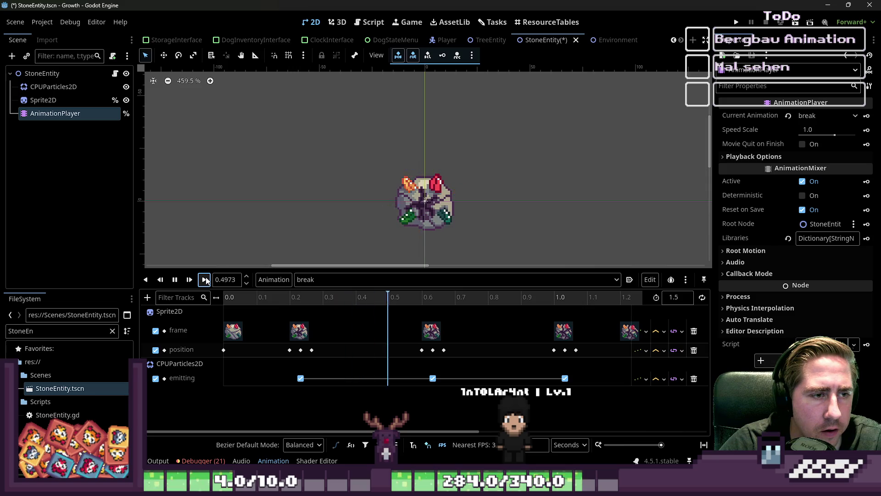
left_click(43, 100)
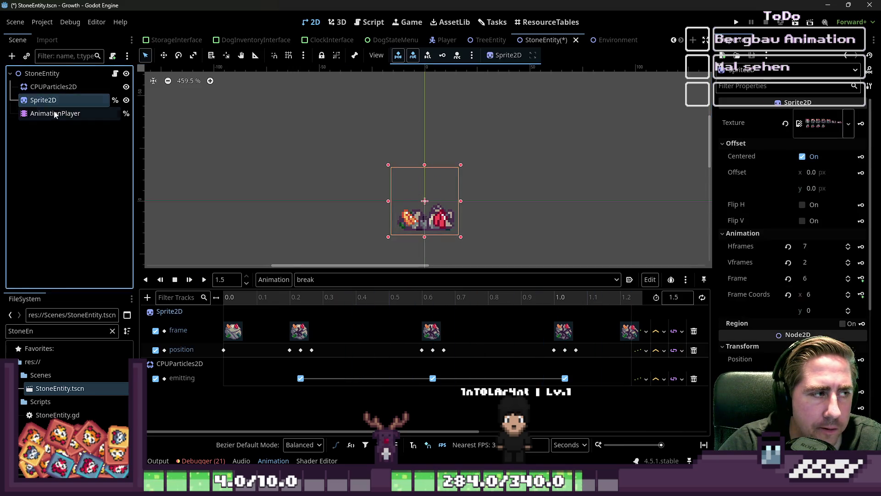
left_click(55, 113)
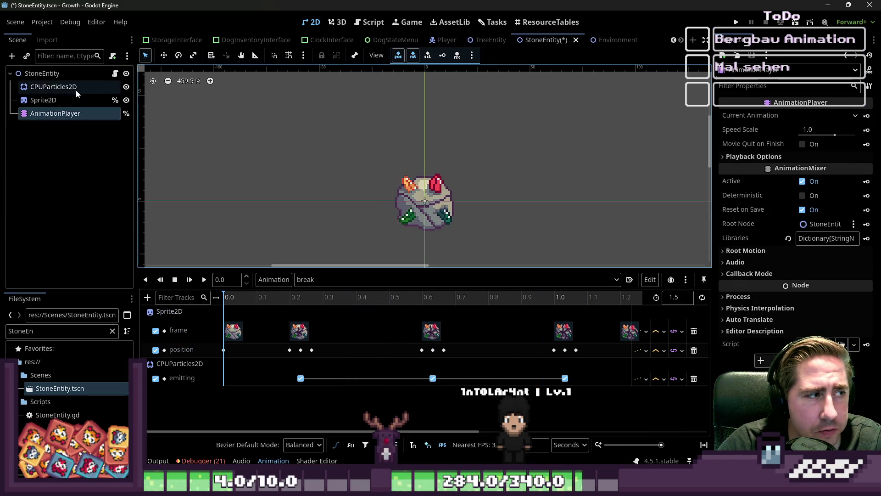
left_click(54, 87)
scroll(827, 245, "down", 5)
scroll(828, 246, "down", 3)
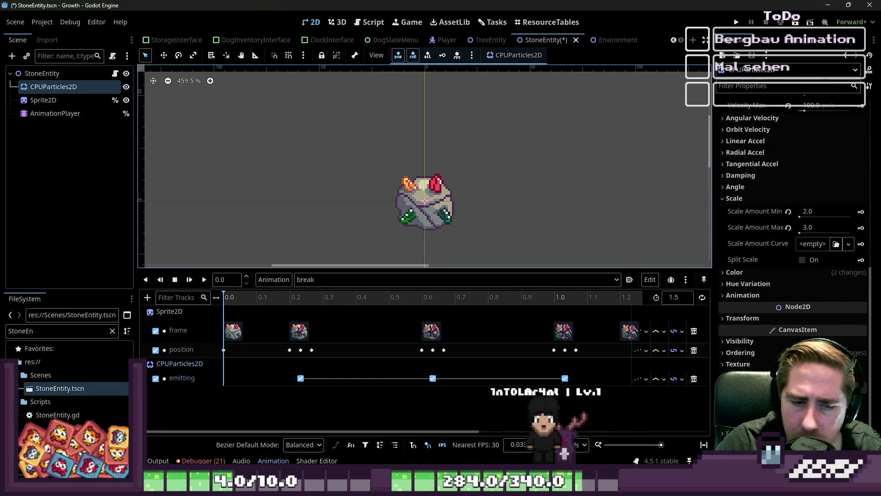
Step: Add an orange stop to the CPUParticles2D Color Ramp
left_click(737, 269)
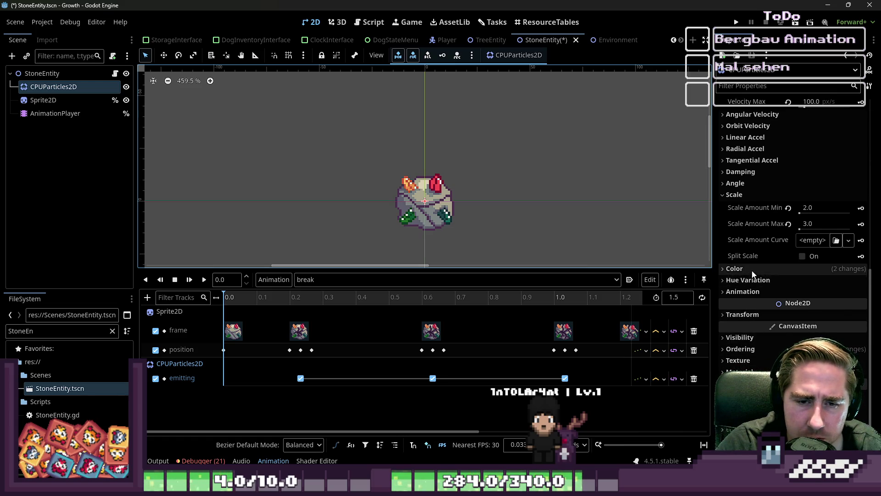
left_click(826, 295)
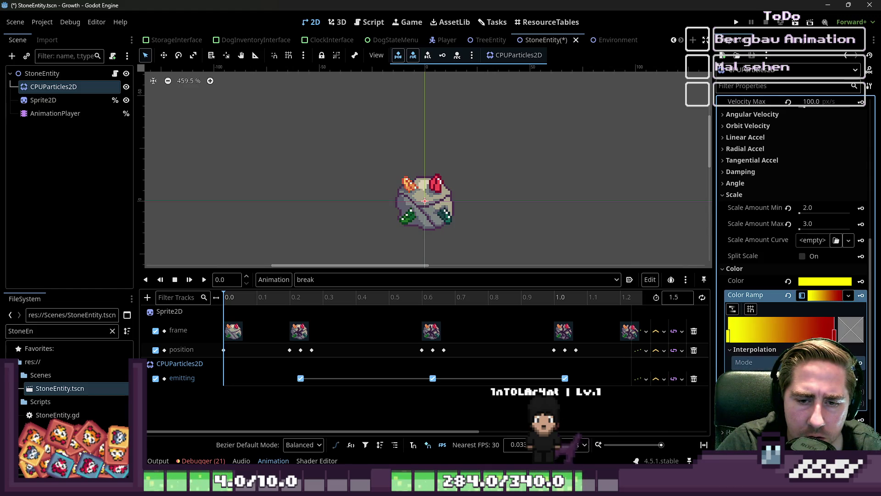
left_click(800, 329)
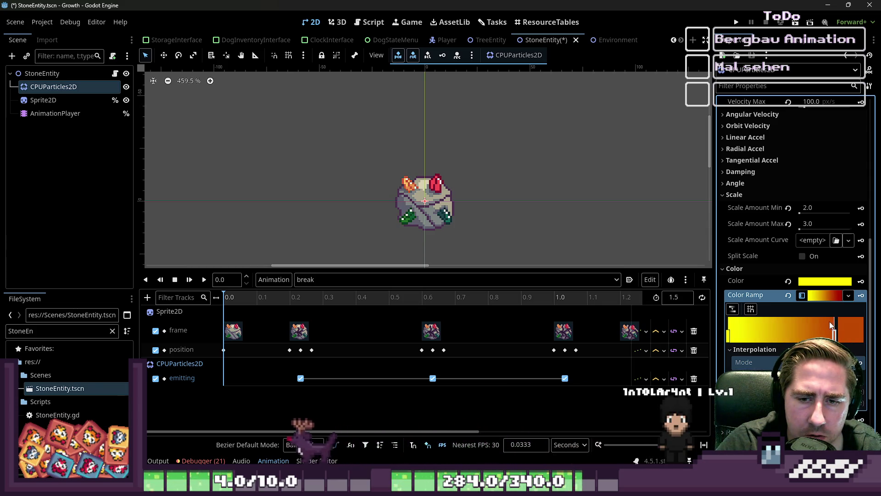
left_click(823, 292)
left_click(823, 292)
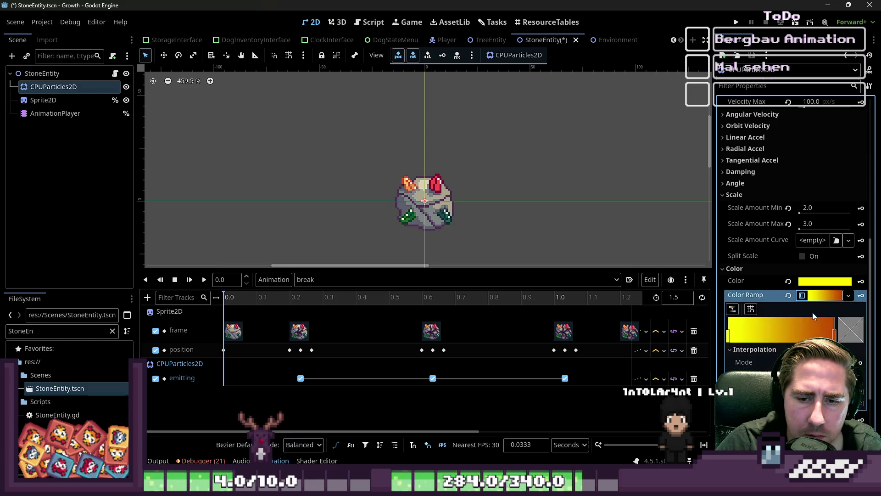
Step: Make the Color Ramp end stop semi-transparent orange (c04900, alpha 0.657)
scroll(773, 352, "down", 2)
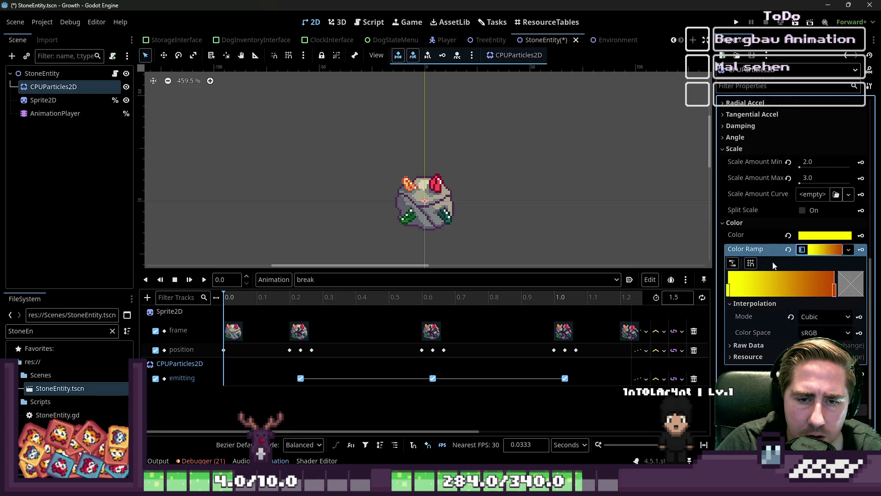
left_click(812, 254)
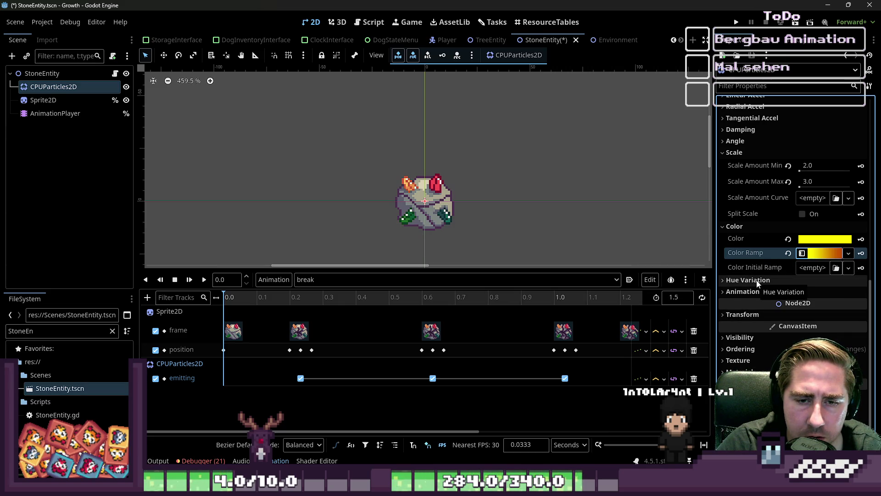
left_click(824, 253)
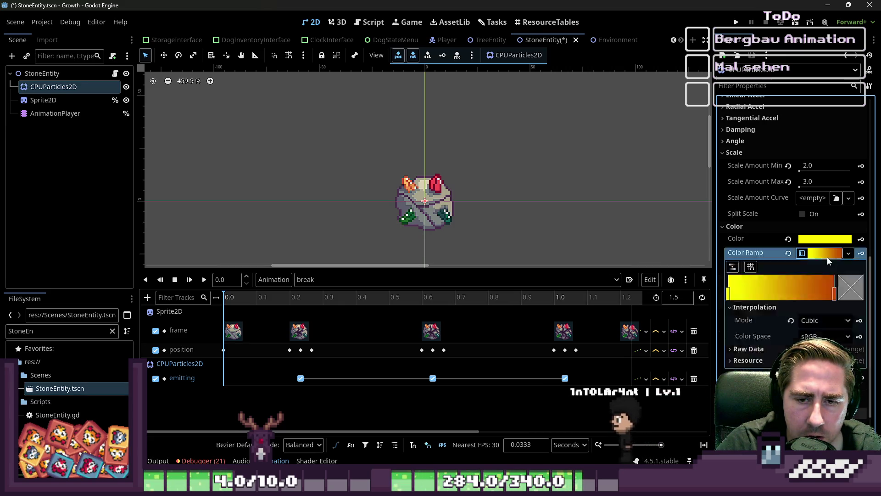
left_click(835, 298)
double_click(834, 296)
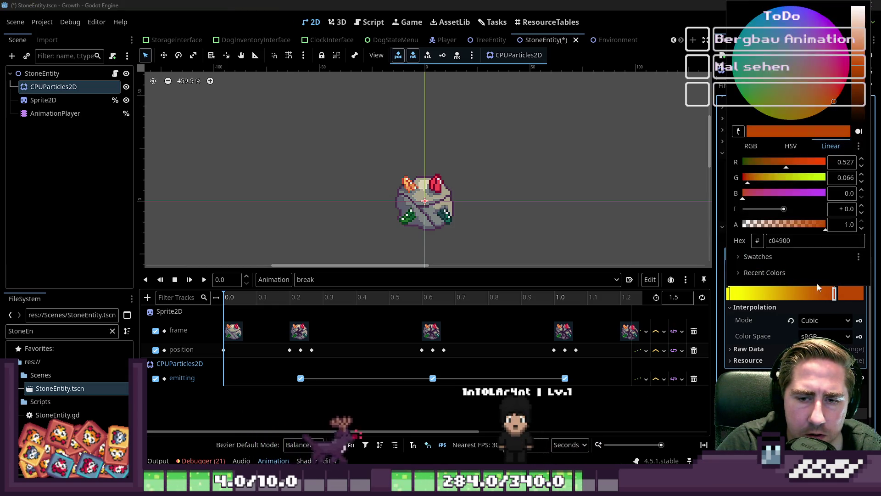
mouse_move(801, 225)
left_mouse_down()
mouse_move(749, 230)
mouse_move(800, 232)
left_mouse_up()
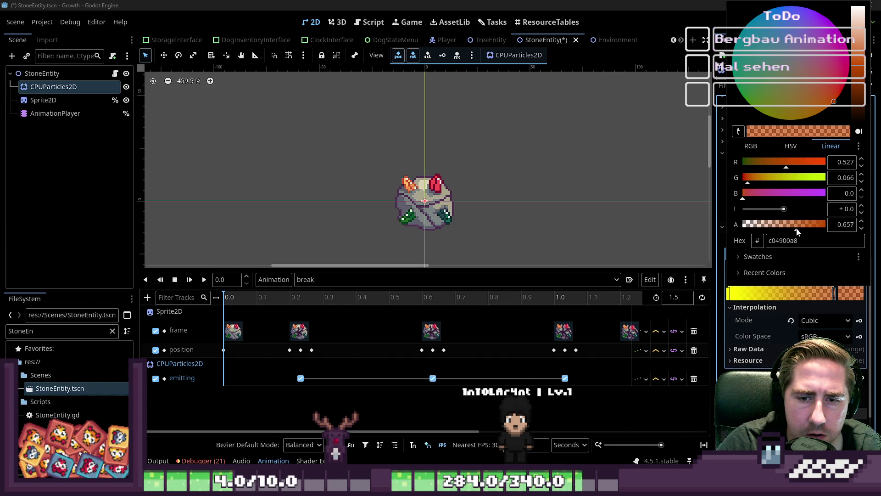
key("Escape")
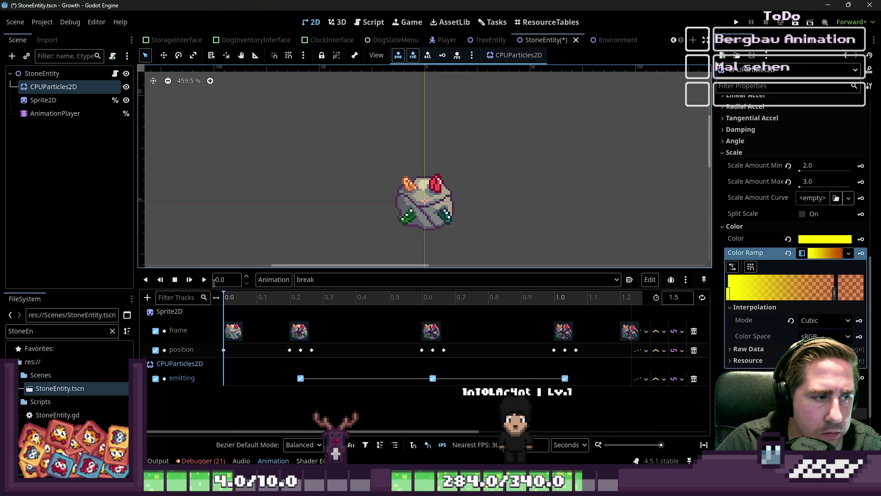
Step: Preview the break animation with the new particle colours
left_click(204, 281)
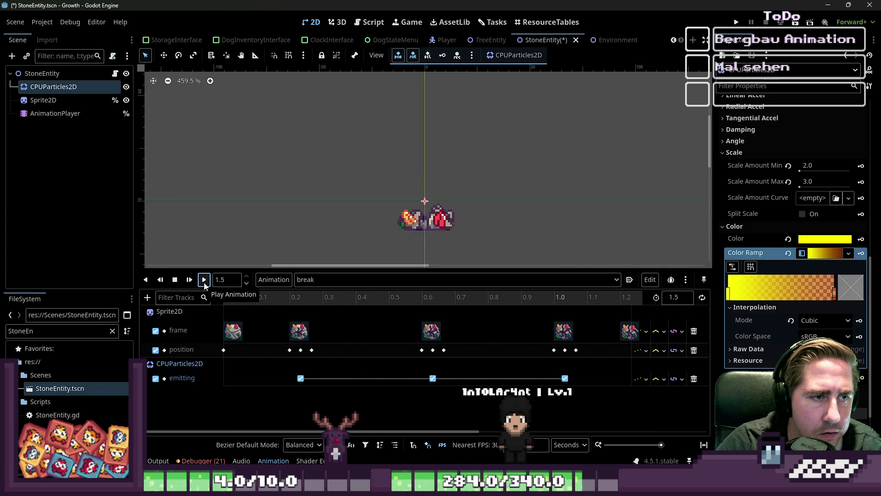
left_click(204, 280)
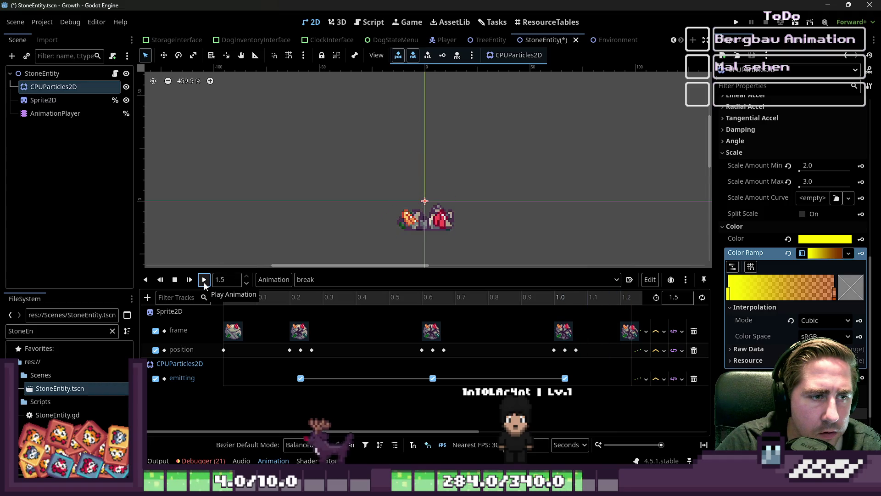
left_click(205, 280)
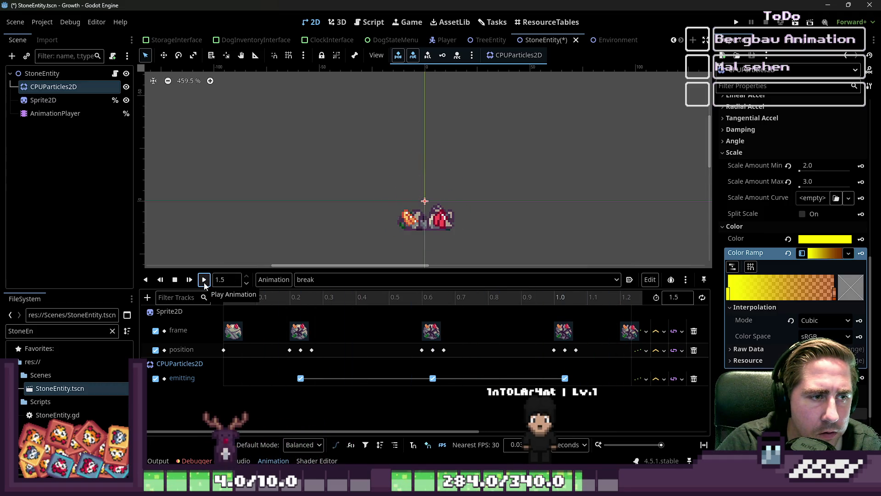
left_click(204, 281)
Step: Make the Color Ramp end stop fully transparent and replay the break animation
left_click(836, 295)
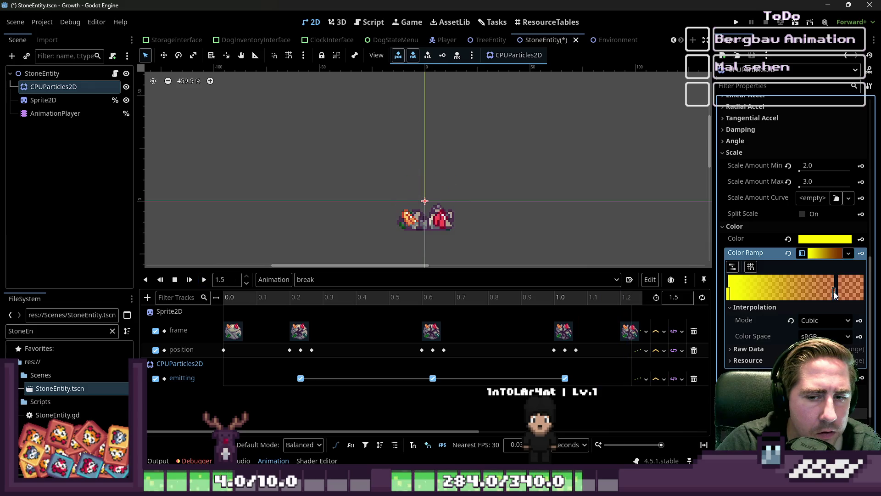
double_click(835, 295)
left_click_drag(788, 224, 616, 234)
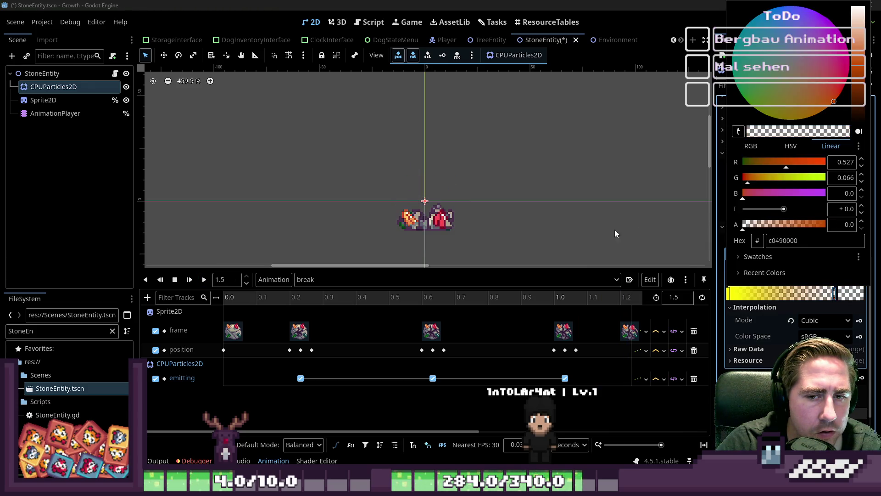
left_click(203, 279)
left_click(203, 280)
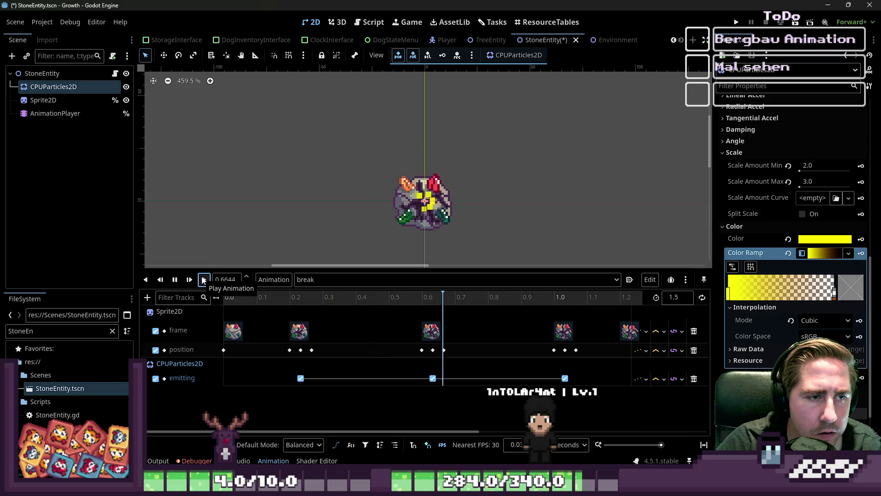
left_click(204, 280)
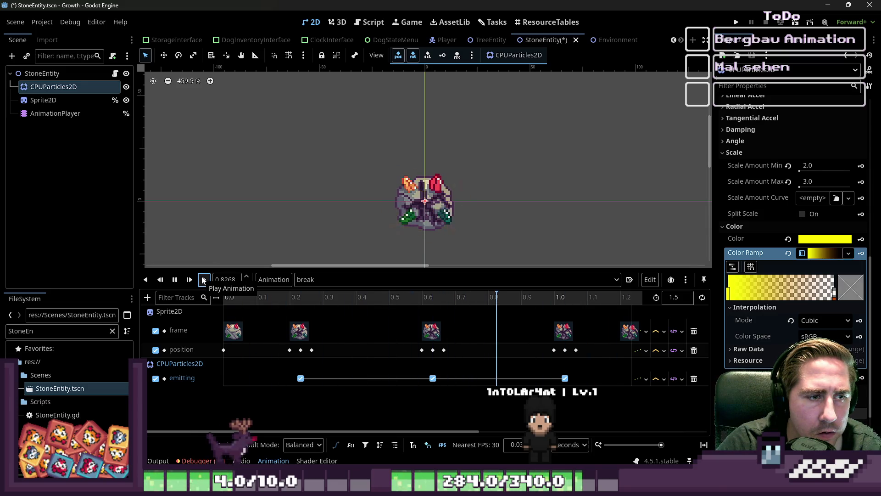
left_click(204, 279)
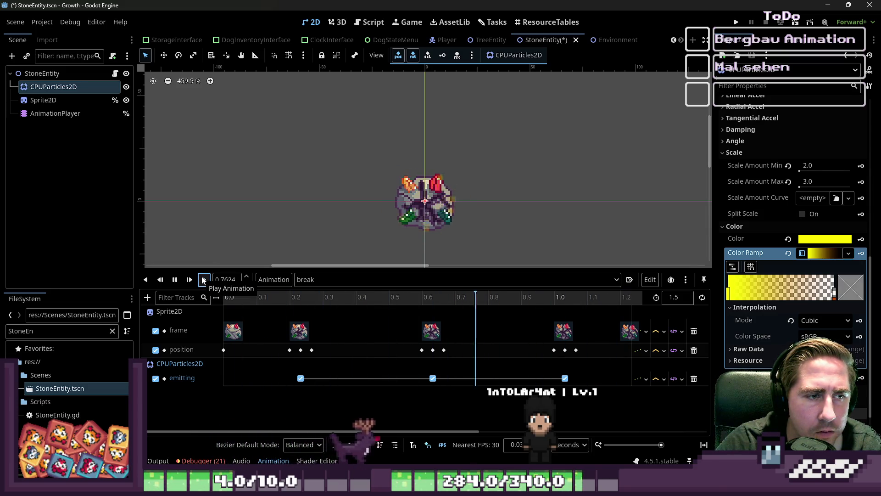
Step: Move the yellow gradient stop further along and preview again
left_click_drag(732, 298, 757, 299)
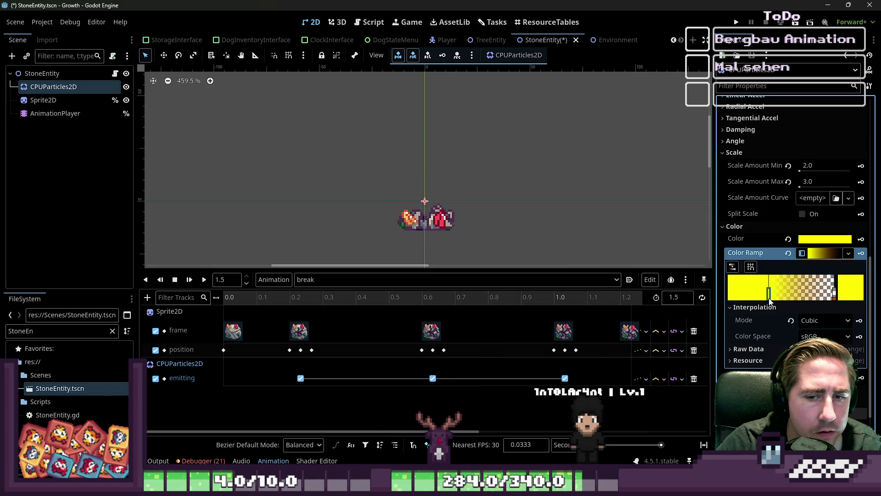
left_click(199, 284)
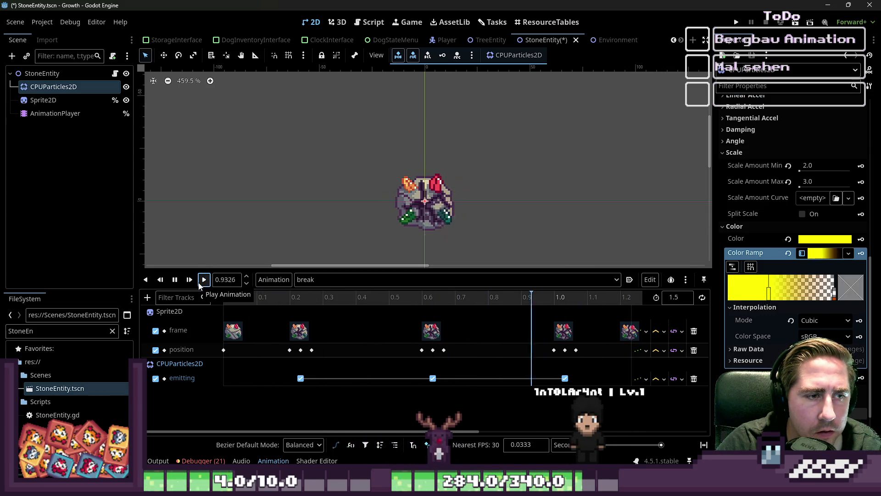
left_click(199, 284)
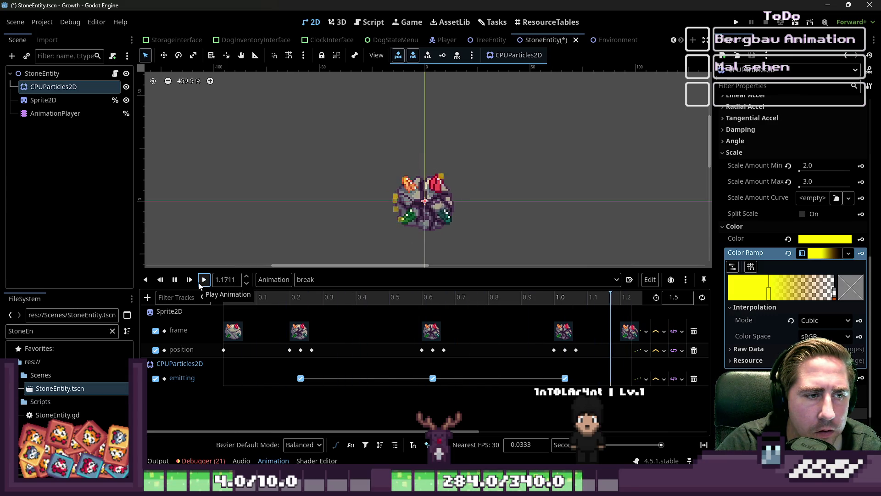
Step: Set the Color Ramp interpolation to Linear, then save and launch the game
left_click(742, 18)
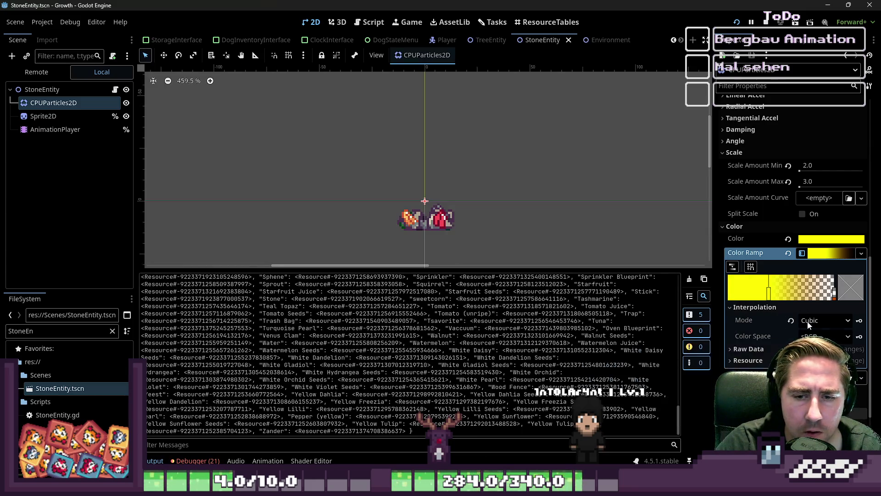
left_click(809, 321)
left_click(817, 335)
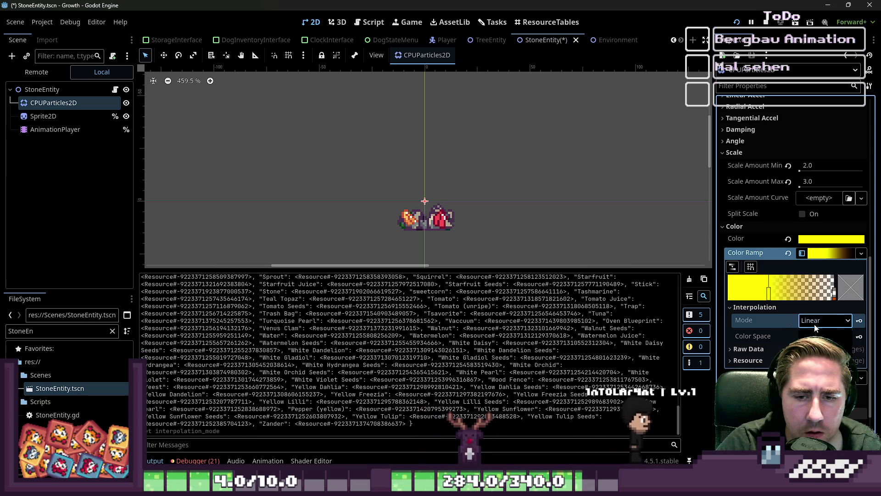
left_click(817, 335)
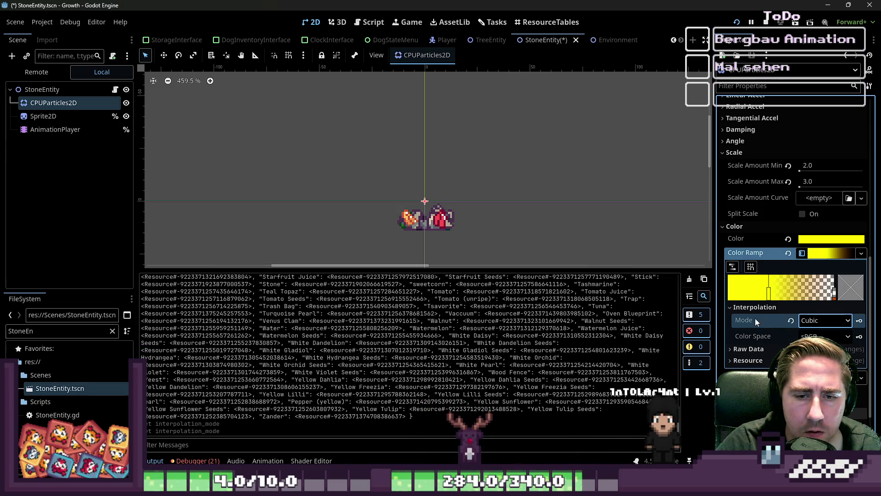
mouse_move(739, 322)
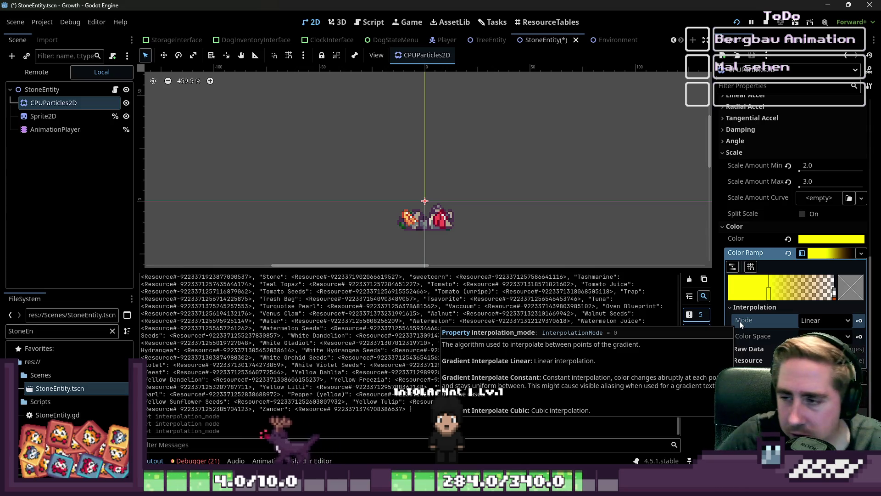
left_click(740, 25)
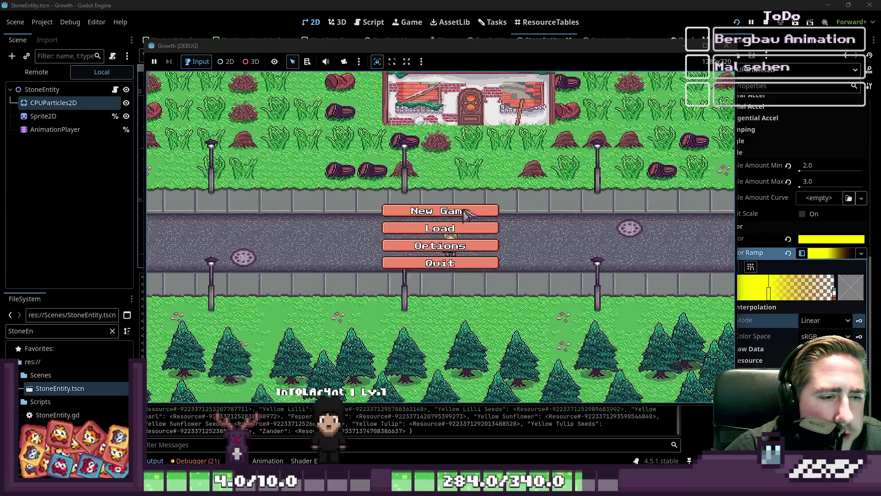
Step: Begin a new character named 'sdag', then return to the game's main menu
left_click(441, 207)
type("sdag")
left_click(407, 326)
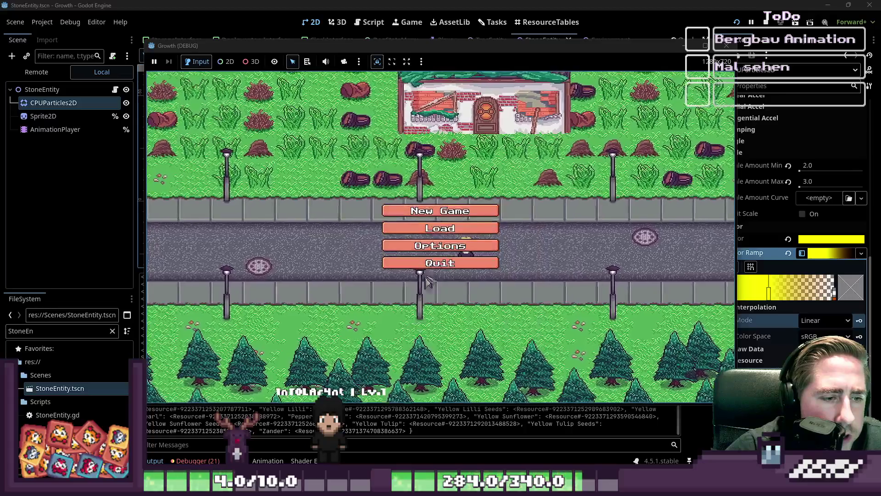
Step: Delete all four old saved characters and leave the emptied saves list
left_click(441, 227)
left_click(472, 189)
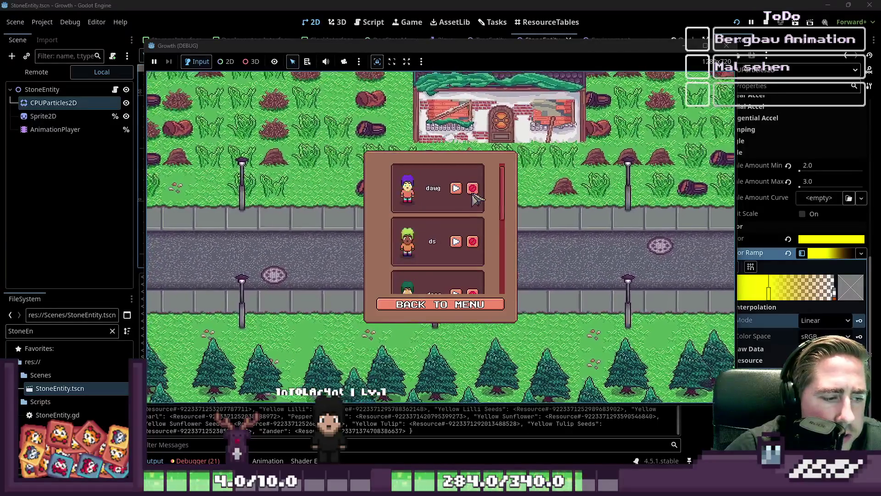
left_click(473, 188)
left_click(473, 188)
left_click(473, 189)
left_click(431, 305)
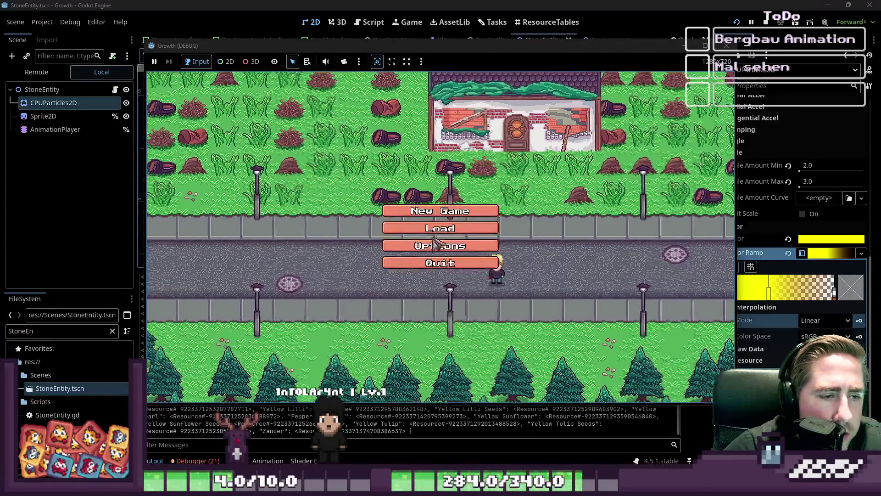
Step: Start a new game with a fresh character, walk around, then stop the project with F8
left_click(441, 210)
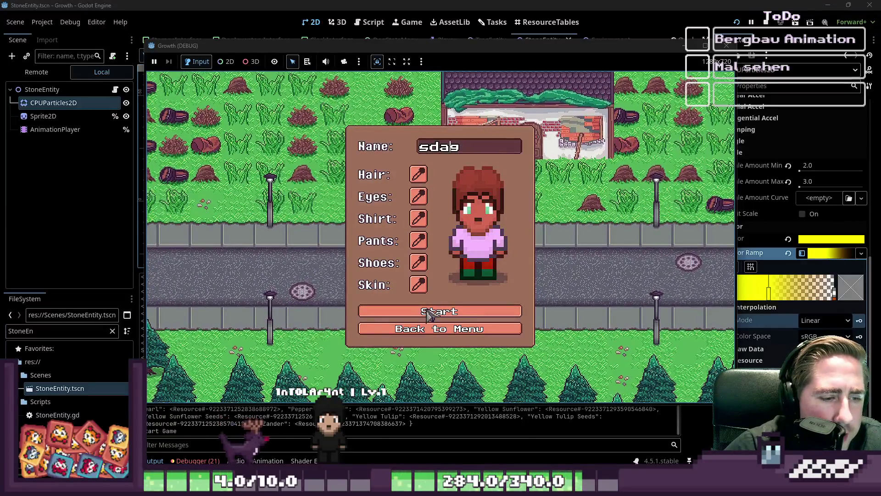
left_click(428, 311)
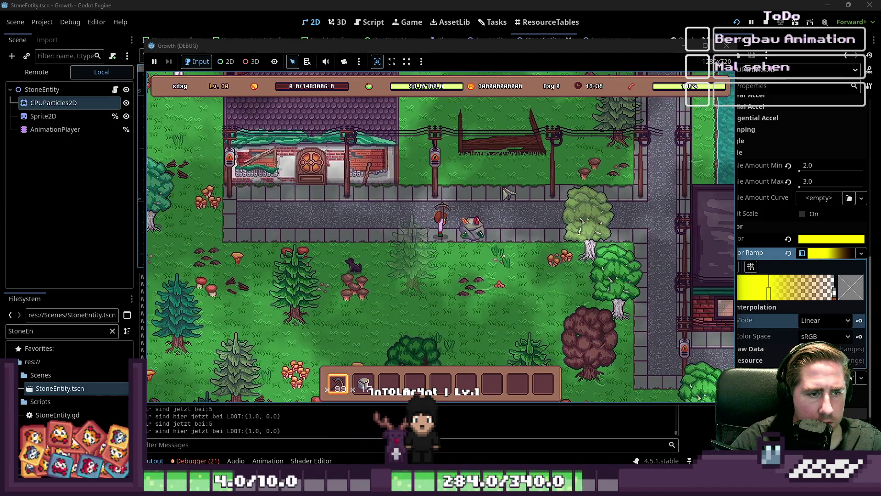
key("F8")
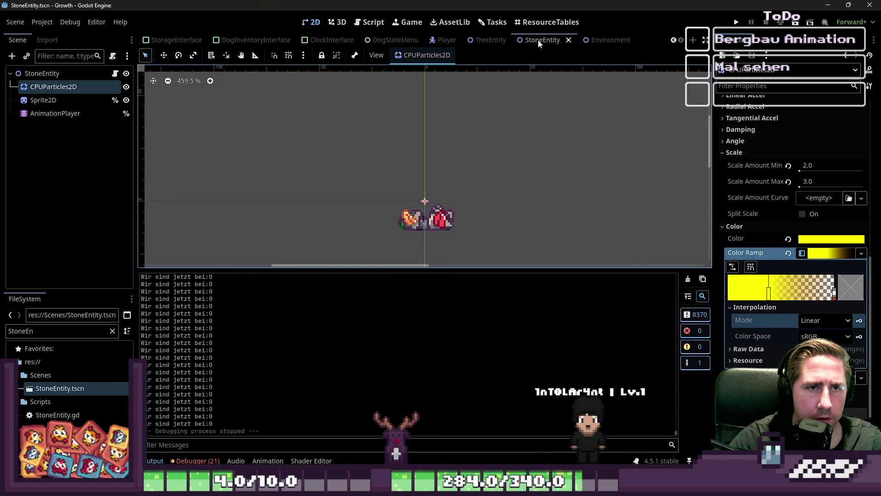
Step: Switch to the TreeEntity scene and load its DESPAWN_RIGHT animation in the timeline
left_click(503, 42)
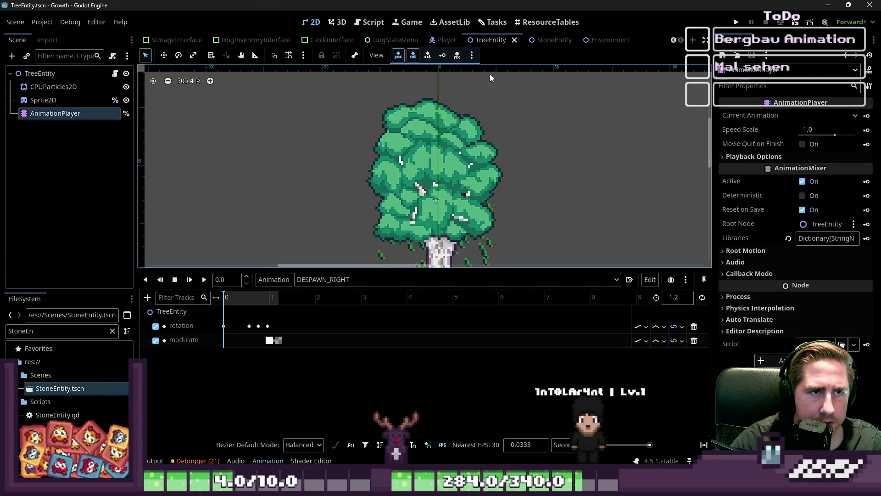
left_click(301, 281)
left_click(321, 295)
left_click(320, 280)
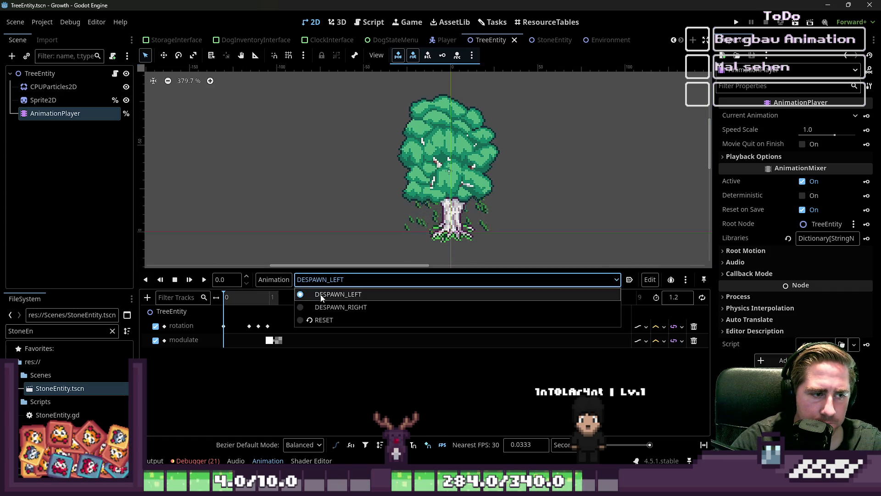
left_click(340, 307)
scroll(247, 343, "up", 5)
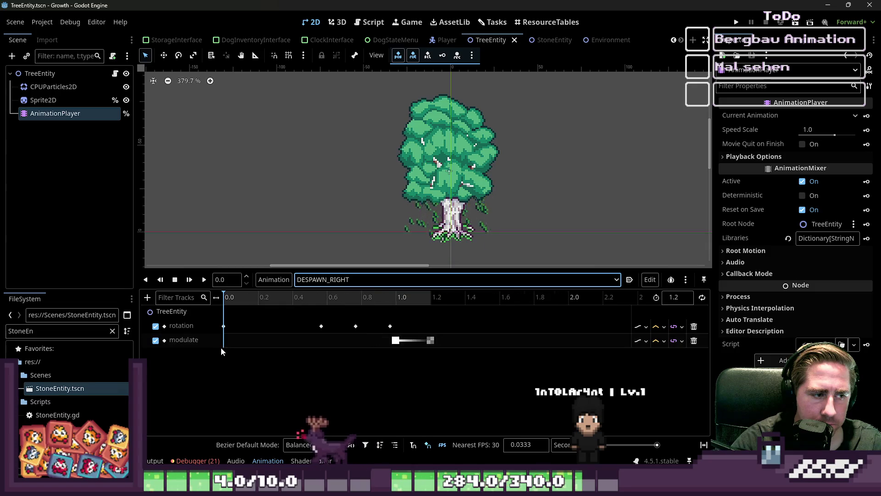
Step: Select the Sprite2D node and bring its Transform properties into view in the Inspector
left_click(477, 193)
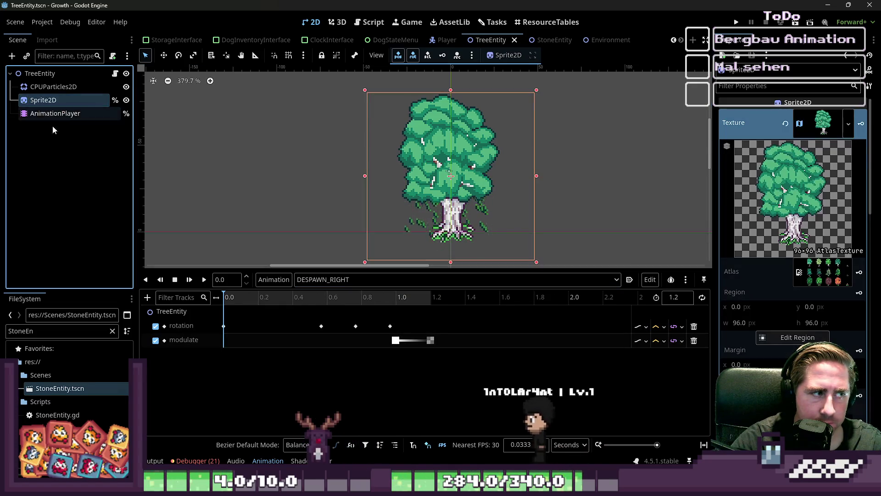
scroll(816, 251, "down", 3)
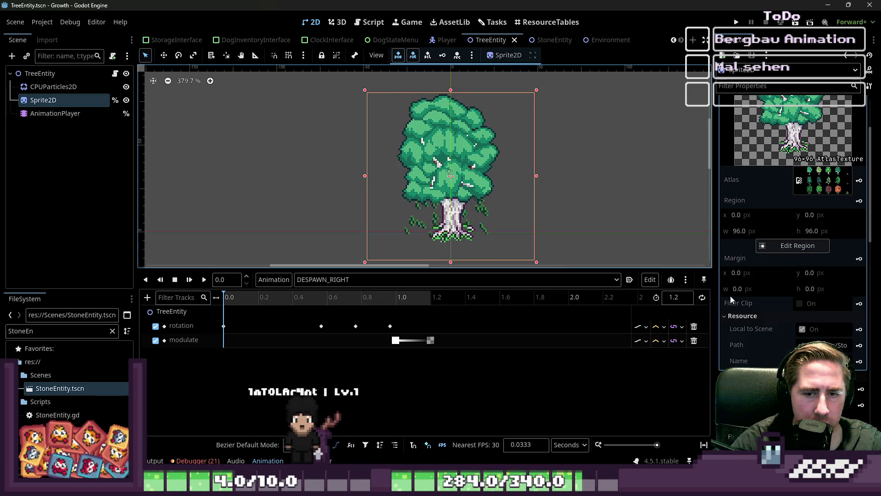
scroll(739, 285, "down", 7)
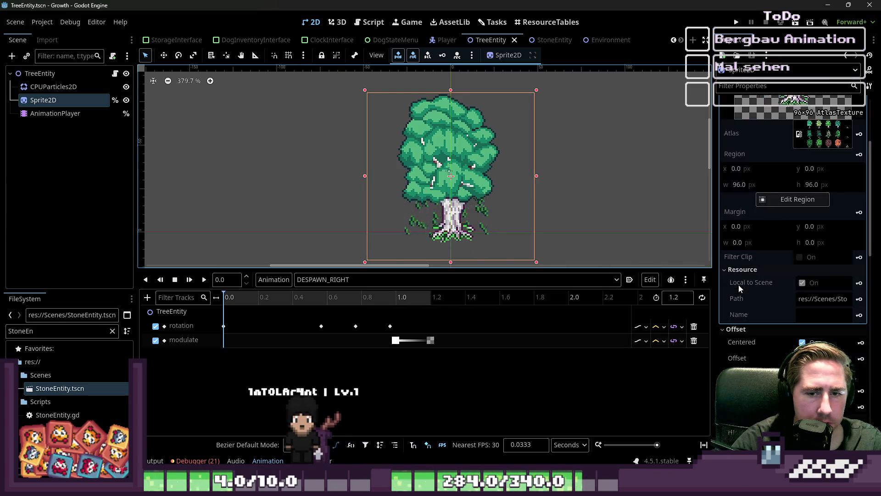
scroll(744, 294, "down", 4)
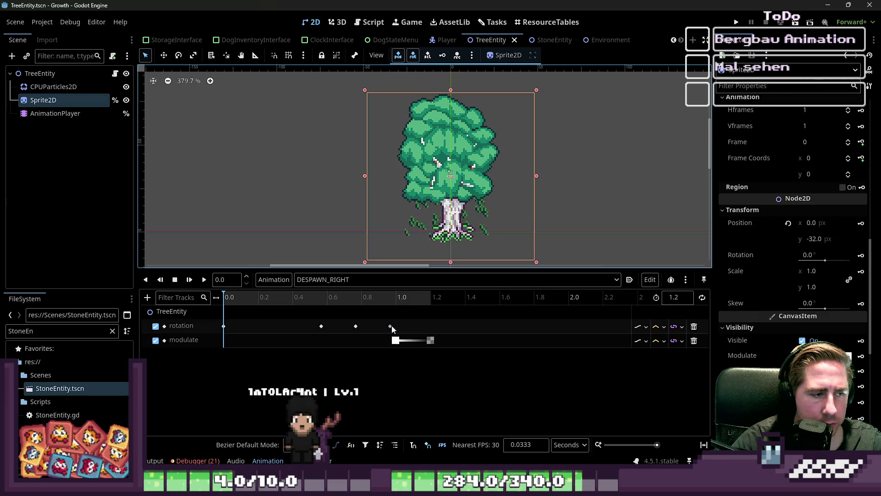
scroll(757, 326, "down", 4)
scroll(759, 326, "up", 3)
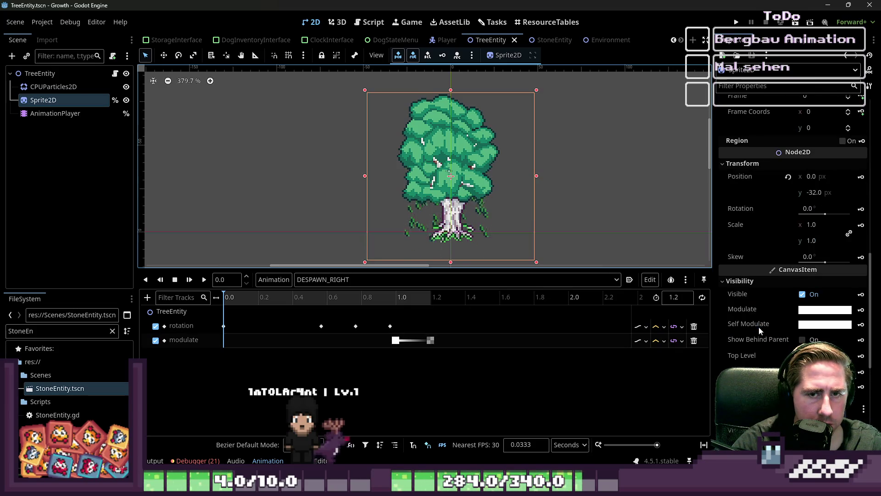
Step: Key the Sprite2D position, creating a new position track in DESPAWN_RIGHT
left_click(861, 177)
left_click(402, 275)
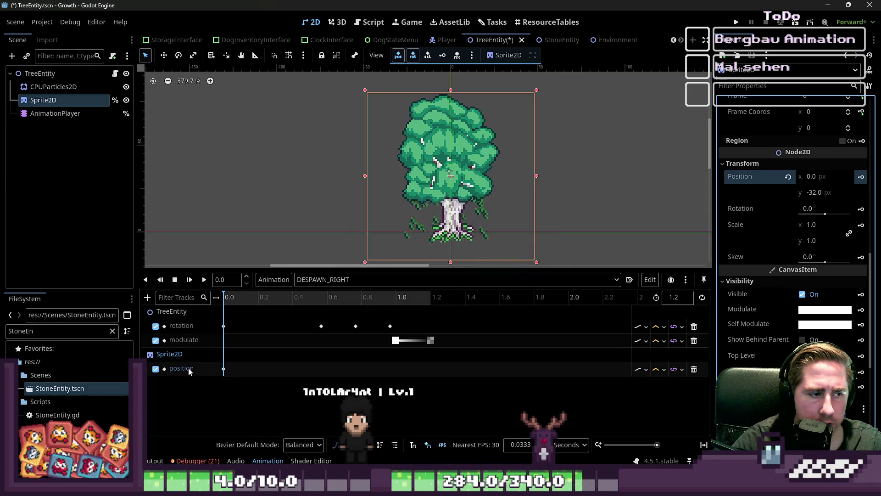
left_click(223, 369)
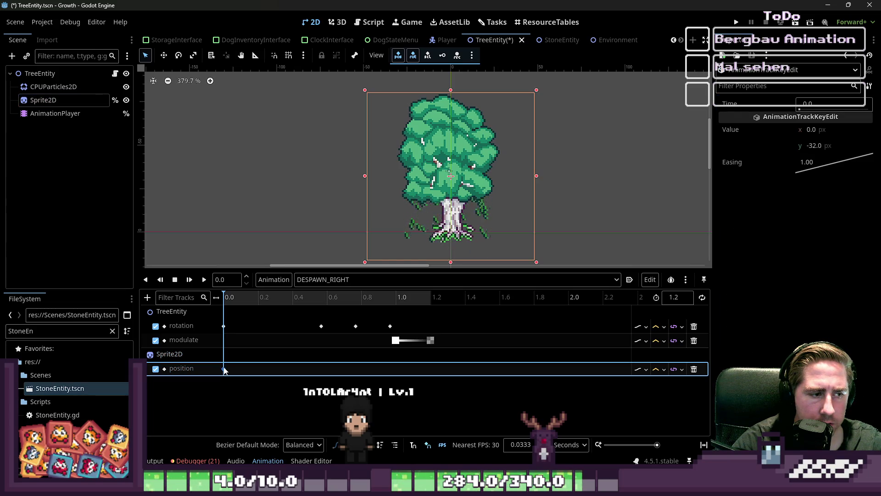
left_click(251, 371)
scroll(256, 356, "up", 3)
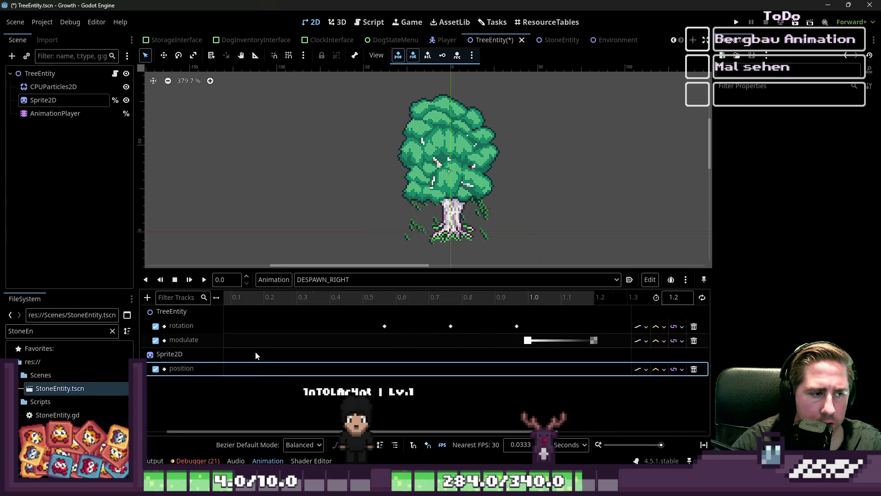
scroll(260, 364, "up", 1)
Step: Insert two more position keys along the Sprite2D position track
right_click(268, 373)
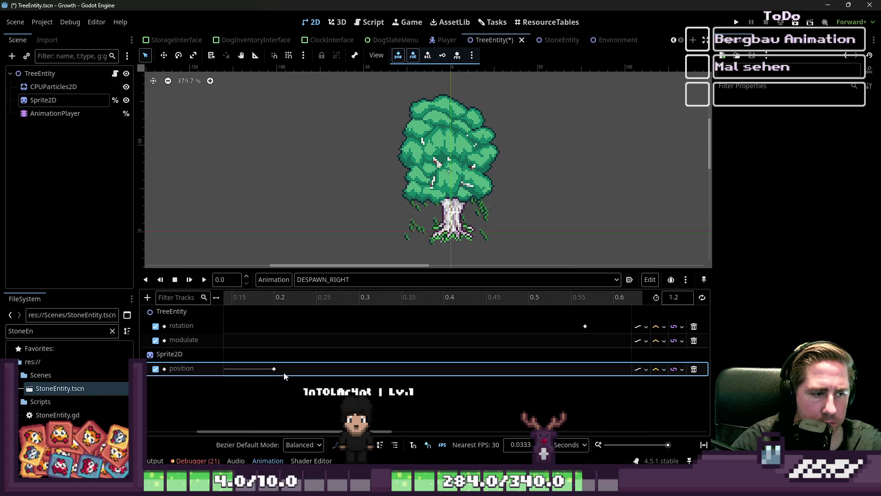
right_click(286, 372)
left_click(298, 374)
right_click(289, 372)
left_click(316, 377)
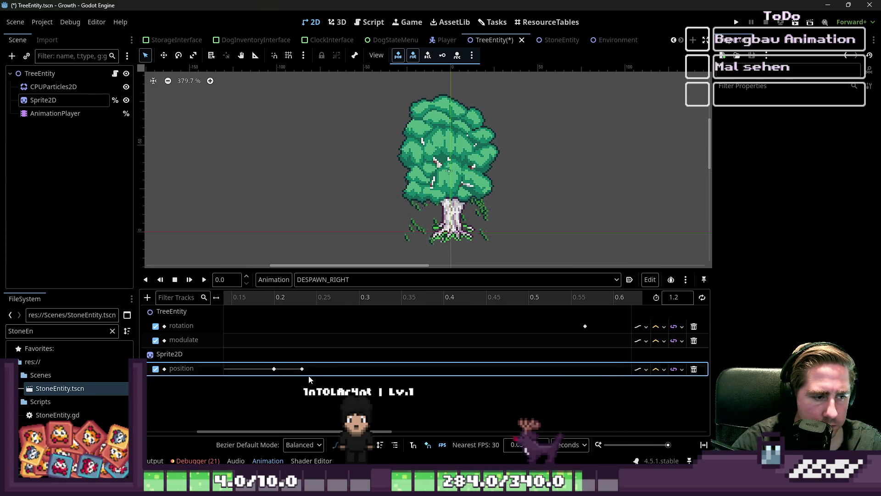
right_click(321, 371)
left_click(338, 376)
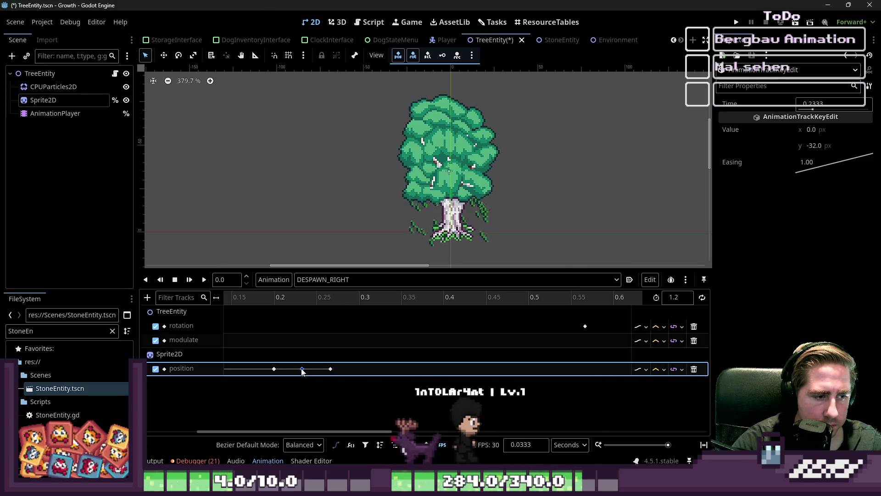
Step: Set the shake keys' x offsets to 1 and -1 px, then preview the animation
mouse_move(335, 402)
left_mouse_down()
mouse_move(266, 365)
mouse_move(257, 374)
left_mouse_up()
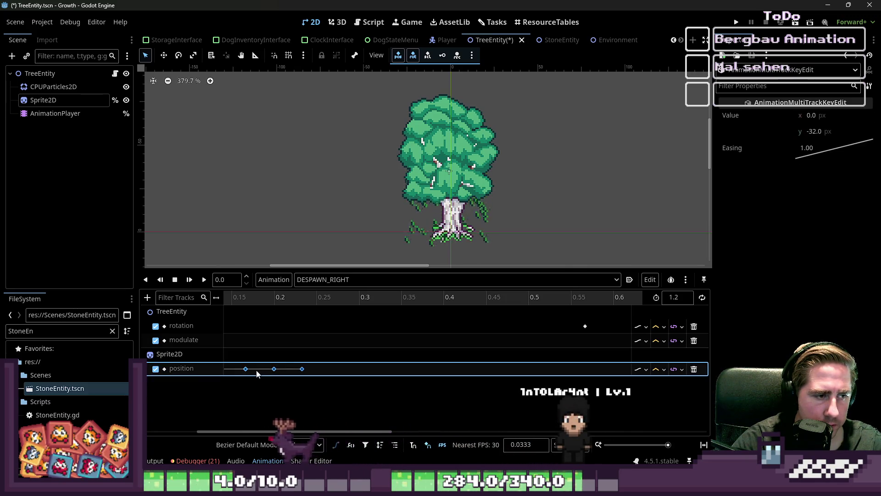
left_click(246, 369)
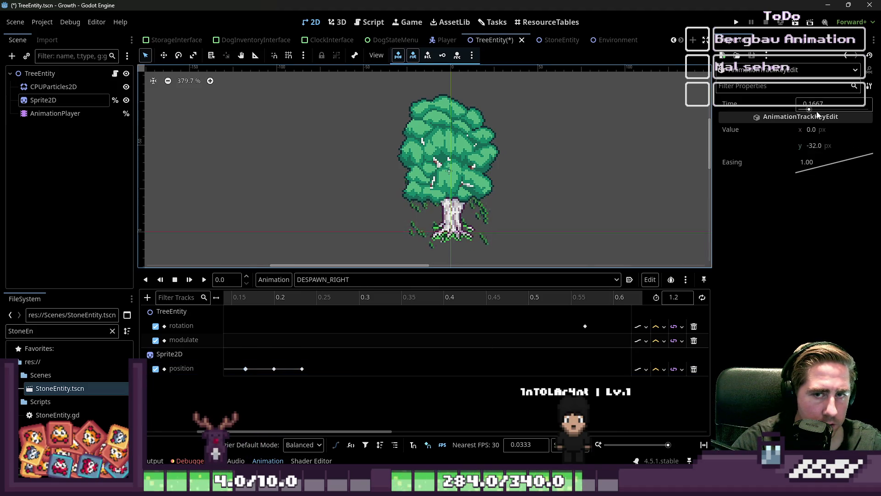
left_click(818, 131)
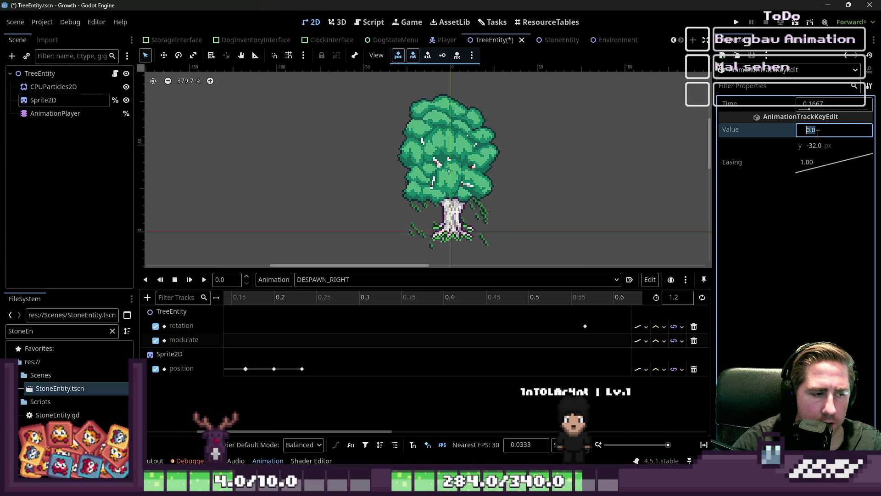
type("1")
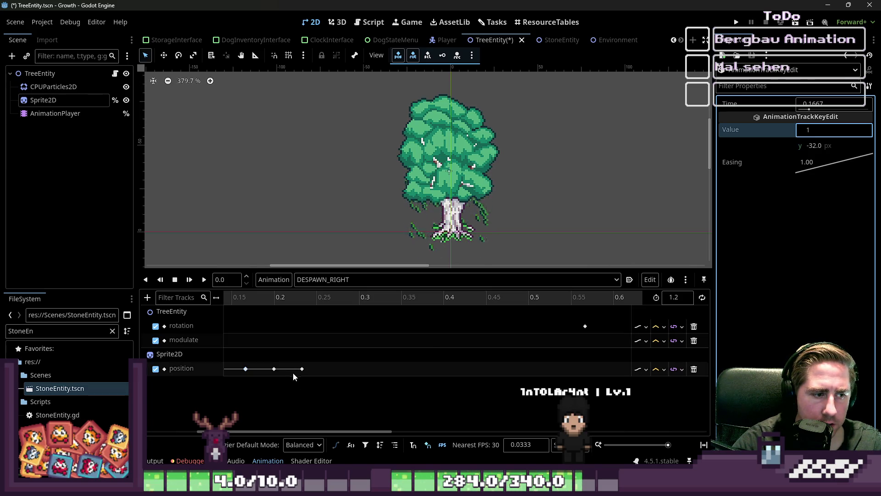
left_click(274, 370)
left_click(807, 130)
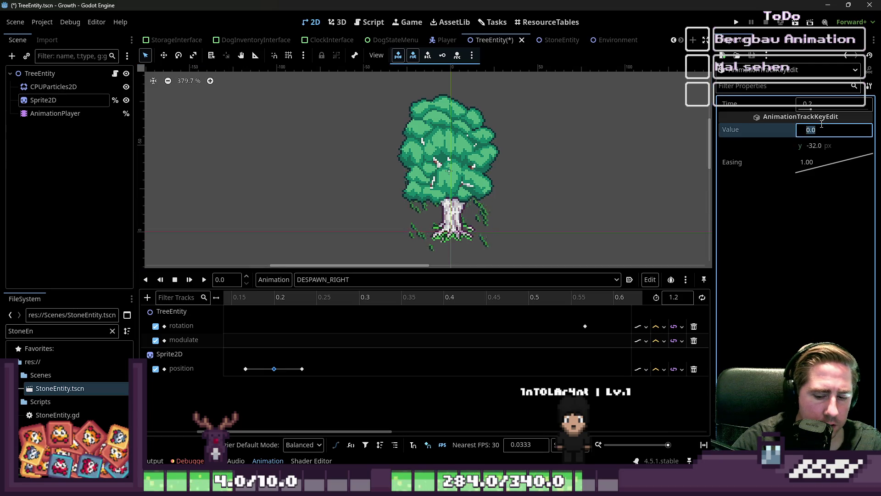
key("Return")
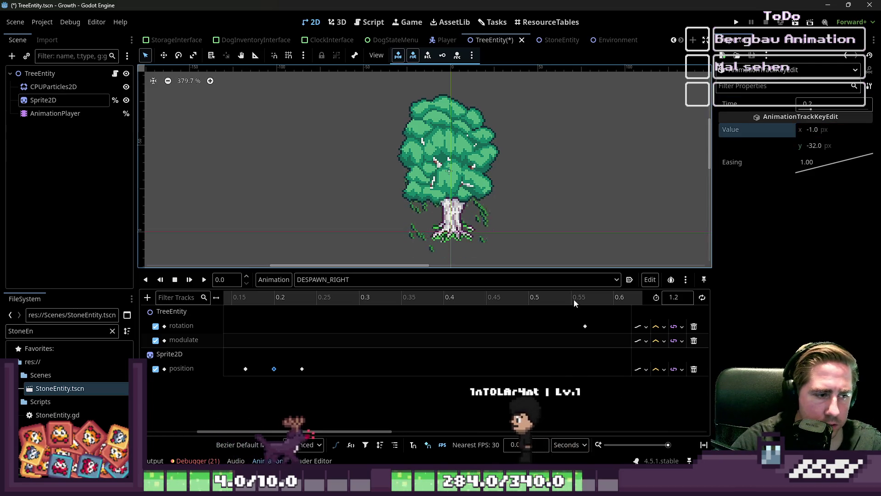
left_click(204, 280)
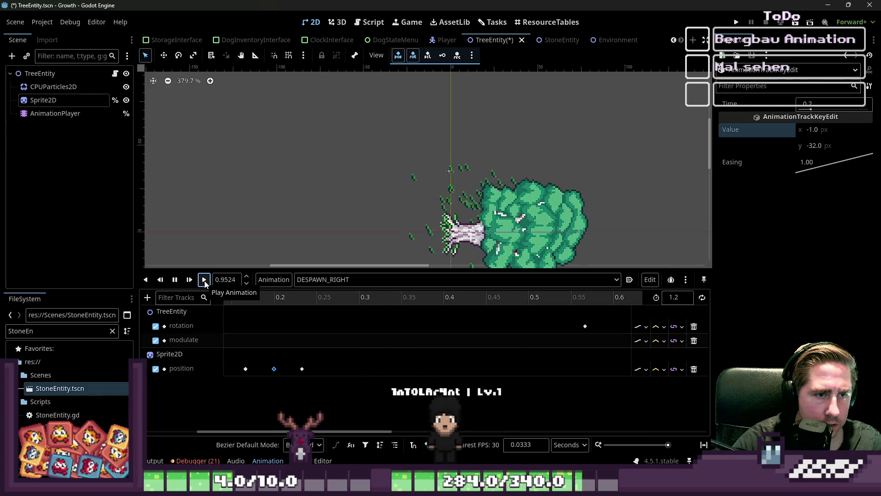
left_click(174, 280)
left_click(203, 279)
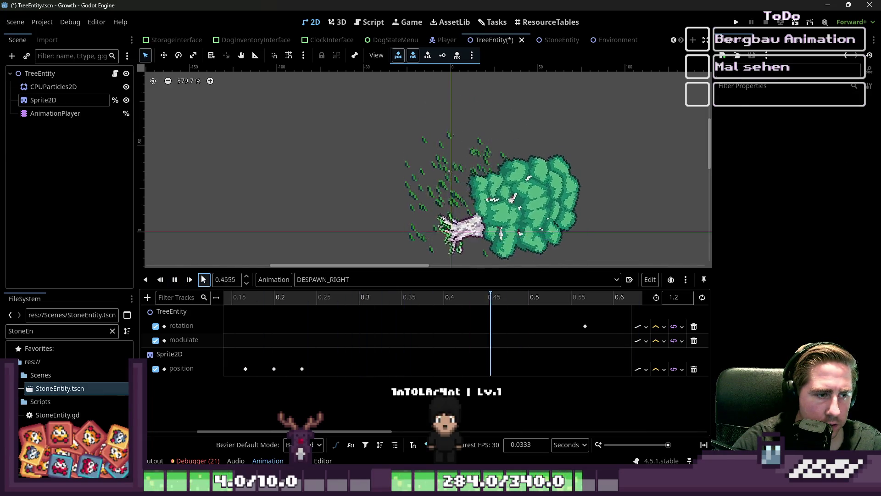
left_click(175, 279)
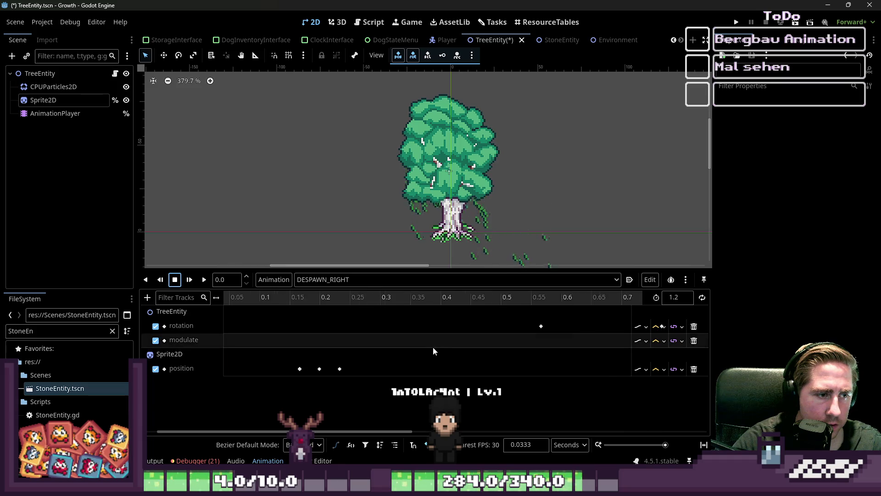
scroll(431, 346, "down", 5)
left_click(205, 280)
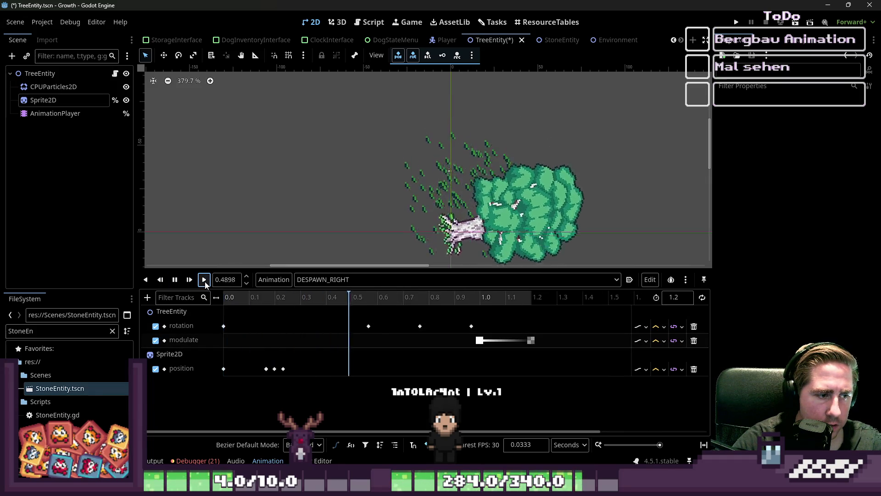
left_click(175, 283)
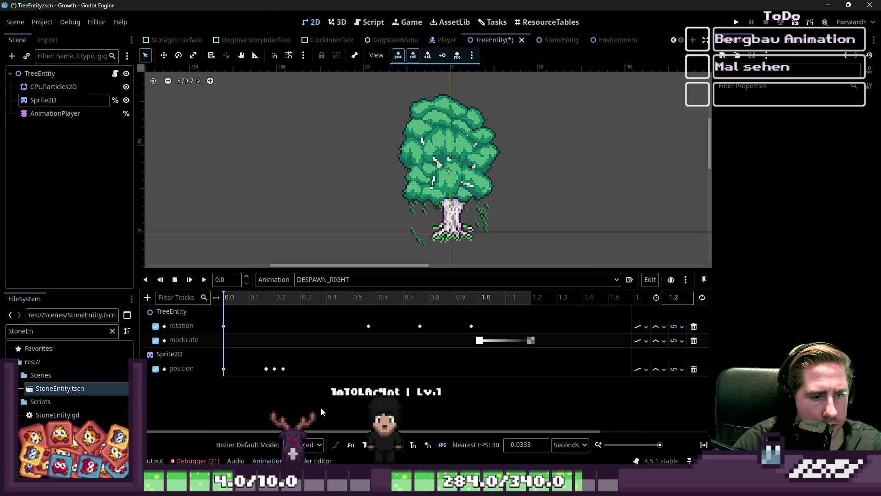
left_click(204, 281)
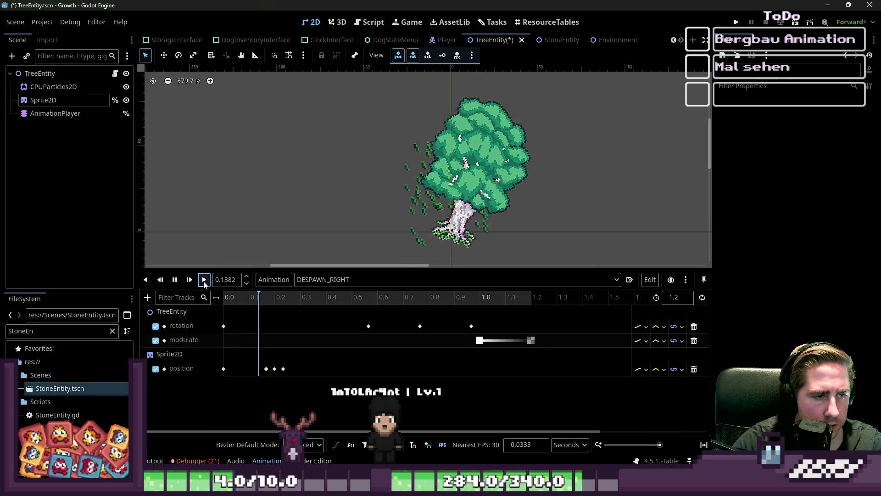
left_click(204, 281)
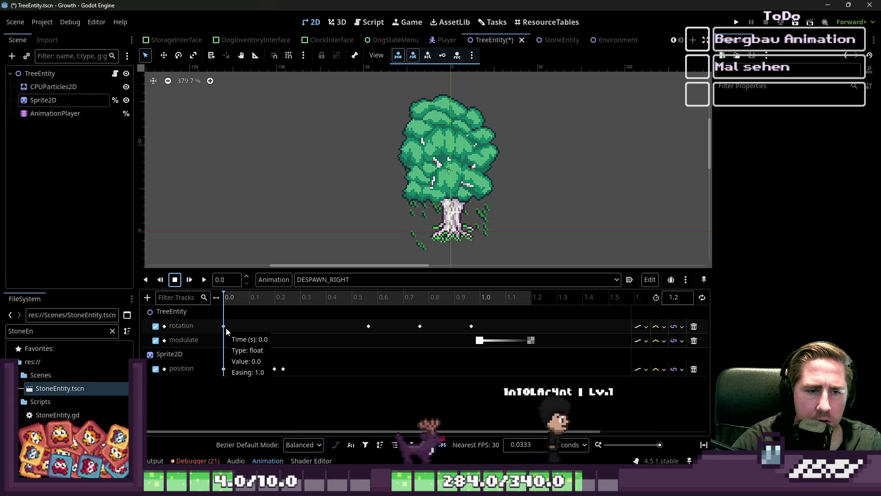
left_click(229, 299)
mouse_move(230, 299)
left_mouse_down()
mouse_move(275, 298)
mouse_move(223, 297)
mouse_move(242, 307)
mouse_move(360, 305)
mouse_move(224, 317)
left_mouse_up()
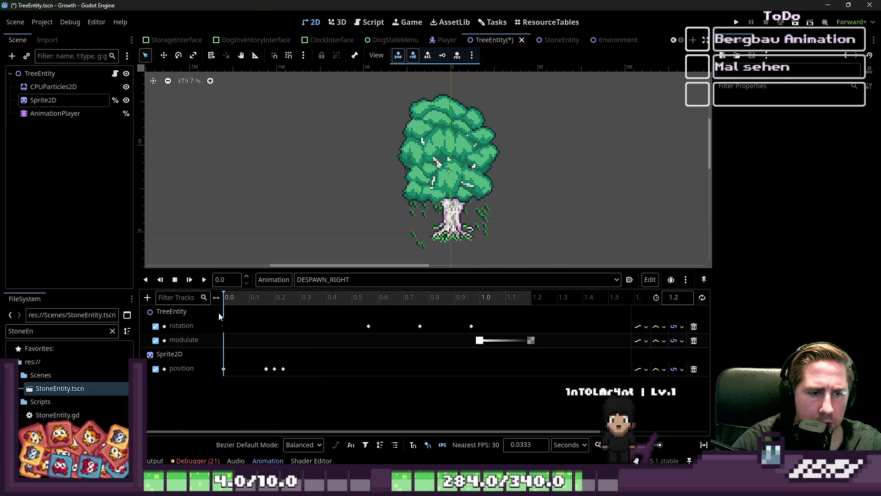
Step: Change the DESPAWN_RIGHT animation length to 2.2 seconds
left_click(677, 299)
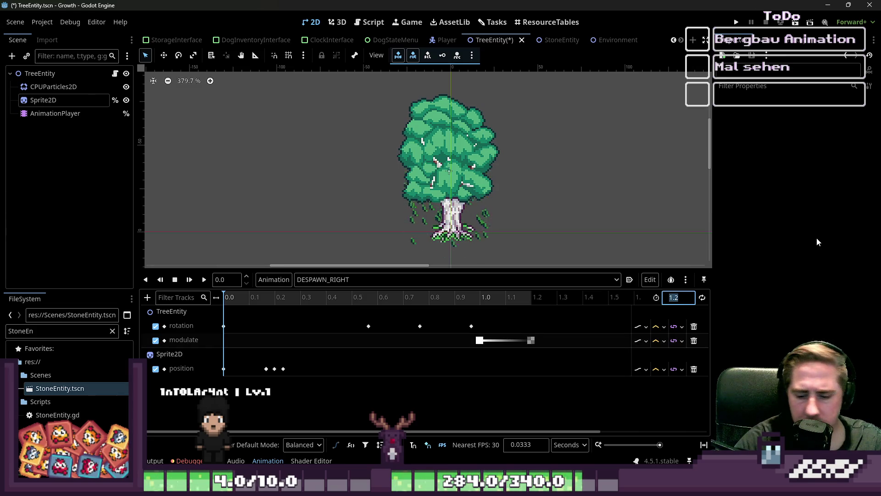
type("2.2")
key("Return")
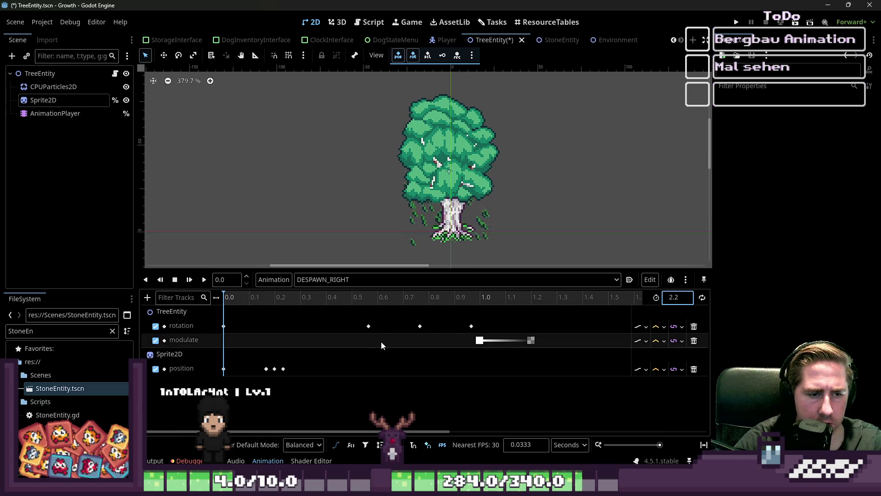
Step: Shift the rotation and modulate fall keys about 0.75 s later and preview the timing
mouse_move(335, 382)
left_mouse_down()
mouse_move(222, 321)
mouse_move(197, 317)
mouse_move(258, 379)
mouse_move(248, 370)
left_mouse_up()
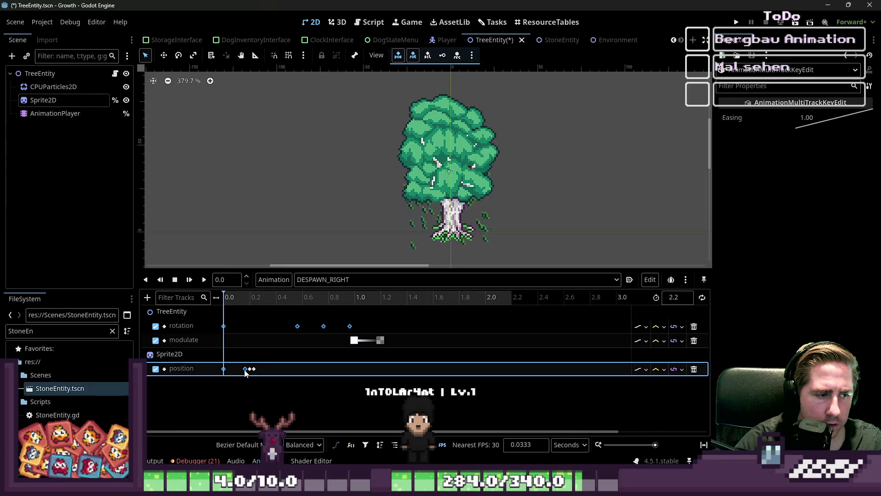
mouse_move(299, 328)
left_mouse_down()
mouse_move(441, 336)
mouse_move(427, 338)
left_mouse_up()
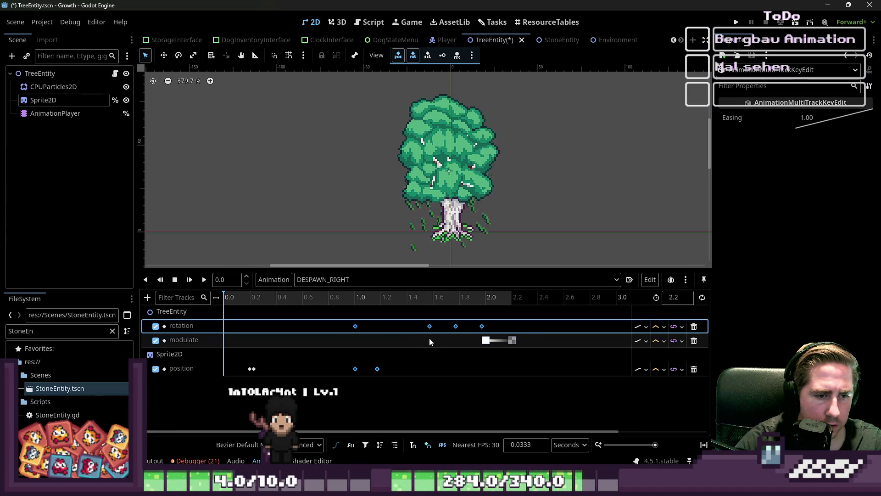
left_click(204, 281)
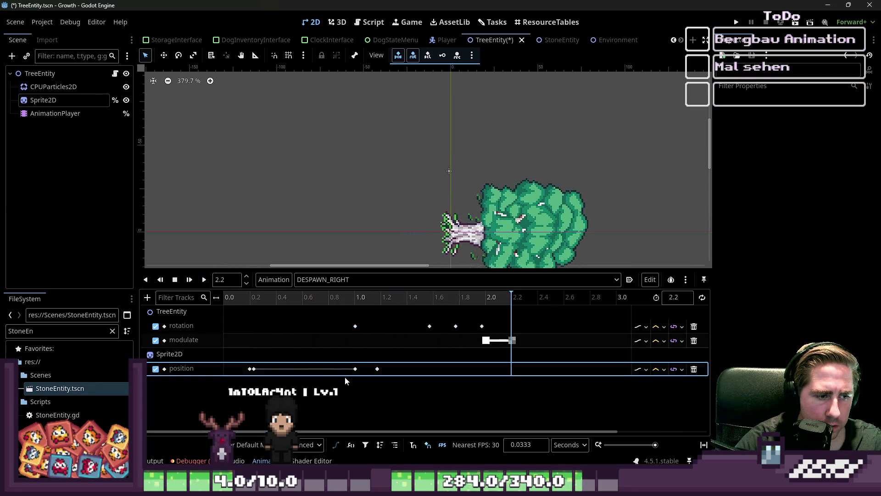
left_click(356, 369)
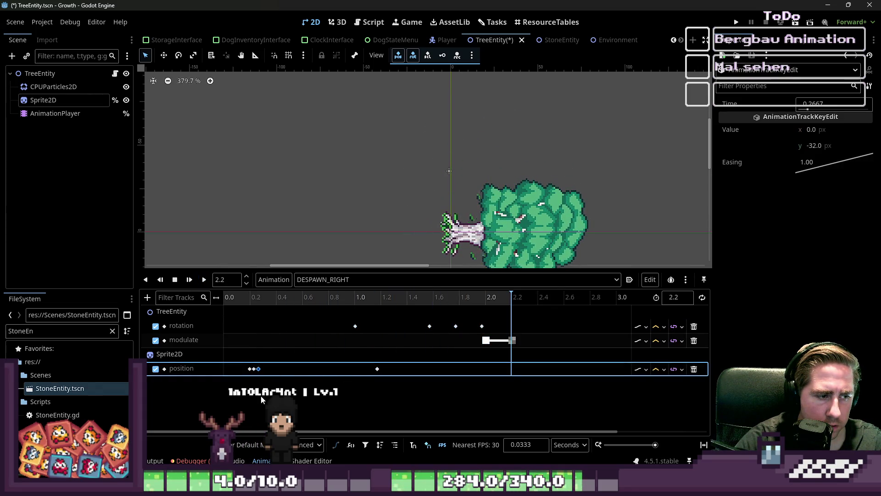
left_click(188, 280)
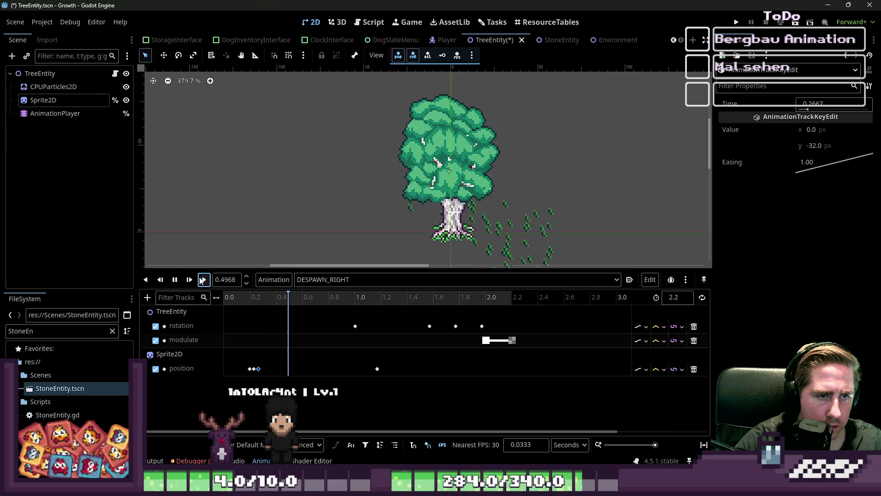
left_click(174, 279)
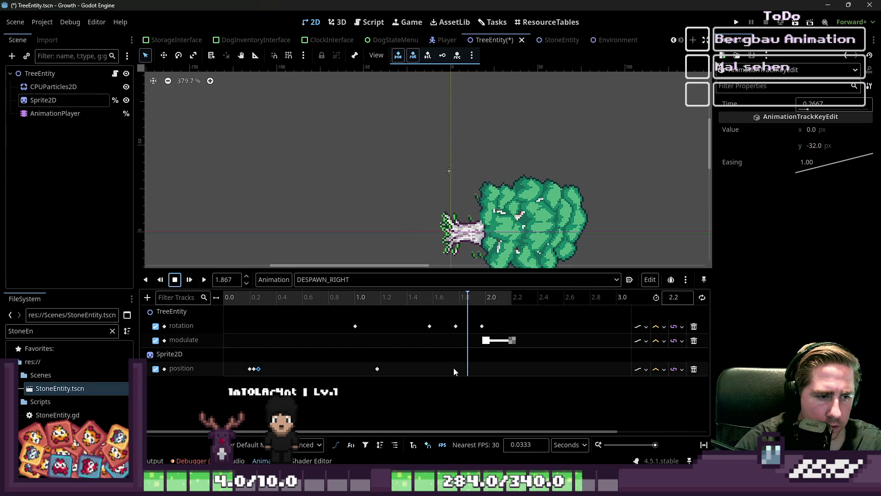
Step: Make the position track Discrete, delete the extra position keys, and replay from the start
left_click(636, 370)
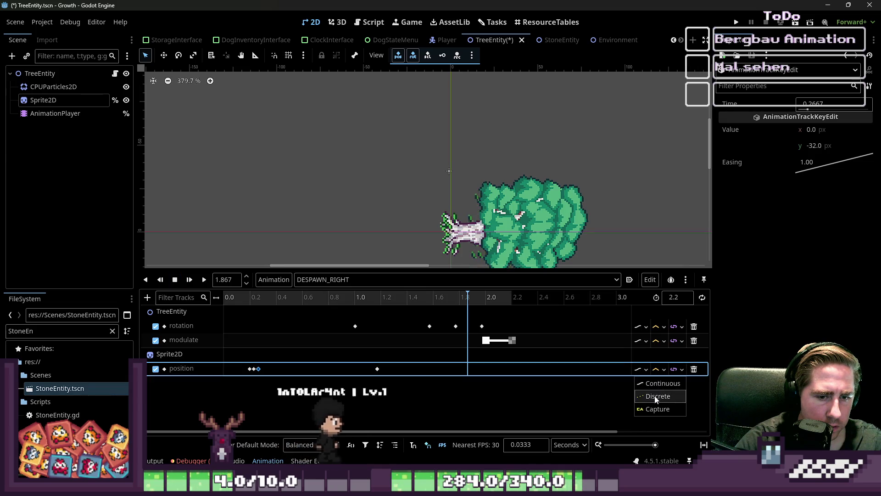
left_click(659, 396)
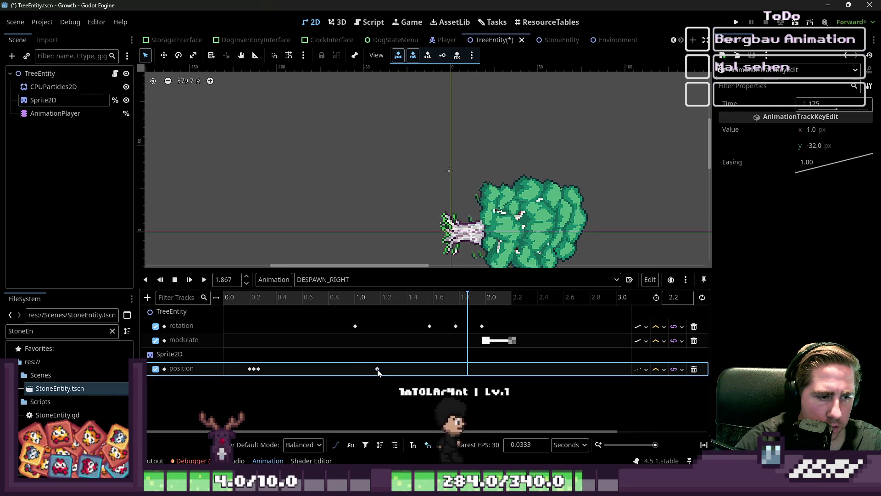
left_click(375, 389)
left_click_drag(377, 369, 264, 370)
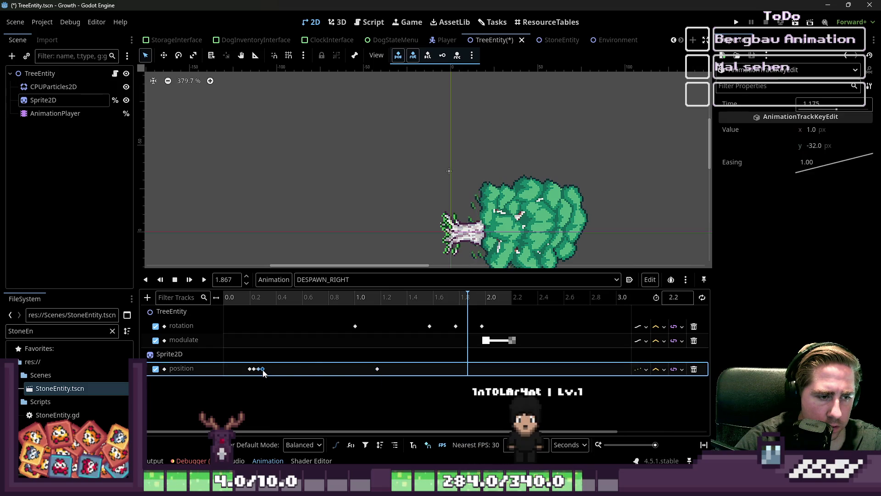
right_click(324, 369)
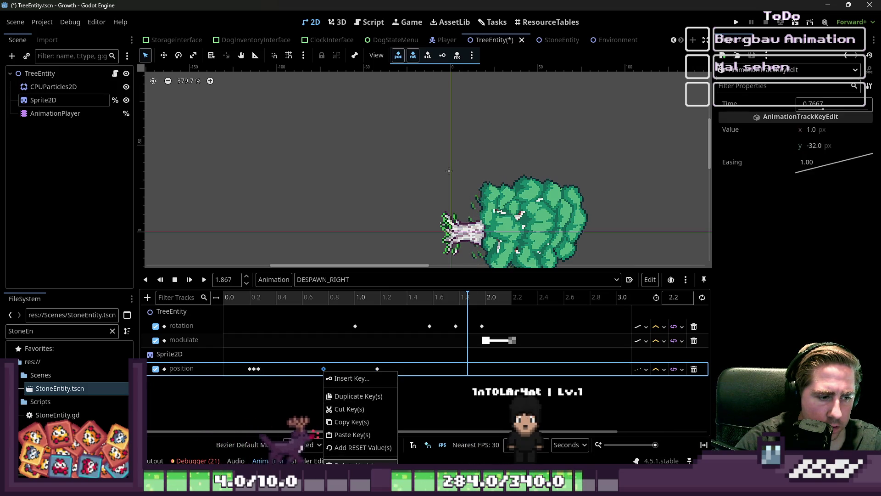
left_click(358, 459)
right_click(378, 369)
left_click(404, 446)
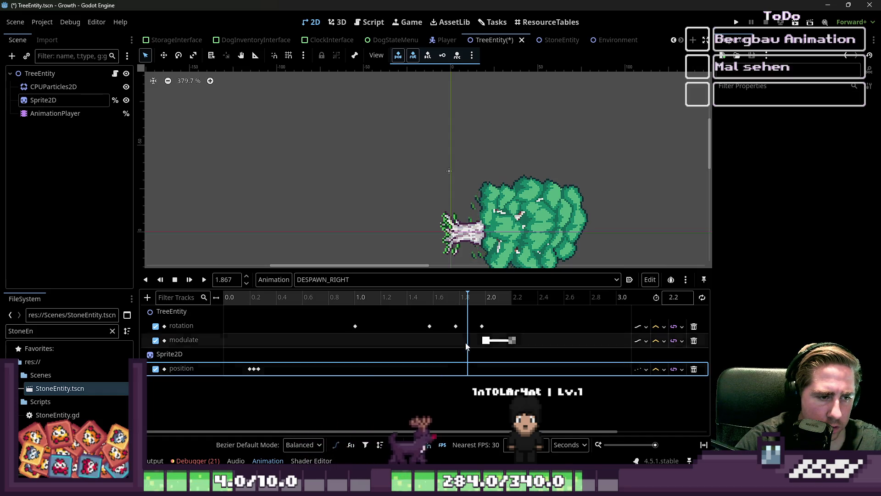
left_click_drag(468, 297, 225, 297)
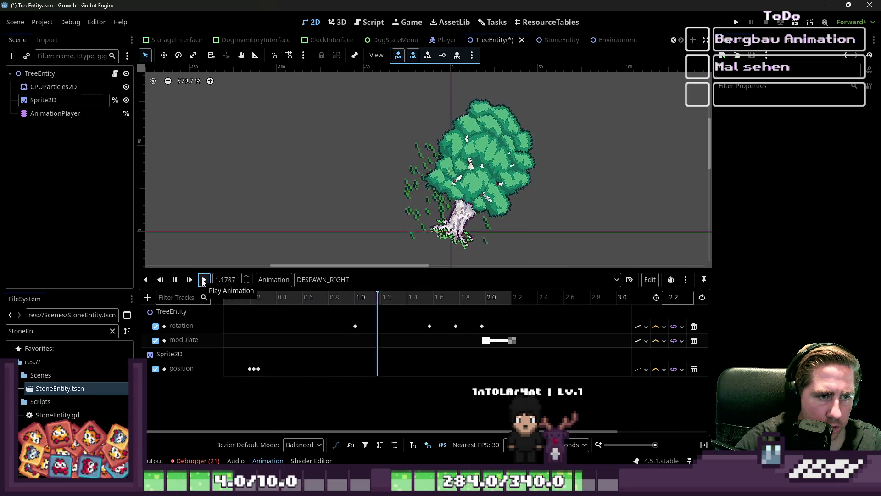
left_click(176, 281)
left_click(250, 369)
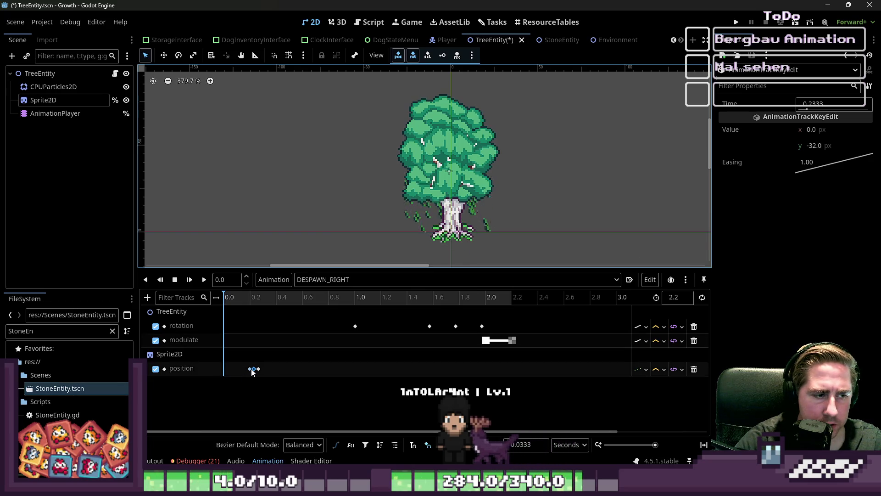
Step: Confirm the shake keys' x values of 1.0 and -1.0 and play the animation to check
left_click(250, 368)
left_click(834, 131)
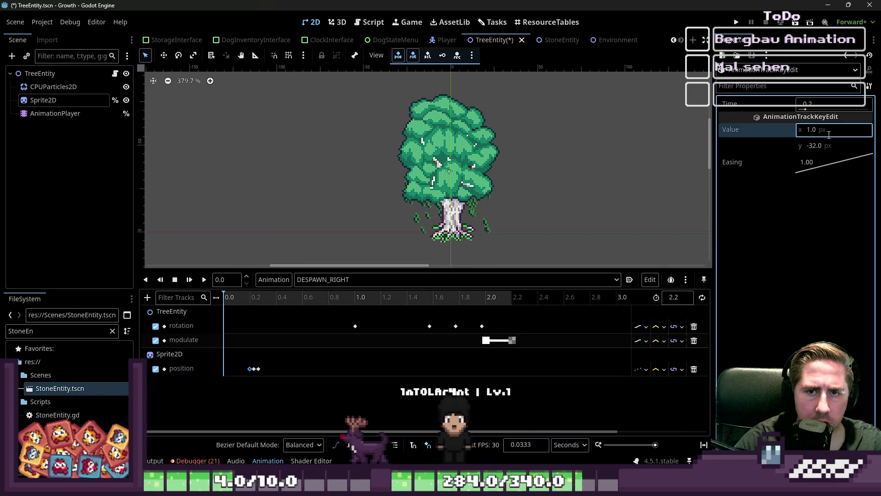
key("Return")
left_click(254, 369)
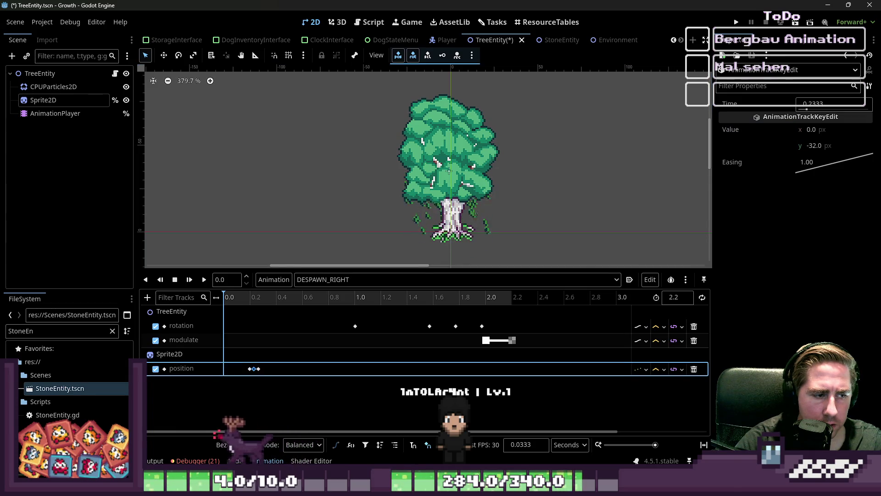
left_click(815, 129)
type("-1")
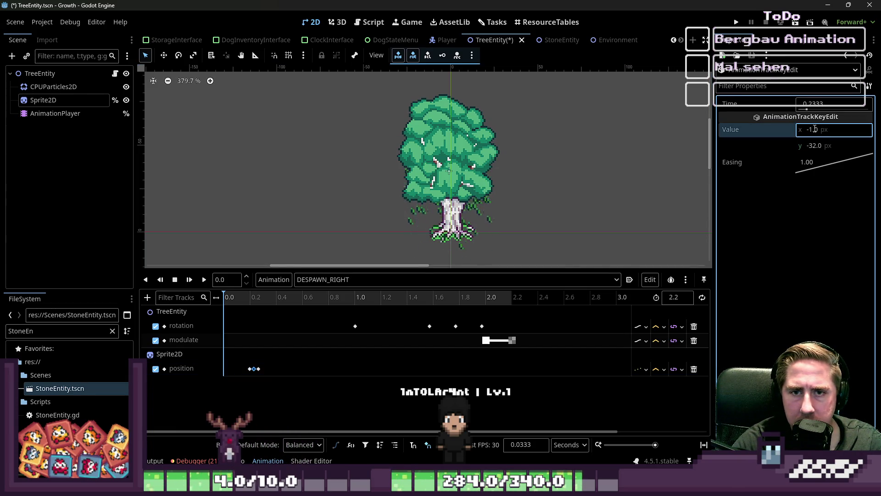
key("Return")
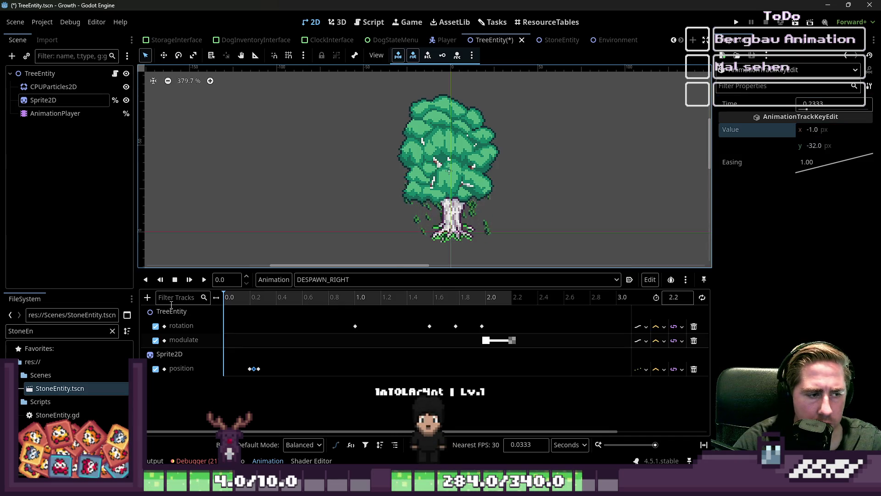
left_click(199, 284)
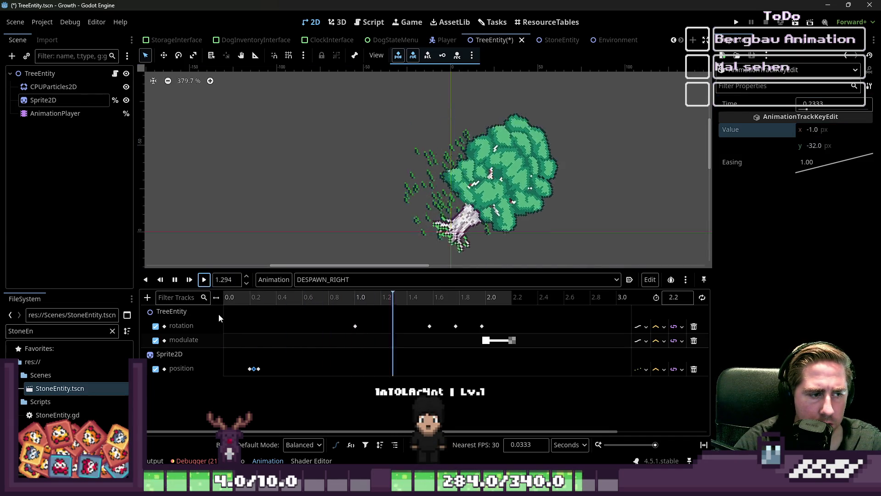
left_click(175, 280)
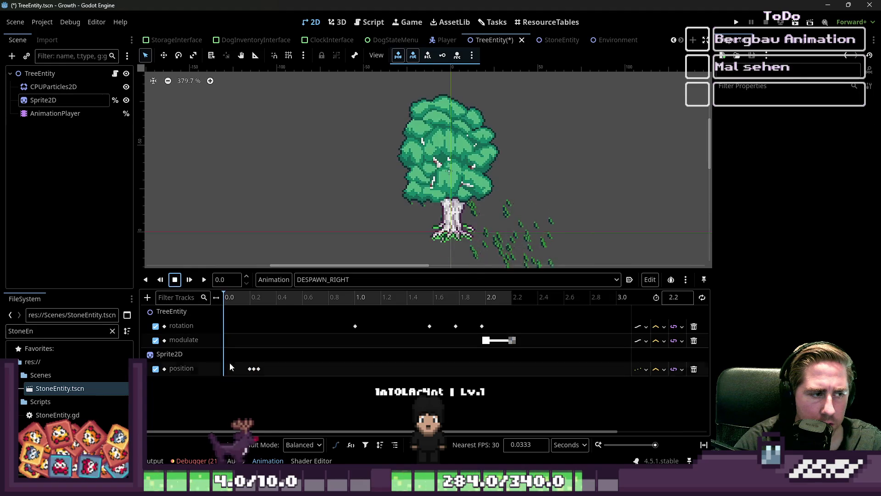
Step: Paste copies of the three position shake keys at about 0.6 s and 1.0 s
left_click_drag(240, 357, 275, 398)
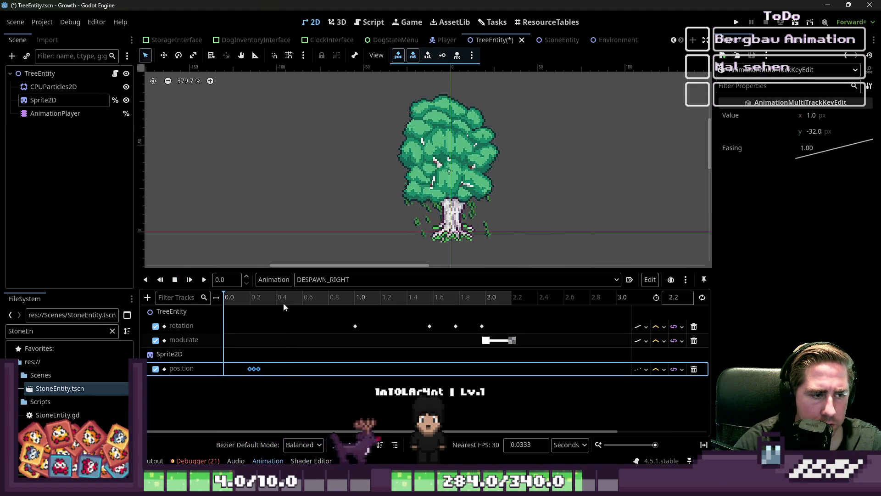
left_click_drag(299, 301, 302, 302)
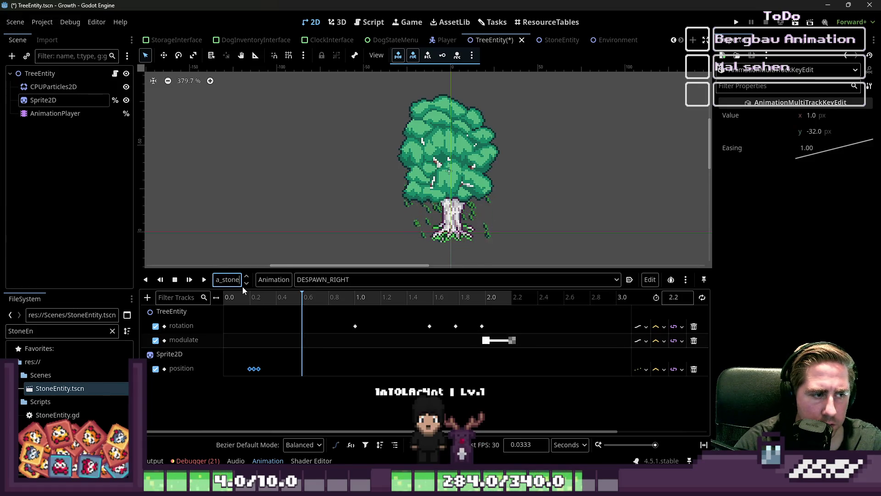
type("a_stone")
key("BackSpace")
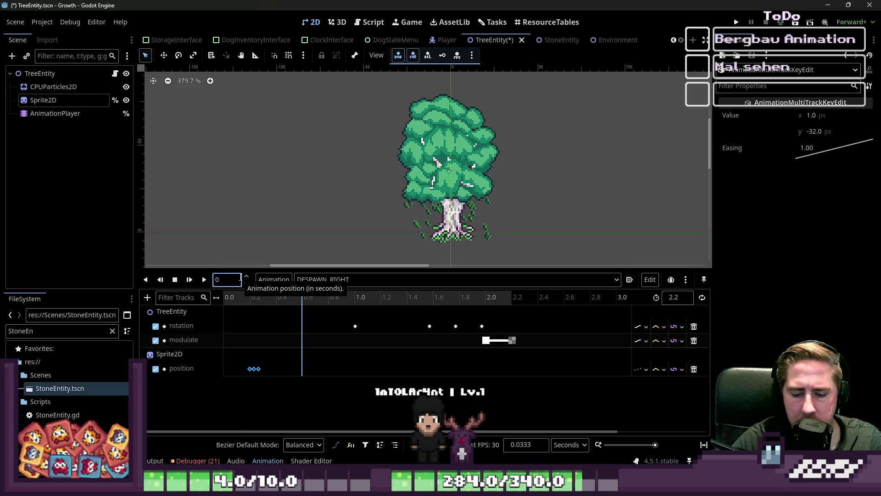
type("6")
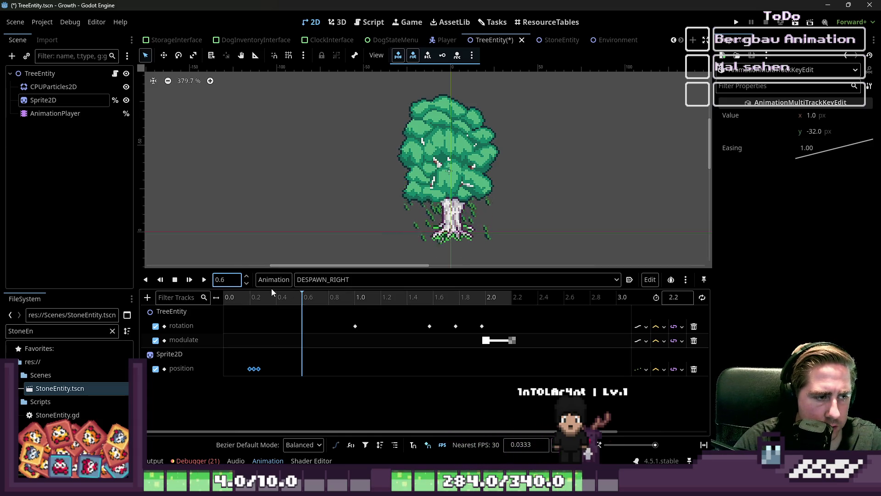
left_click(367, 407)
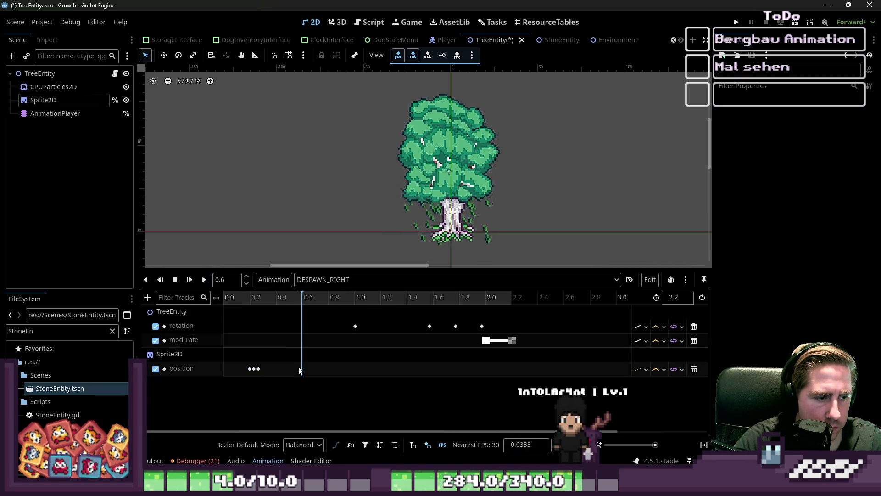
key("ctrl+v")
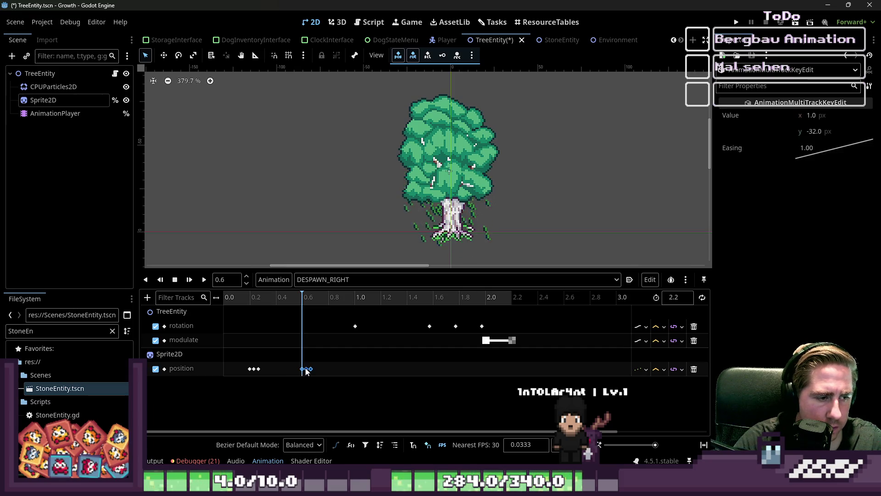
left_click_drag(349, 299, 355, 303)
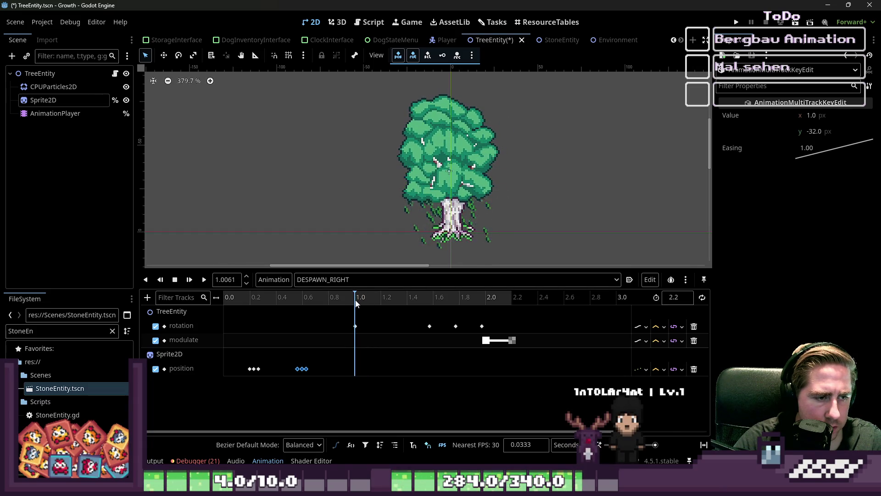
key("ctrl+v")
left_click_drag(358, 371, 353, 370)
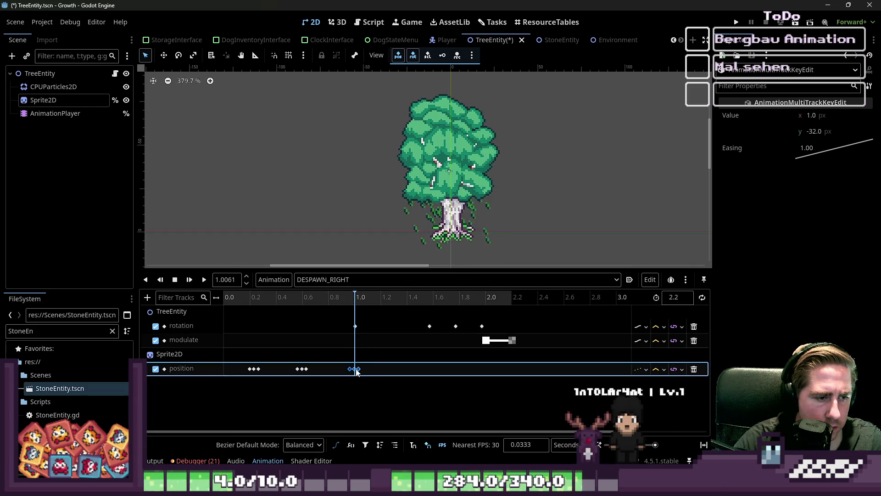
Step: Replay DESPAWN_RIGHT from the start, then run the game to test the despawn
left_click(215, 296)
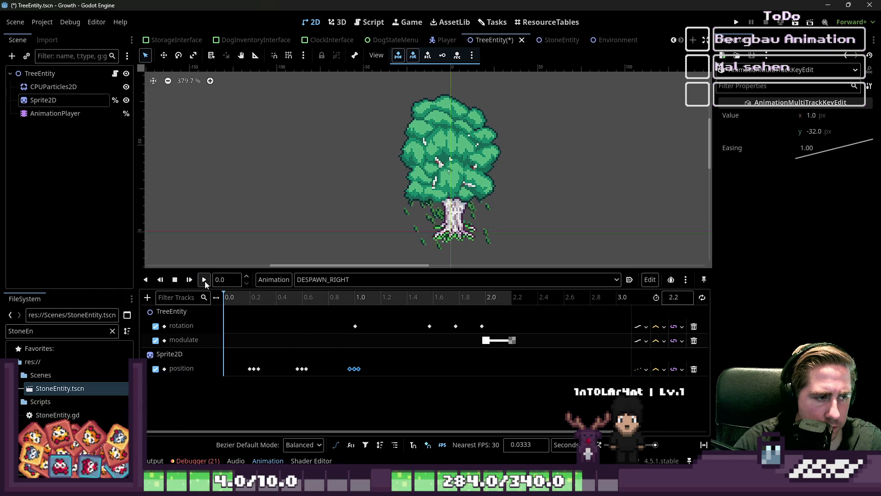
left_click(204, 279)
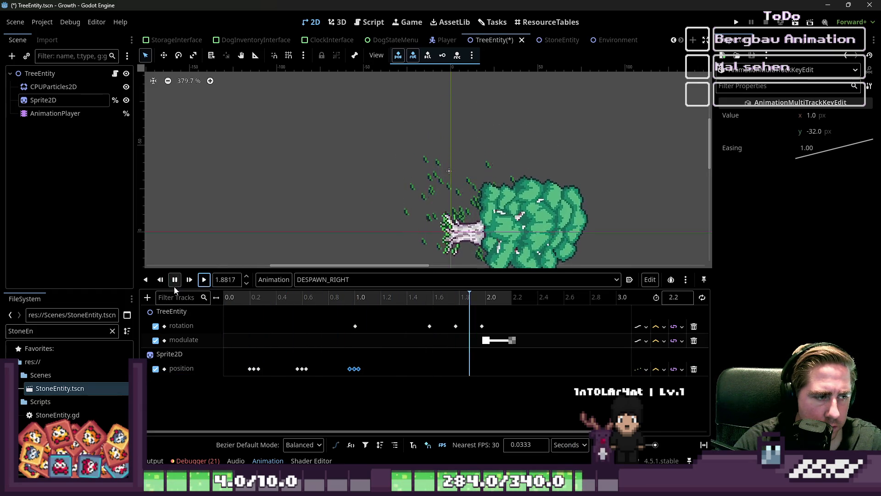
left_click(204, 281)
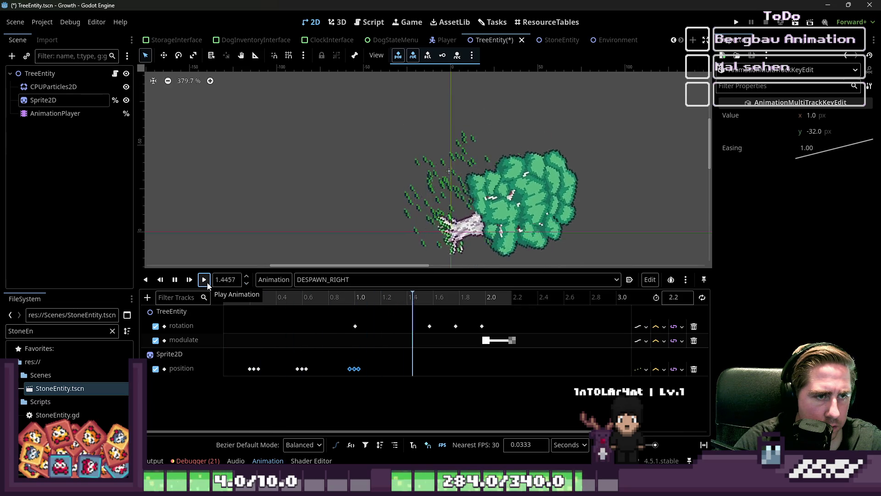
left_click(737, 22)
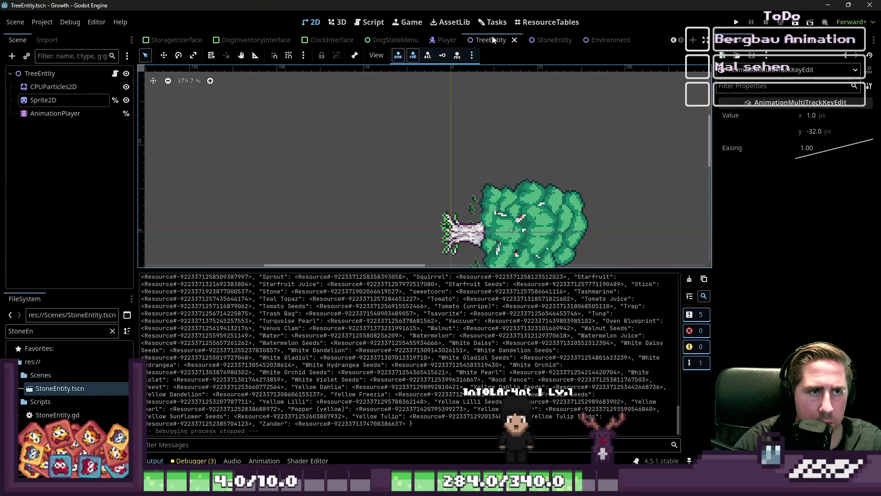
Step: Delete the 'await get_tree().create_timer(1.2).timeout' line from TreeEntity.gd and save the script
left_click(115, 73)
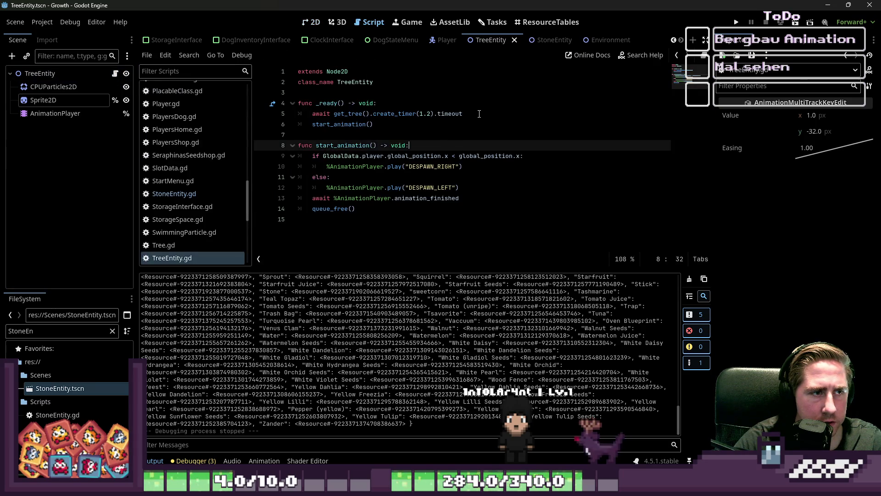
left_click_drag(479, 114, 240, 120)
key("ctrl+shift+k")
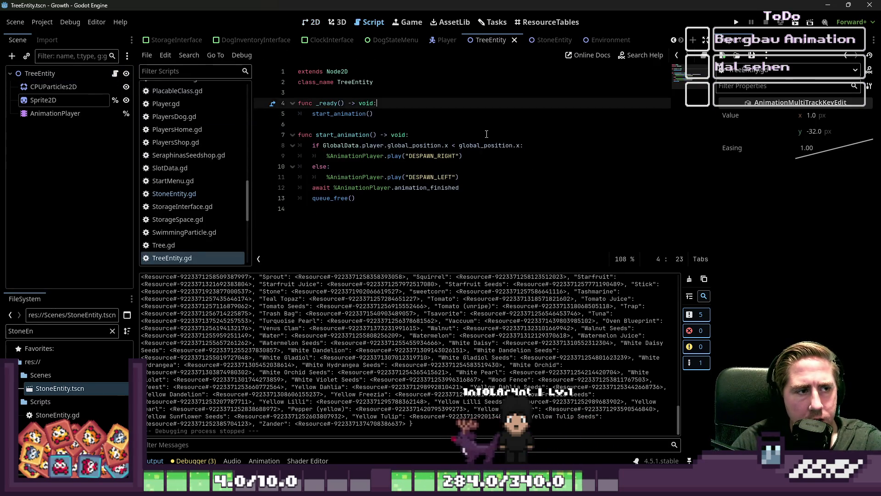
key("Down")
key("Down")
key("End")
key("ctrl+s")
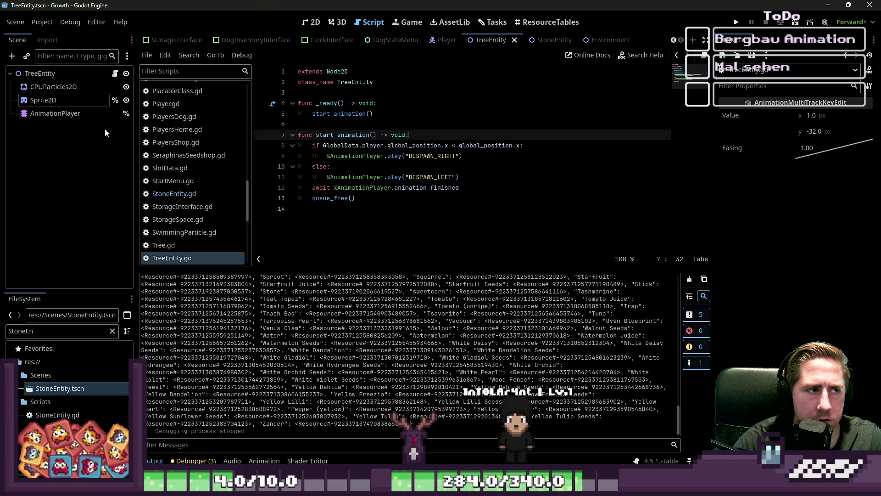
left_click(67, 112)
left_click(492, 22)
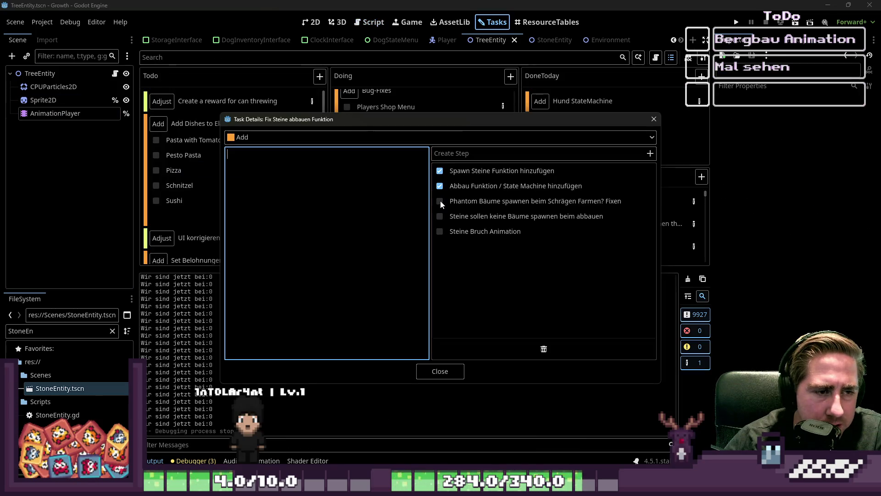
Step: Tick the Phantom Bäume spawnen, Steine sollen keine Bäume and Steine Bruch Animation steps
left_click(487, 222)
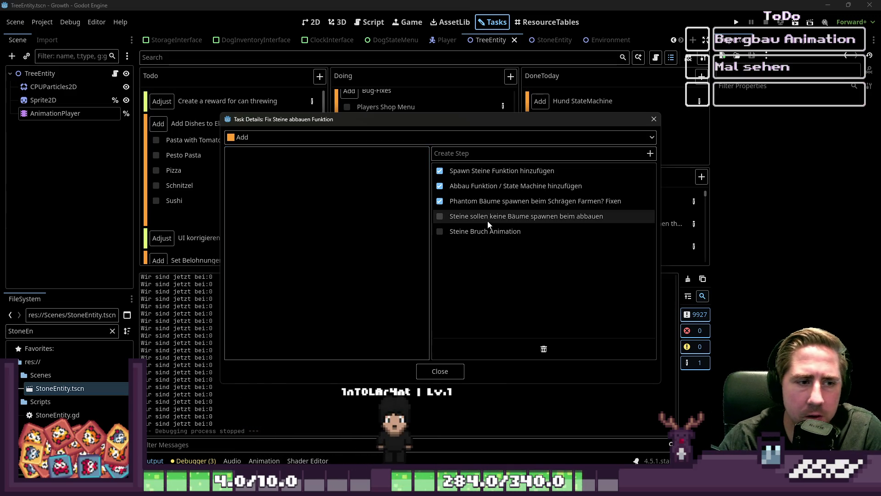
left_click(440, 216)
left_click(440, 231)
left_click(434, 373)
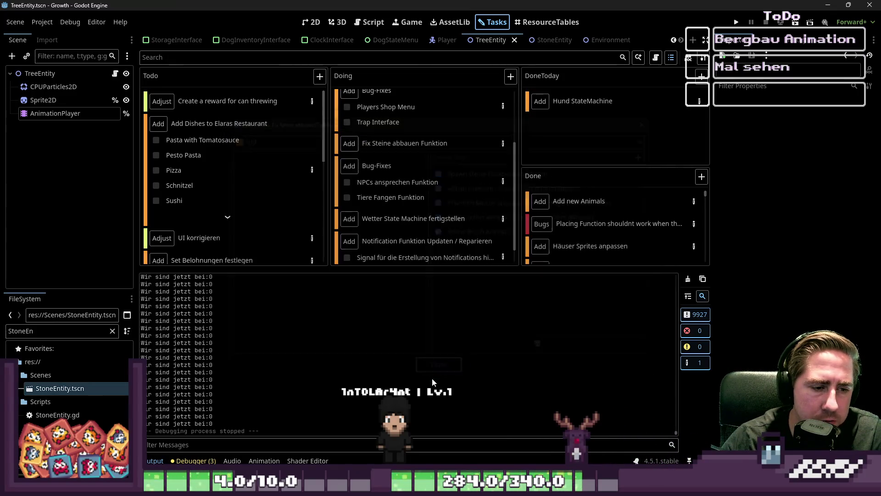
Step: Move the Fix Steine abbauen Funktion card into DoneToday and return to the 2D view
scroll(436, 133, "up", 3)
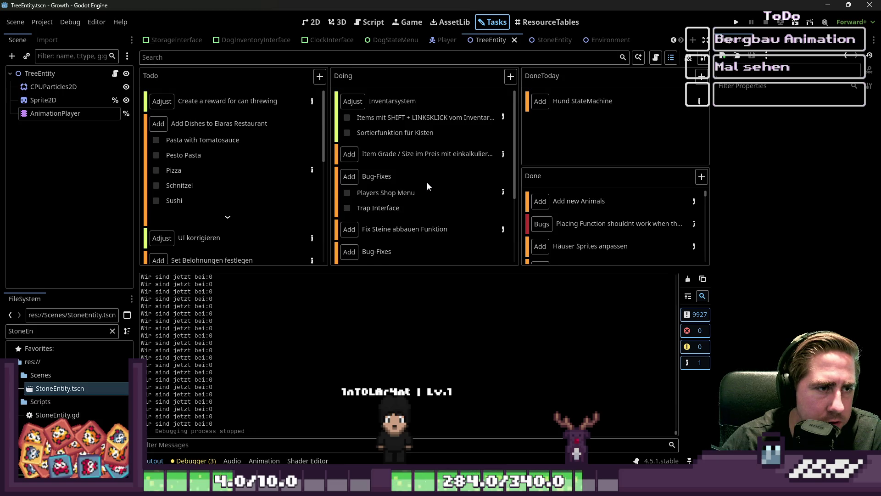
scroll(427, 181, "down", 3)
mouse_move(419, 166)
left_mouse_down()
mouse_move(666, 197)
mouse_move(649, 131)
left_mouse_up()
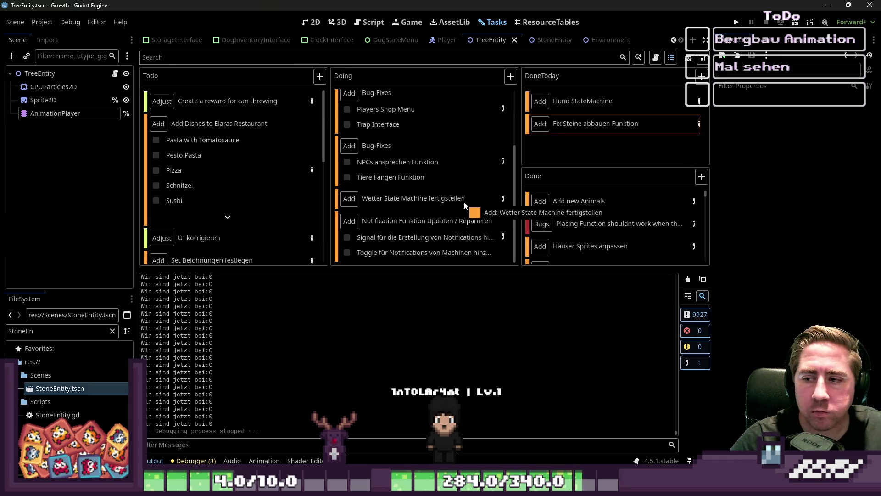
left_click_drag(464, 205, 521, 198)
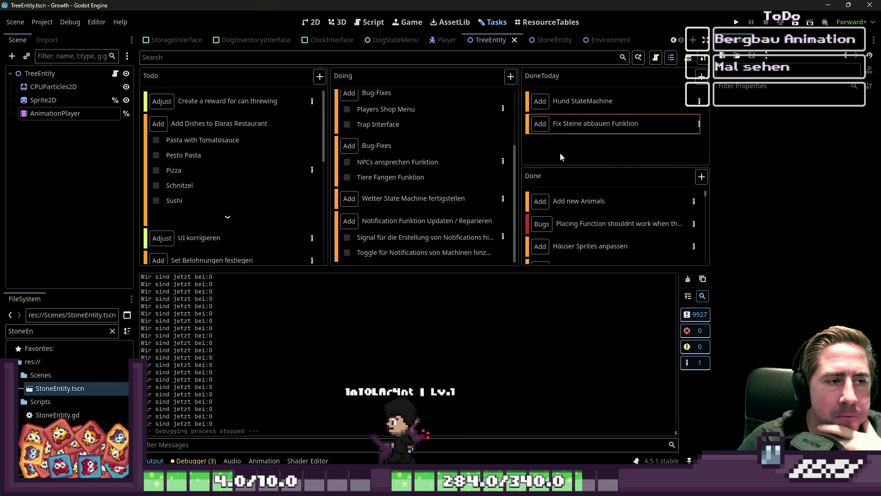
scroll(465, 198, "up", 1)
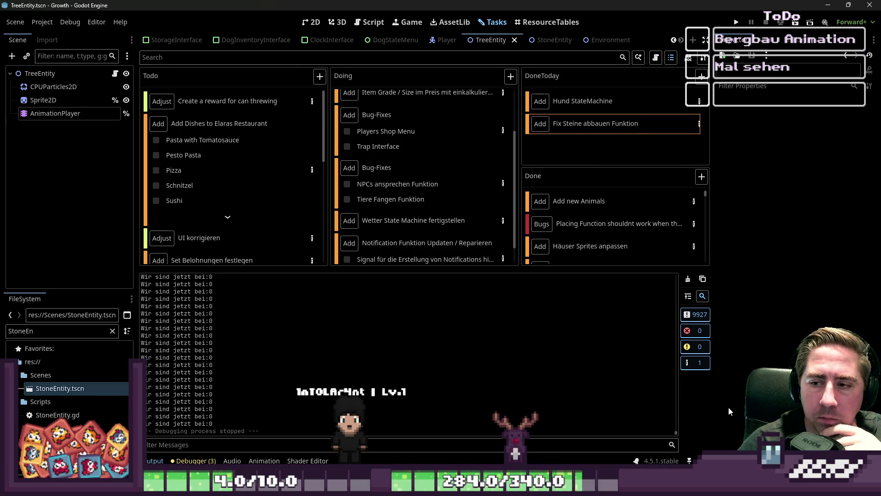
scroll(423, 193, "up", 2)
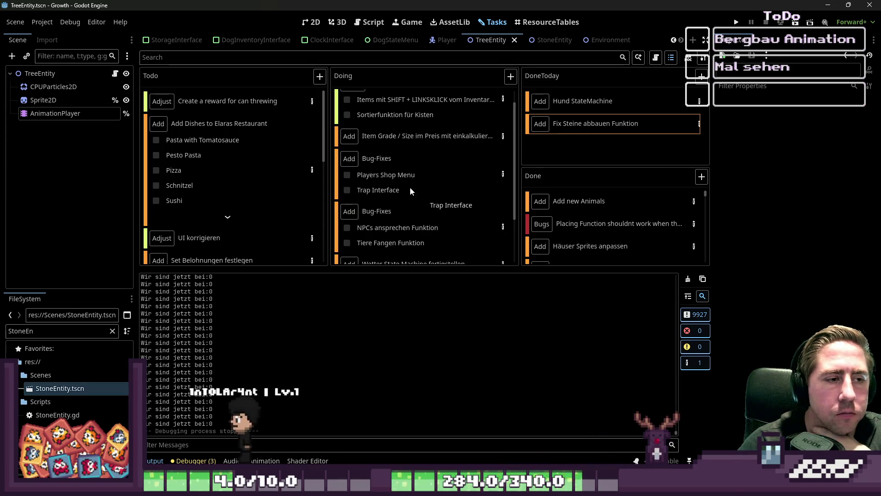
left_click(416, 187)
scroll(400, 189, "down", 2)
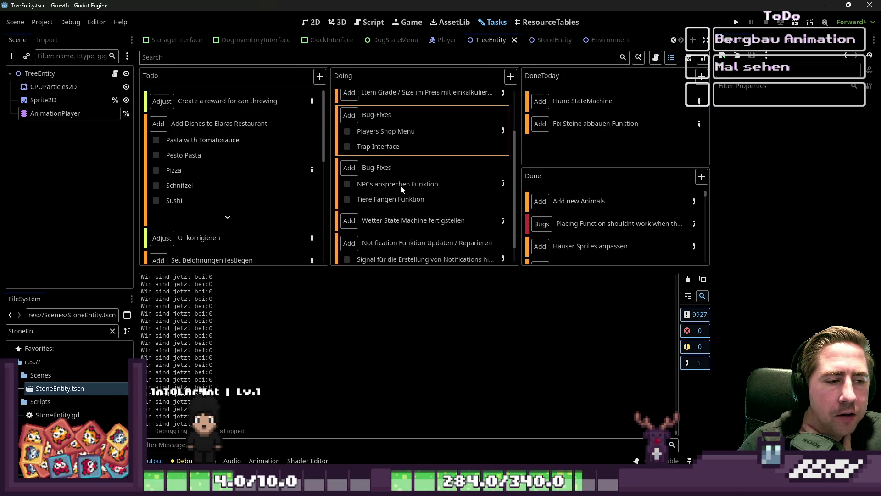
left_click(418, 202)
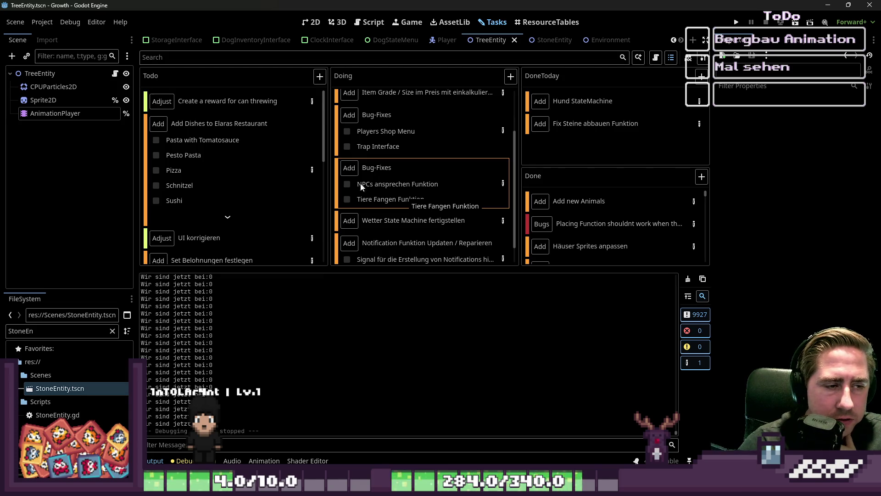
left_click(313, 21)
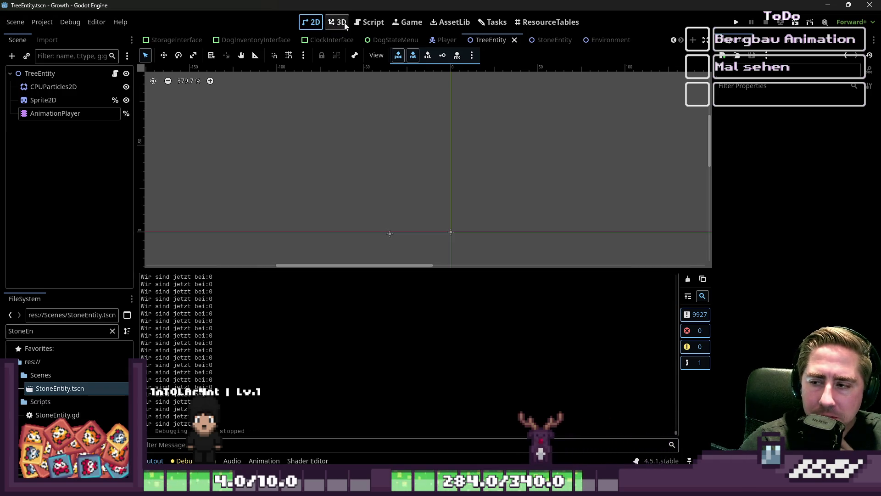
Step: Select the TreeEntity root node and launch the Growth game with Run Project
scroll(446, 182, "down", 3)
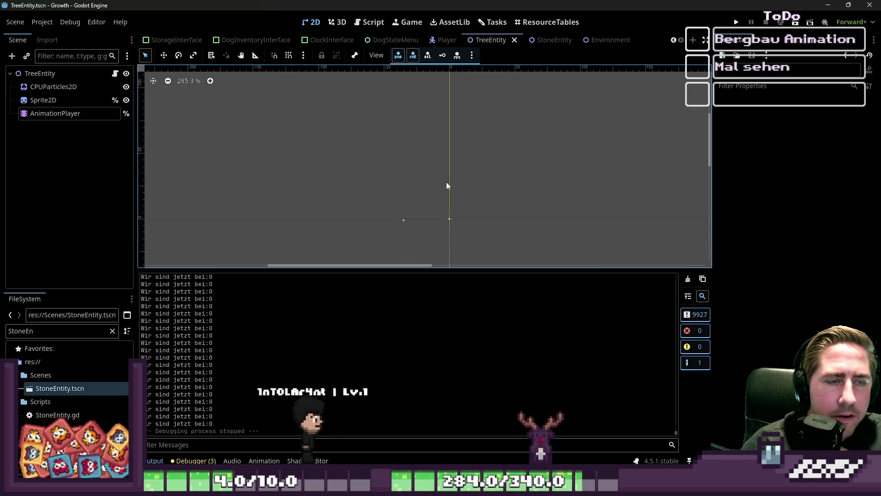
scroll(443, 196, "down", 2)
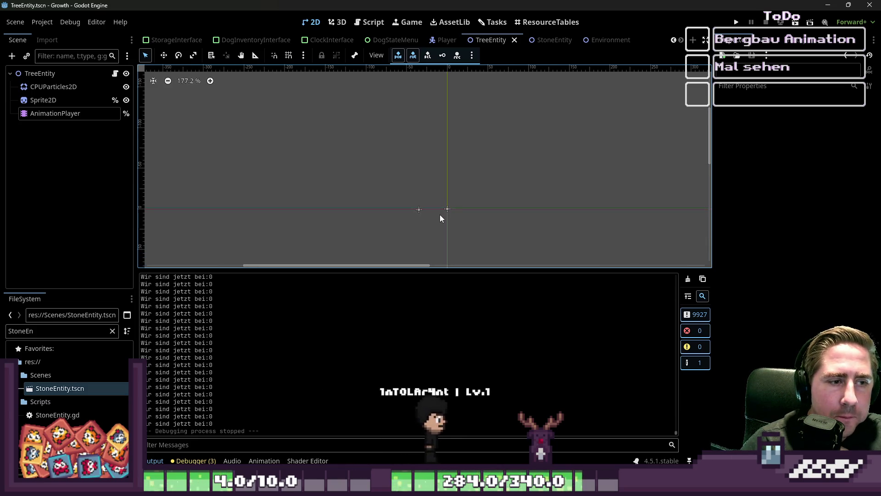
left_click(78, 73)
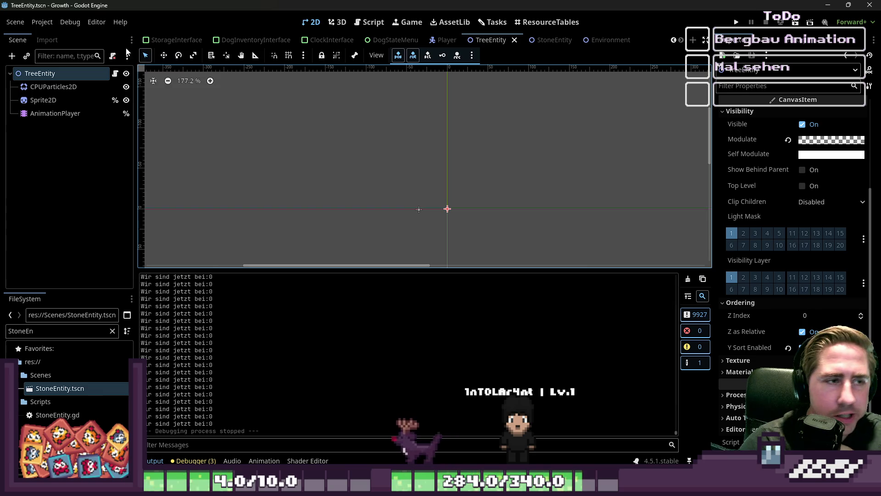
scroll(499, 128, "up", 2)
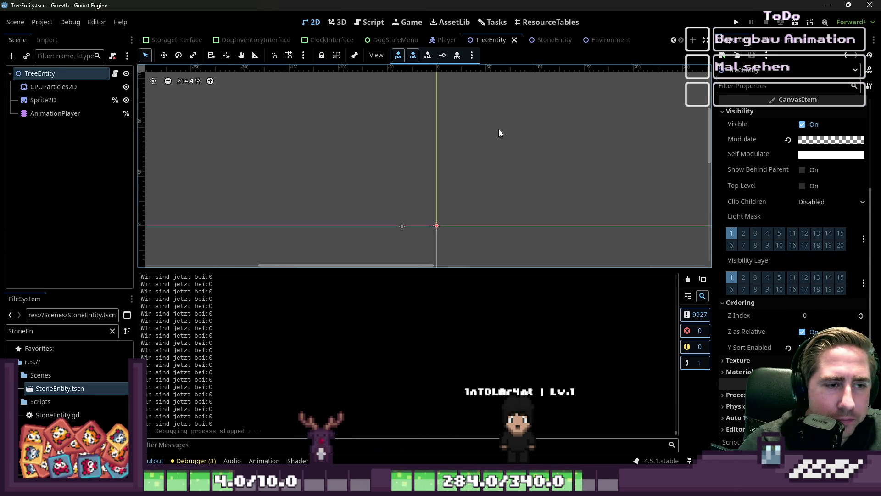
left_click(492, 22)
left_click(546, 22)
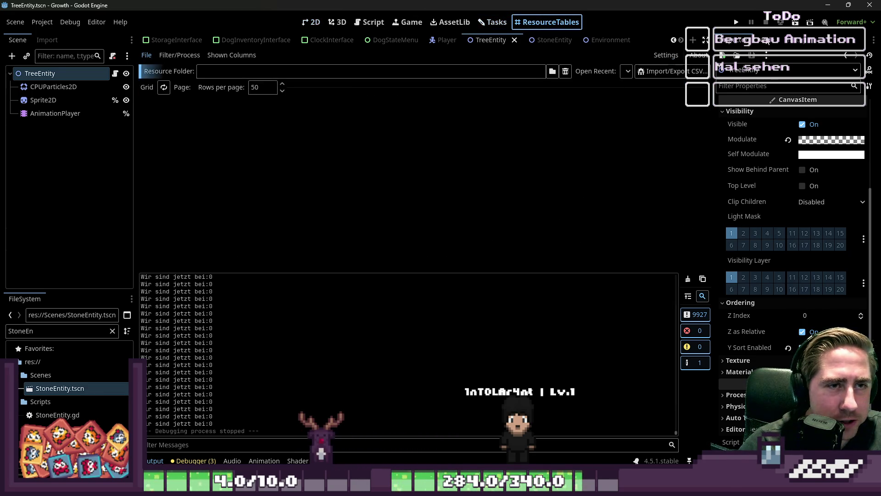
left_click(736, 22)
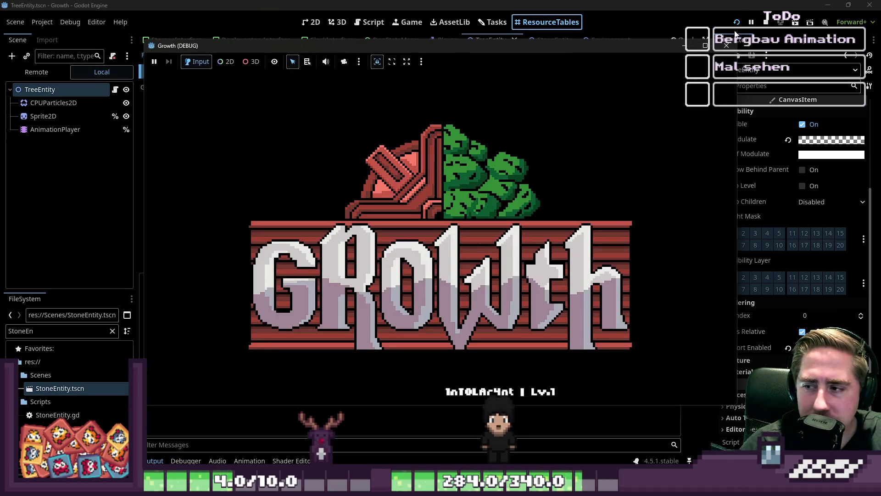
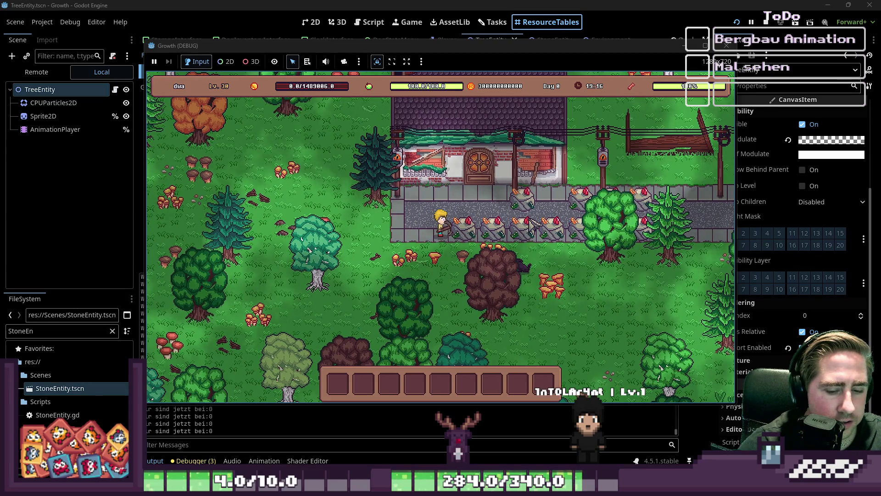
Step: Open the inventory, put the Pickaxe in hotbar slot 1, and close it
key("i")
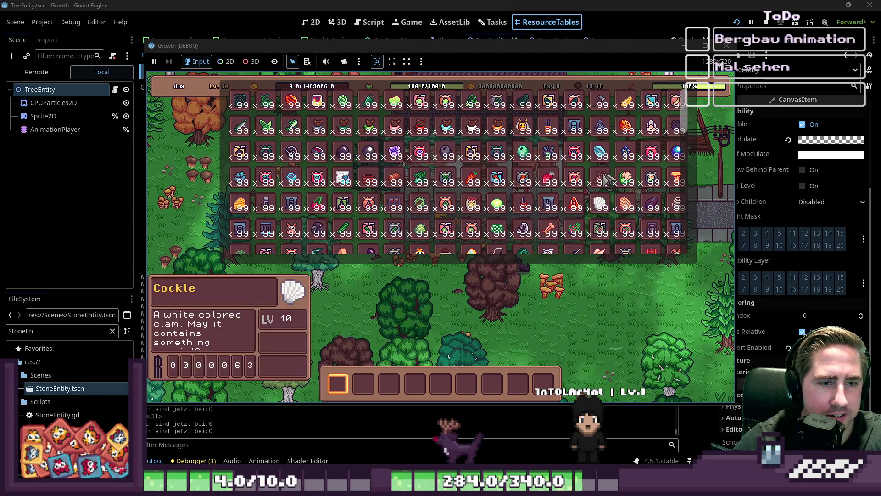
scroll(321, 206, "down", 5)
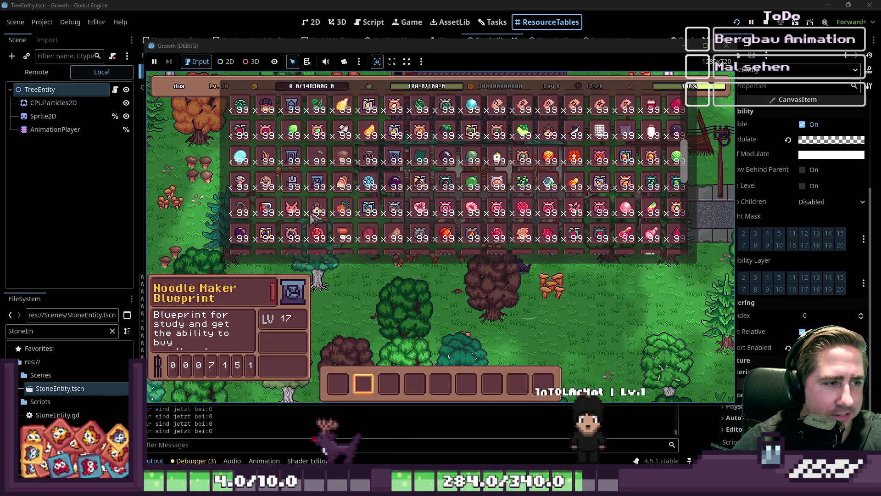
left_click(241, 190)
key("i")
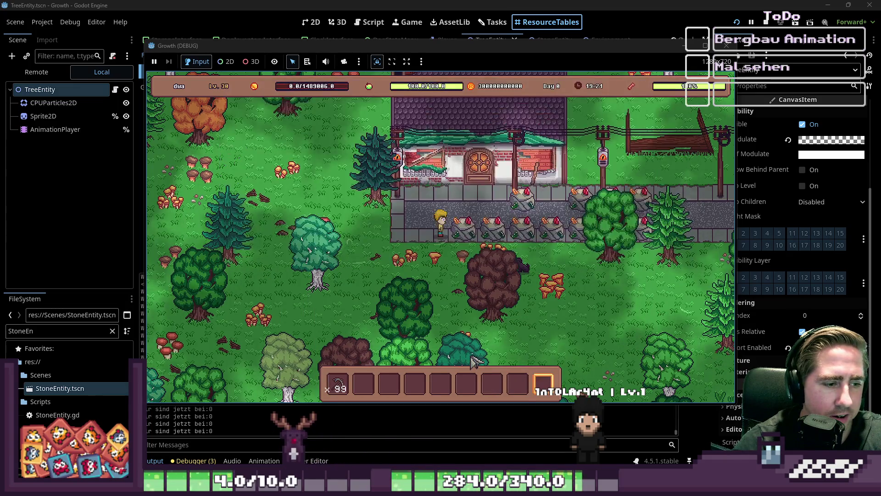
Step: Walk right and break two stones with the pickaxe
key("d")
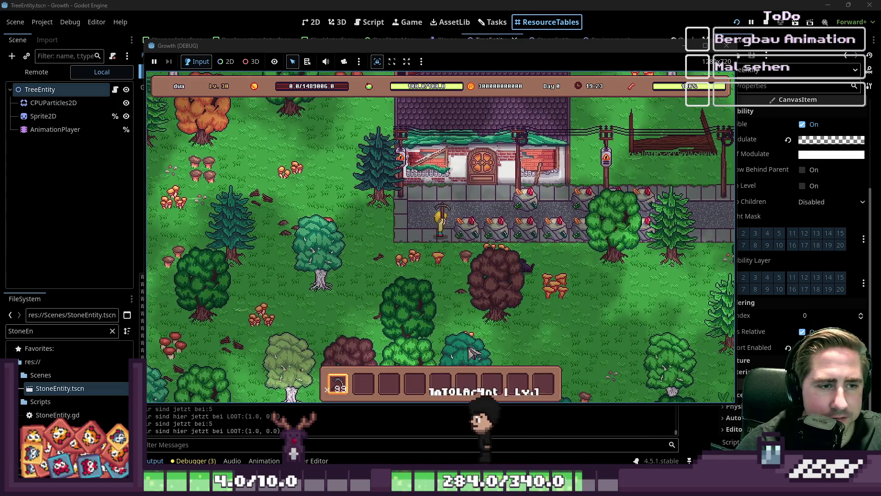
left_click(546, 291)
key("d")
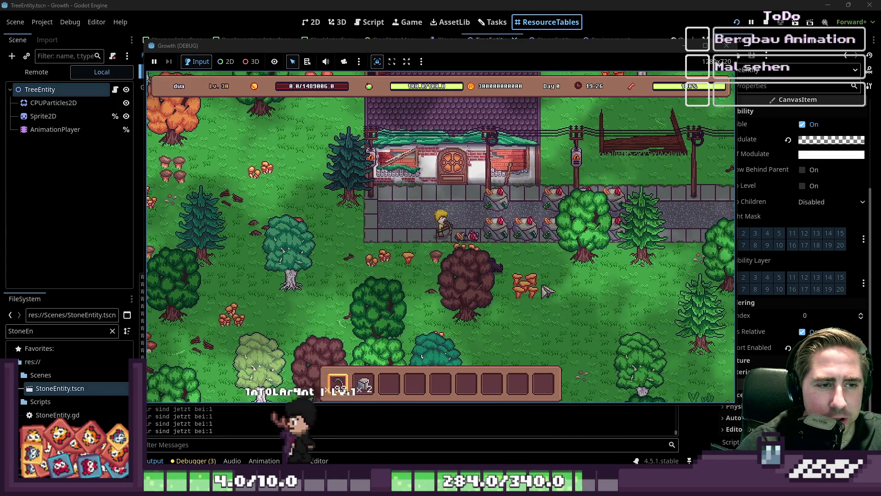
key("d")
left_click(546, 292)
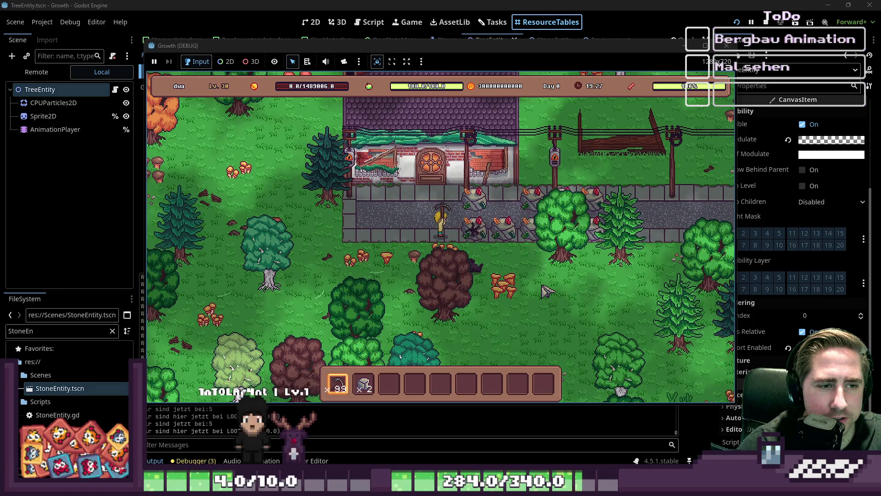
Step: Switch to hotbar slot 2 and walk up, down and right, breaking another adjacent stone
key("2")
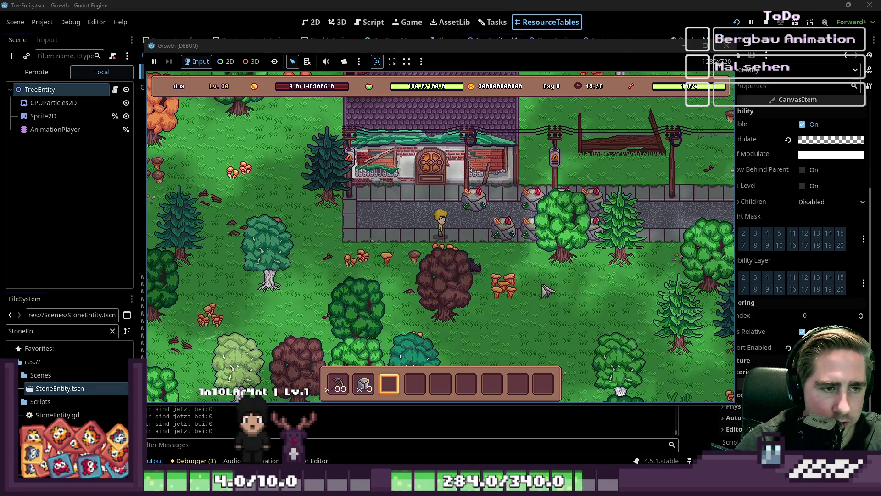
scroll(546, 292, "up", 2)
key("w")
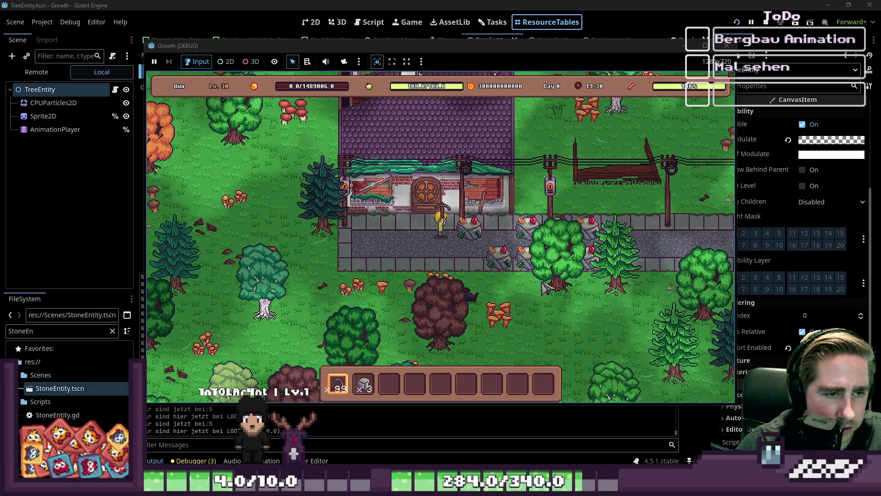
scroll(546, 289, "down", 2)
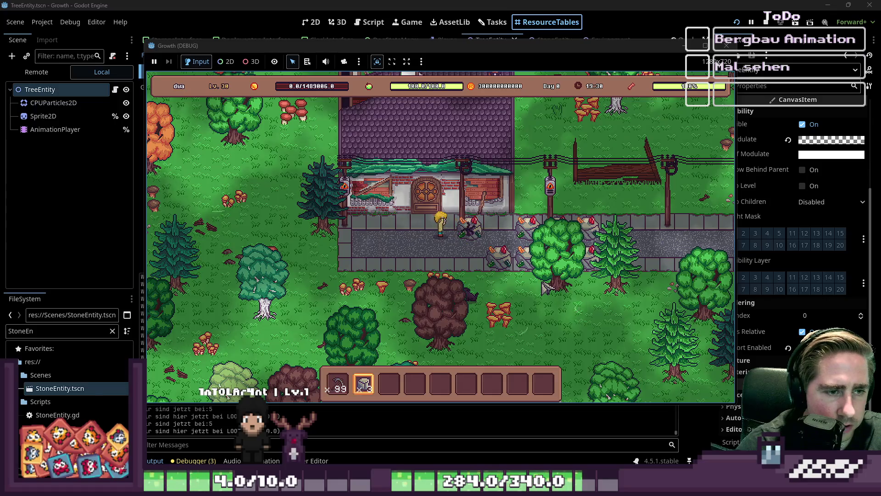
scroll(546, 288, "up", 2)
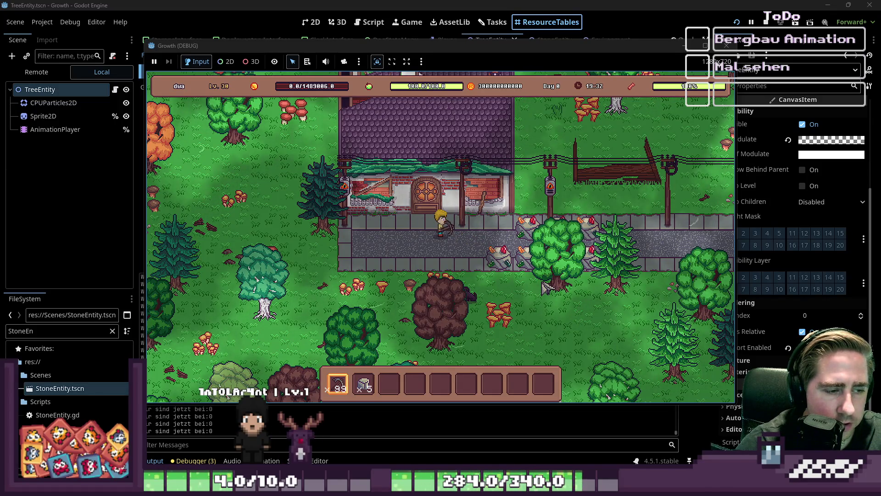
key("s")
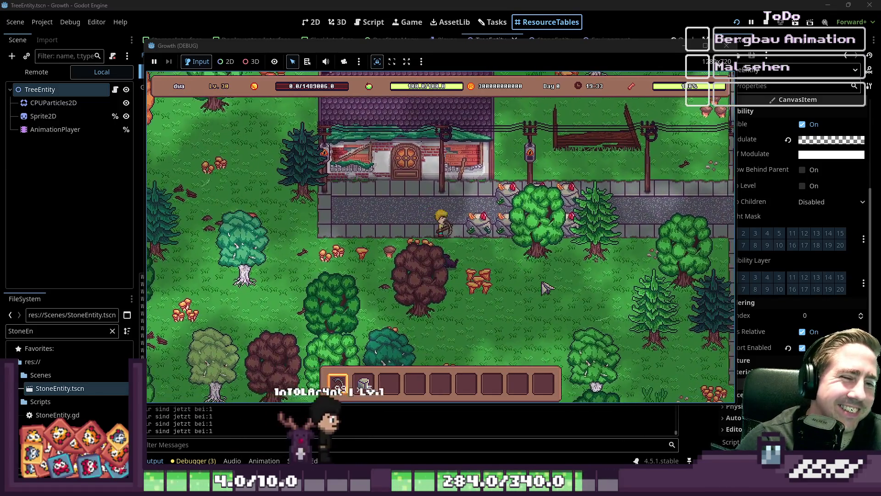
key("d")
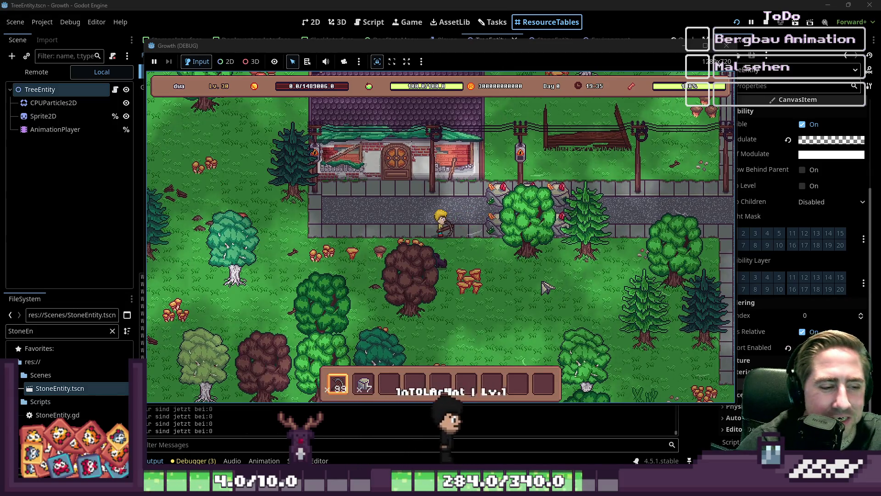
scroll(546, 289, "down", 2)
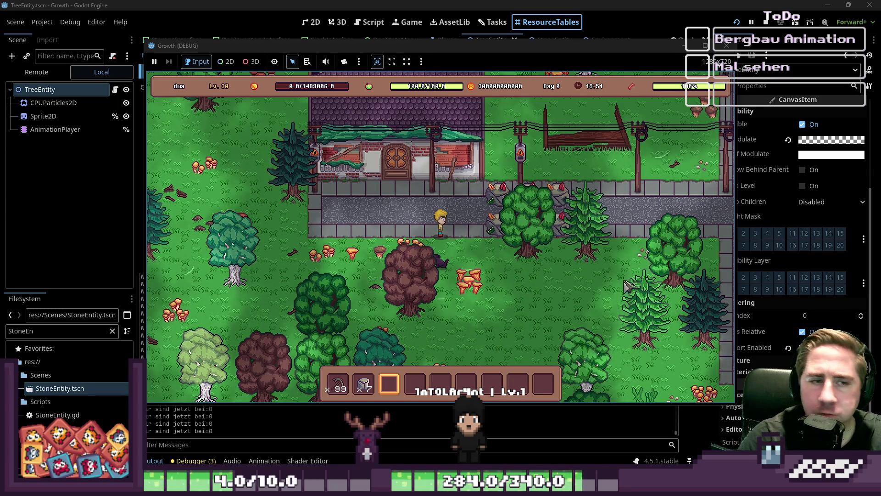
Step: Walk up and reopen the inventory grid
key("w")
key("i")
scroll(526, 181, "down", 6)
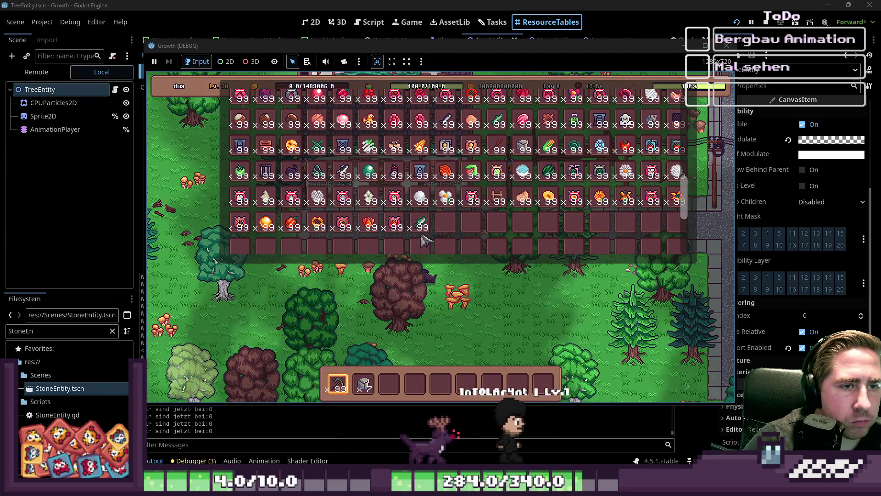
Step: Browse the inventory items, then close the inventory with E
mouse_move(422, 232)
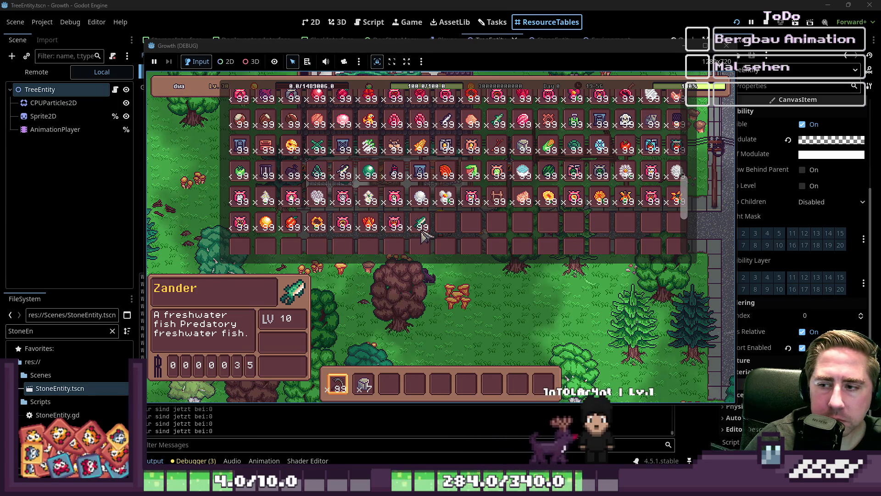
scroll(468, 207, "up", 5)
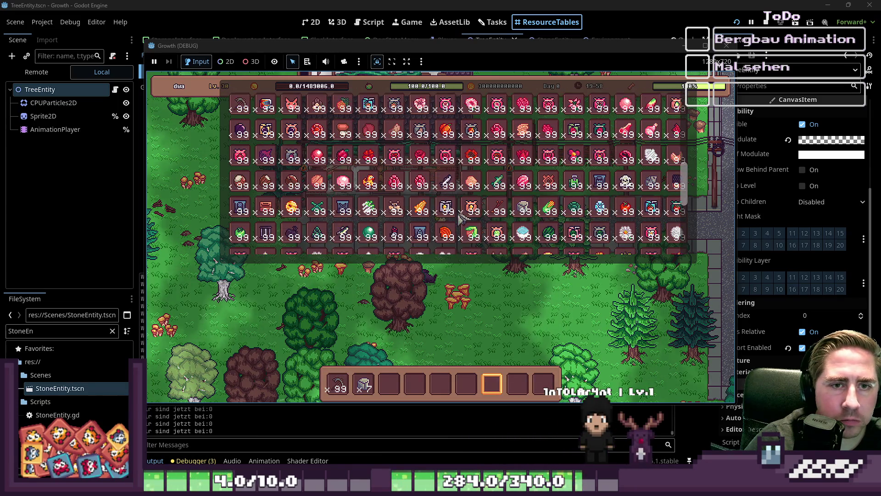
scroll(468, 207, "up", 4)
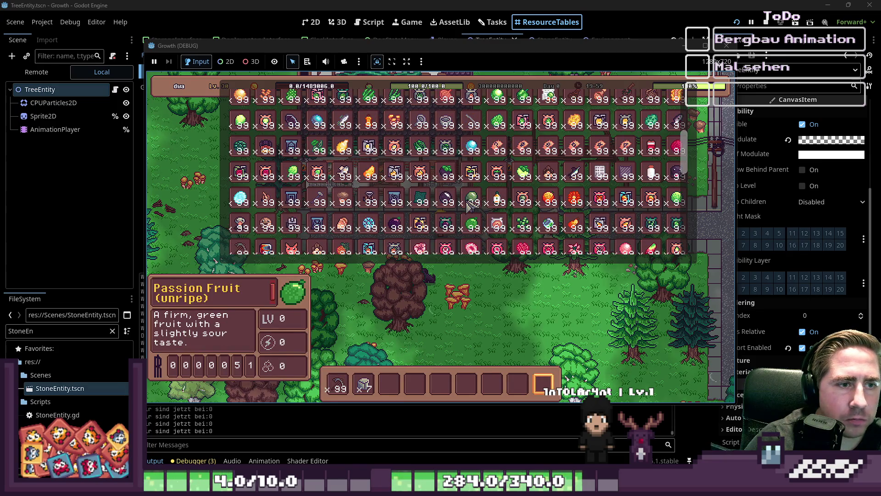
key("e")
scroll(470, 207, "down", 8)
Step: Walk up-right and down the path, mining two rocks beside the player
key("w")
key("d")
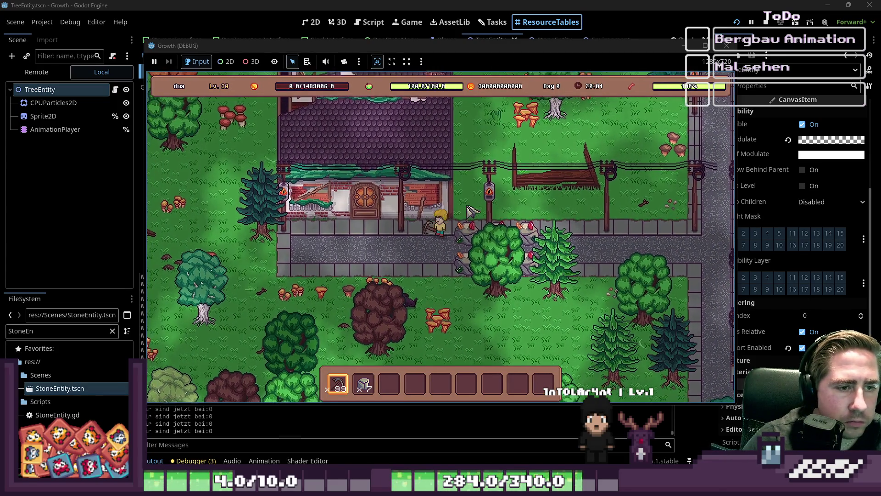
left_click(471, 209)
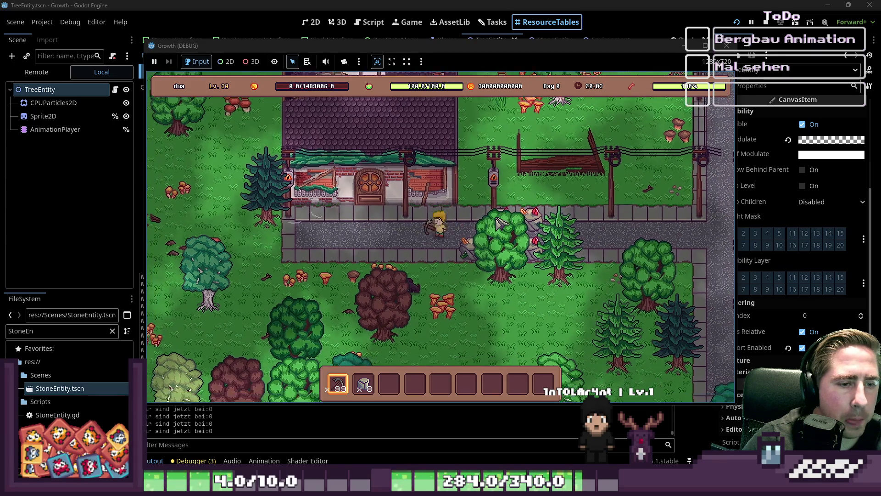
key("s")
left_click(500, 224)
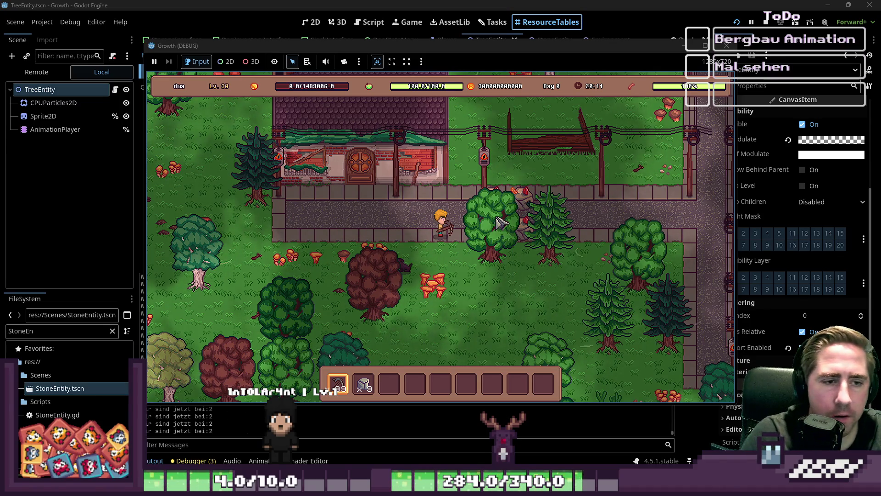
Step: Move onto the path, switch back to hotbar slot 1, and mine the path rock
key("d")
key("2")
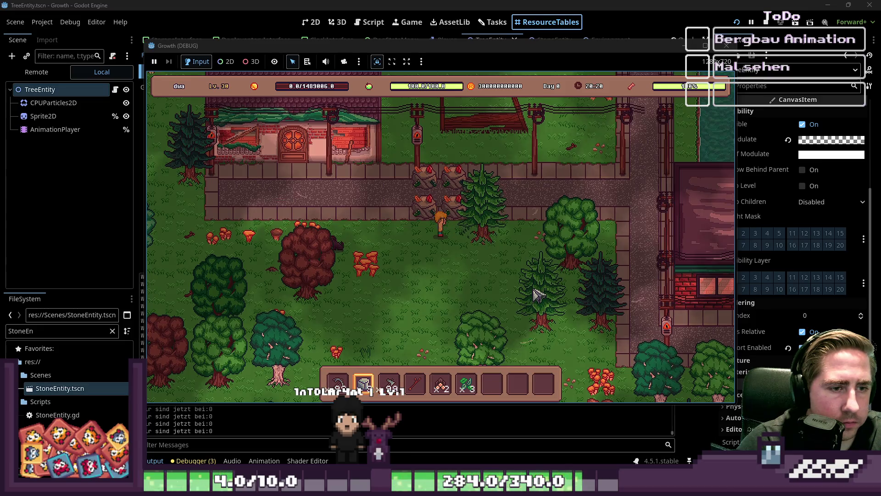
key("w")
key("a")
key("1")
left_click(536, 294)
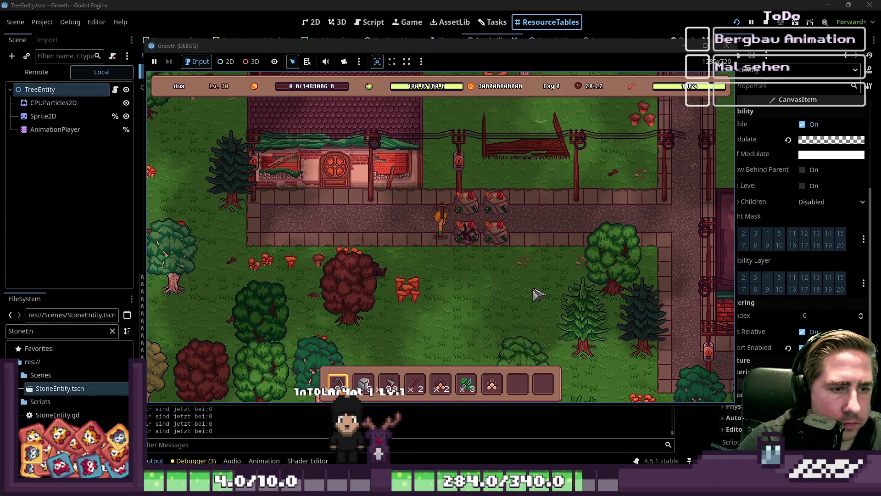
Step: Walk up, right and down-left along the path, then mine the rock above
key("w")
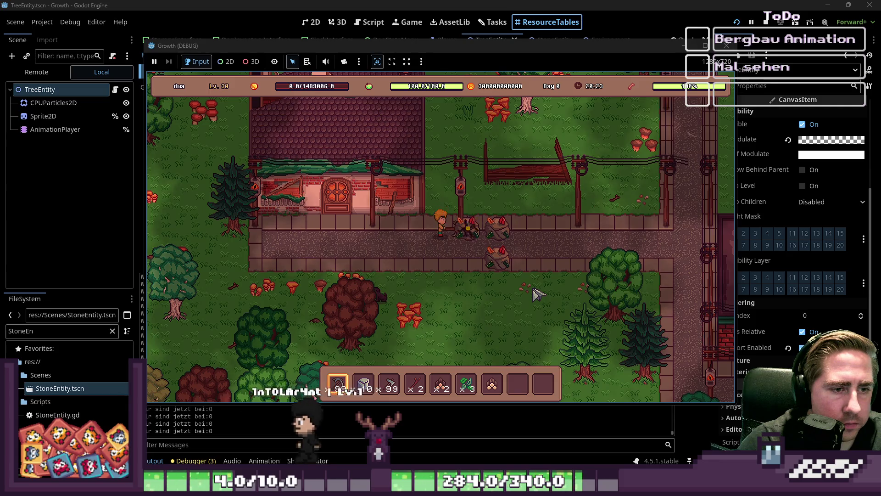
key("d")
scroll(536, 294, "down", 3)
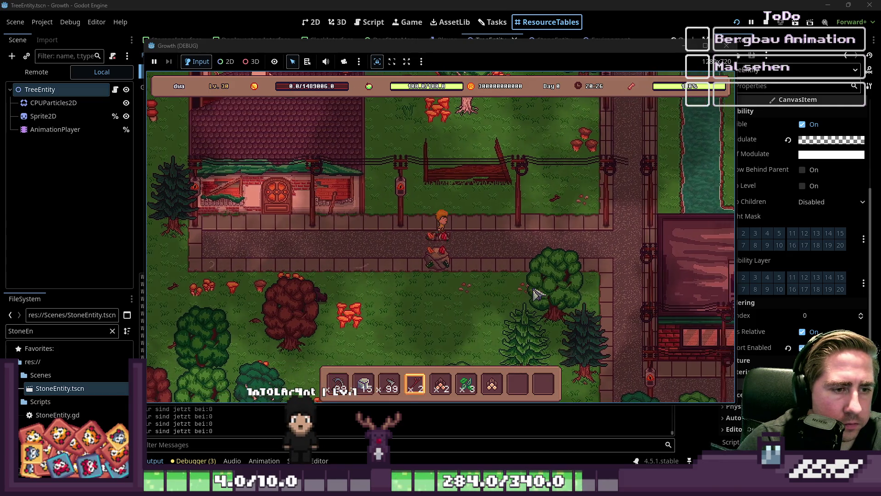
key("s")
key("a")
scroll(536, 294, "up", 3)
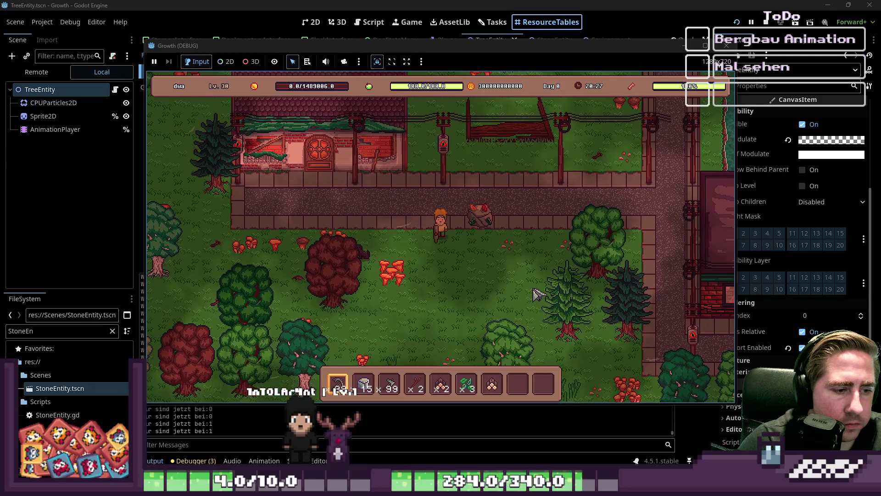
key("w")
left_click(536, 294)
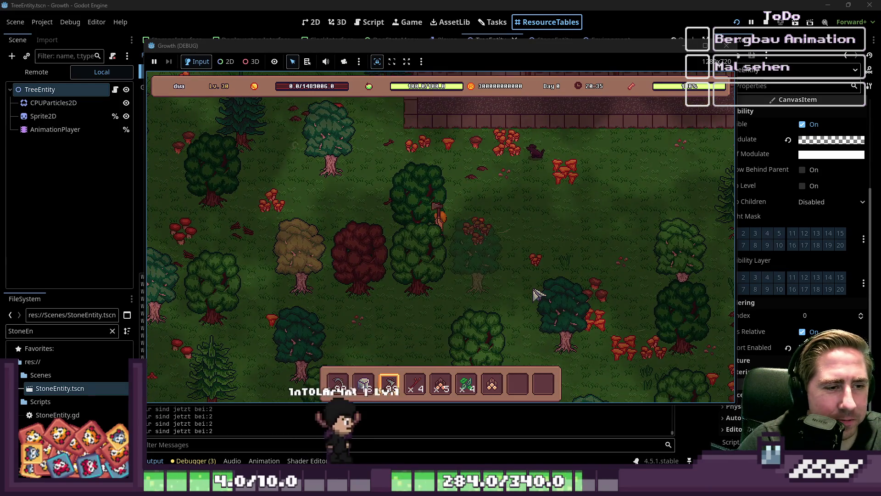
Step: Walk the player down-right across the map, selecting hotbar slot 3
key("s")
key("a")
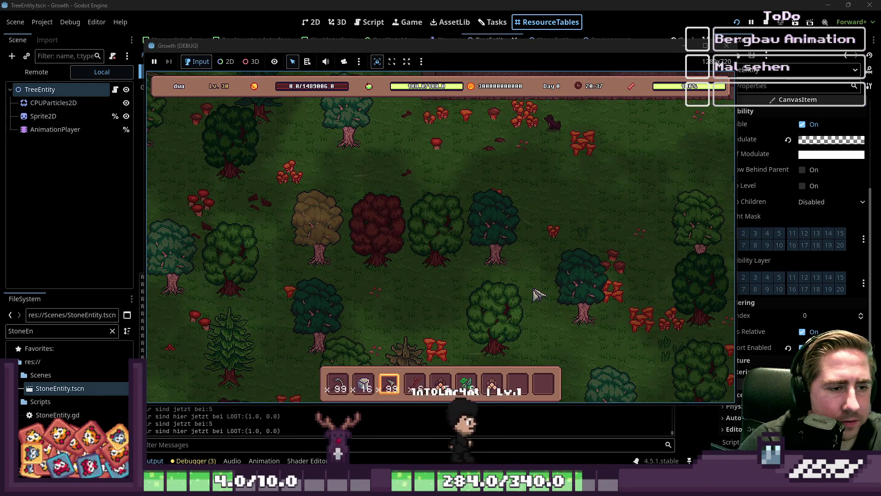
key("d")
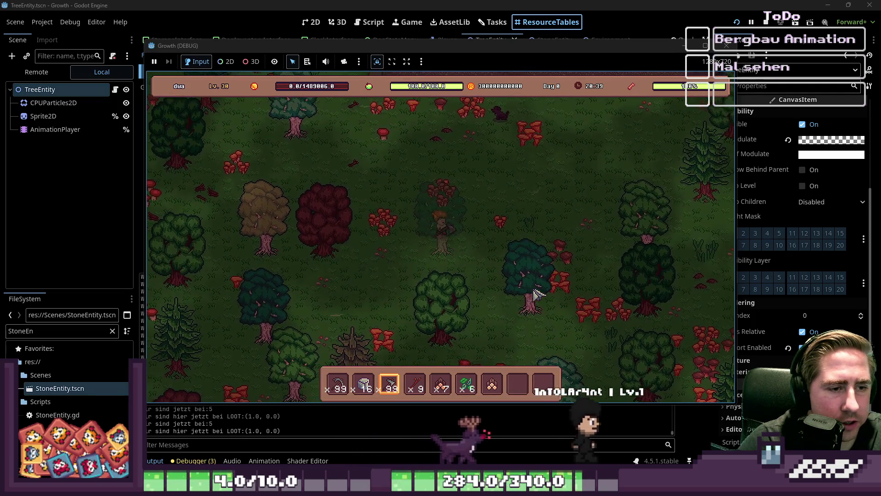
key("s")
key("d")
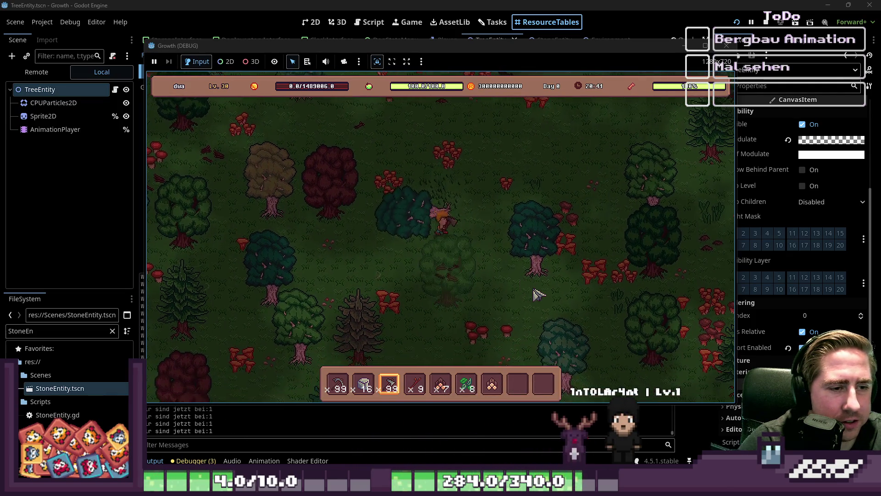
key("d")
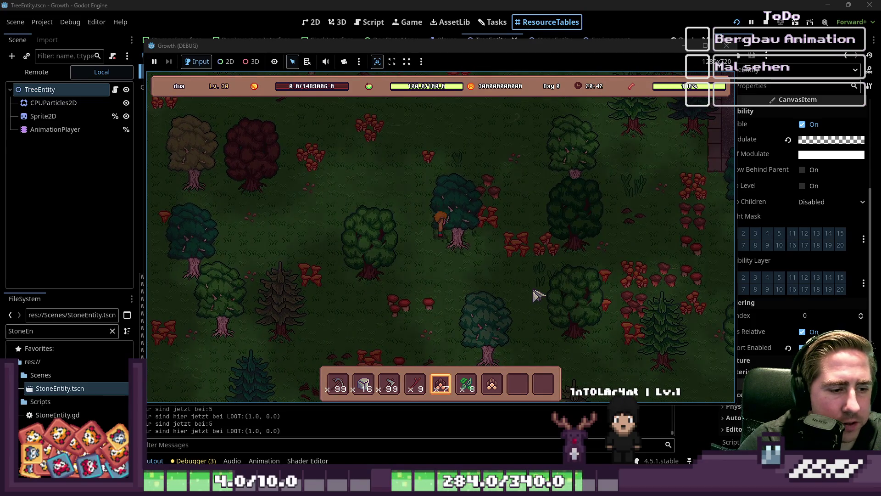
key("s")
key("d")
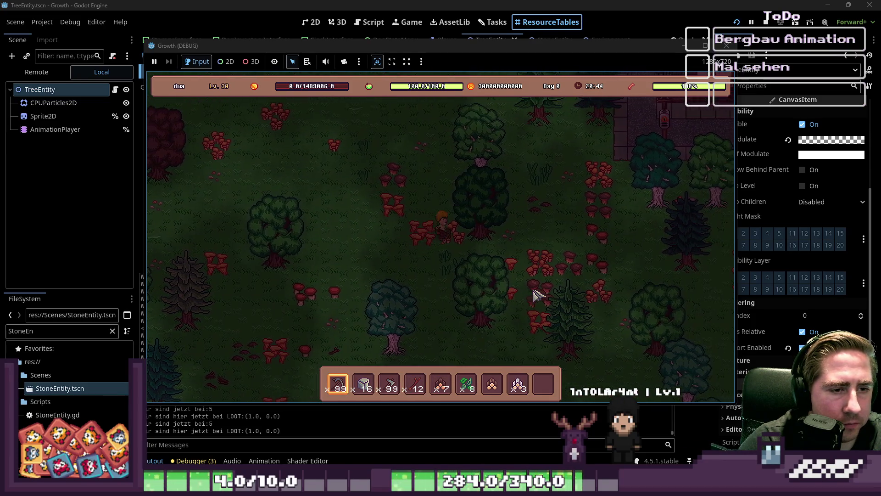
key("3")
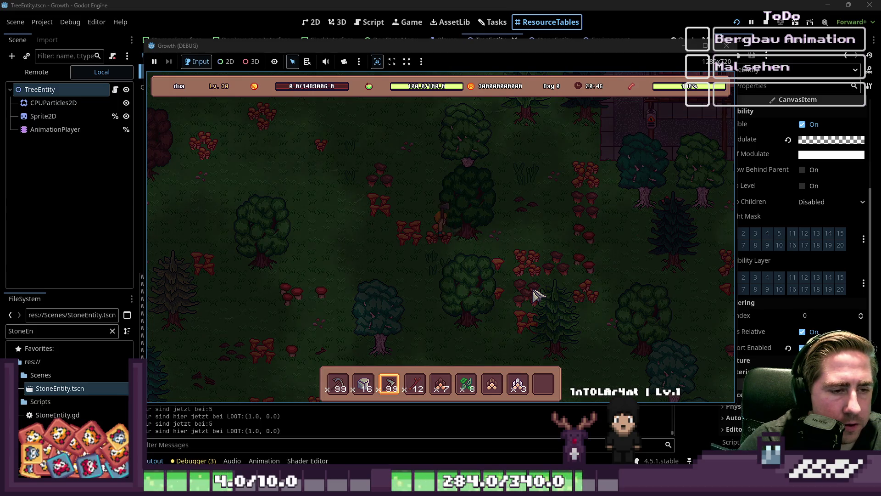
Step: Chop down the tree beside the player, then stop the game with F8
key("w")
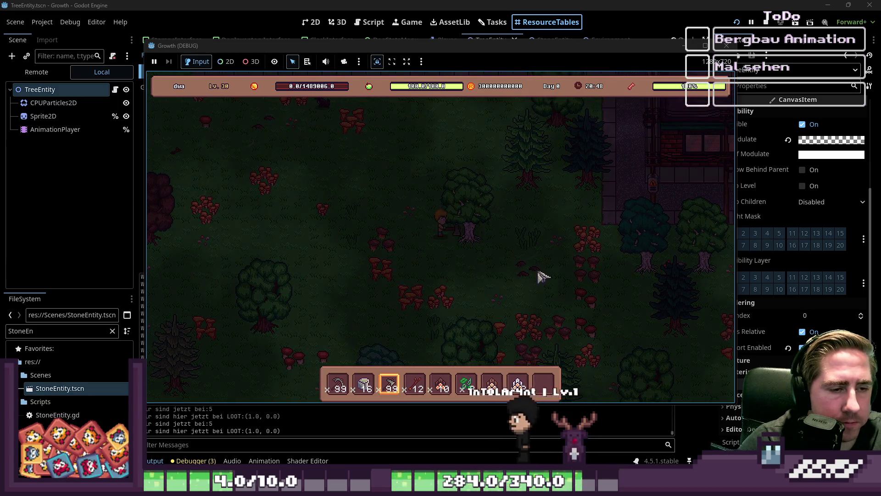
left_click(541, 276)
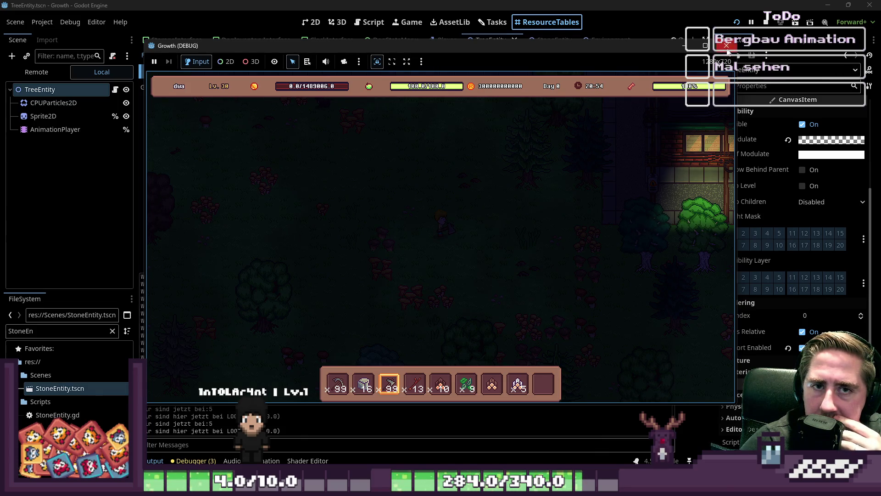
key("F8")
Step: Return to the 2D editor, open the StoneEntity scene, and select CPUParticles2D
left_click(313, 23)
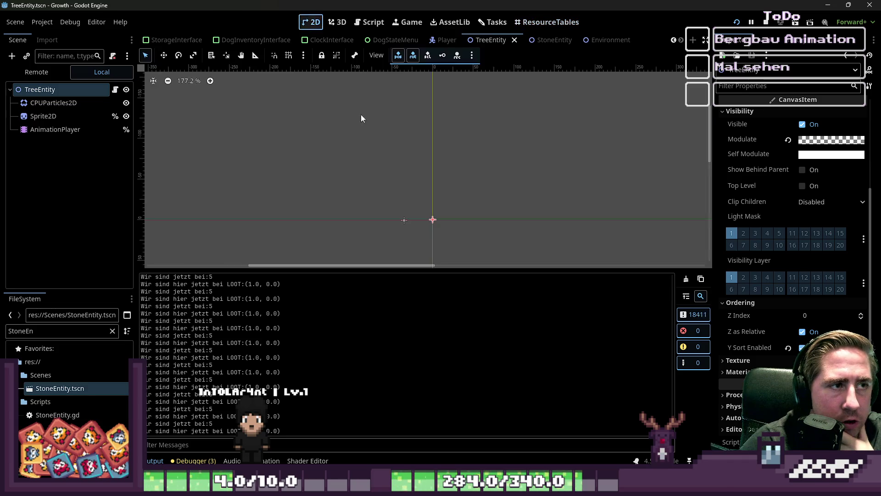
left_click(84, 116)
left_click(87, 87)
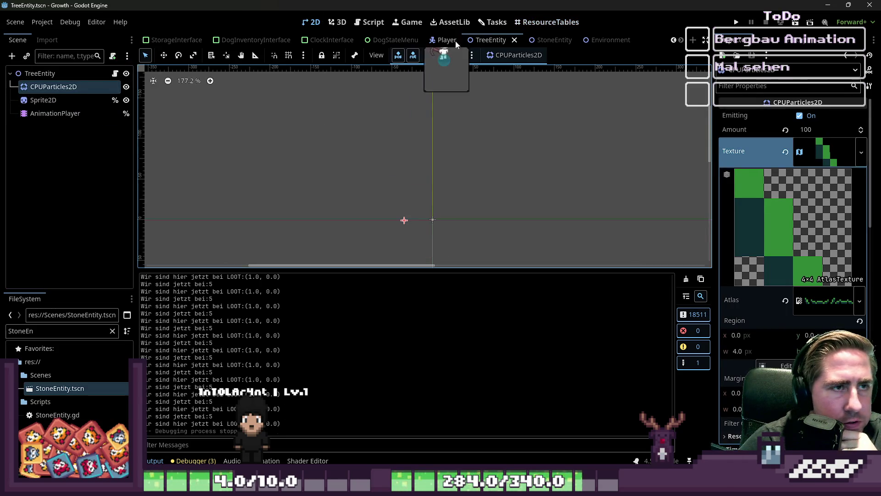
left_click(553, 40)
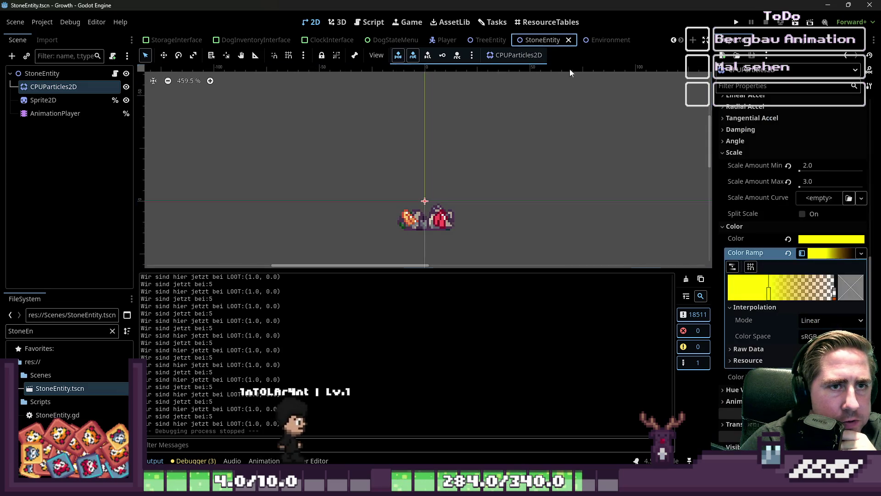
Step: Add a new Color Ramp point at the left edge and colour it red
left_click_drag(770, 294, 730, 295)
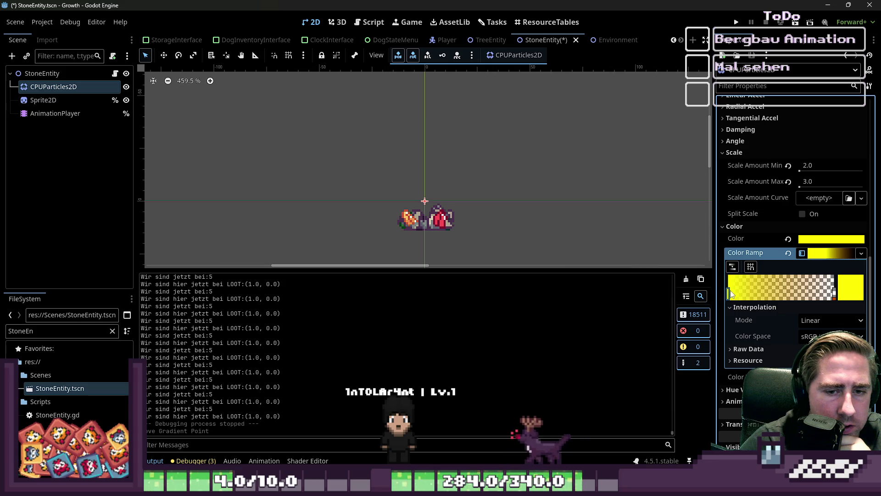
left_click_drag(730, 293, 776, 294)
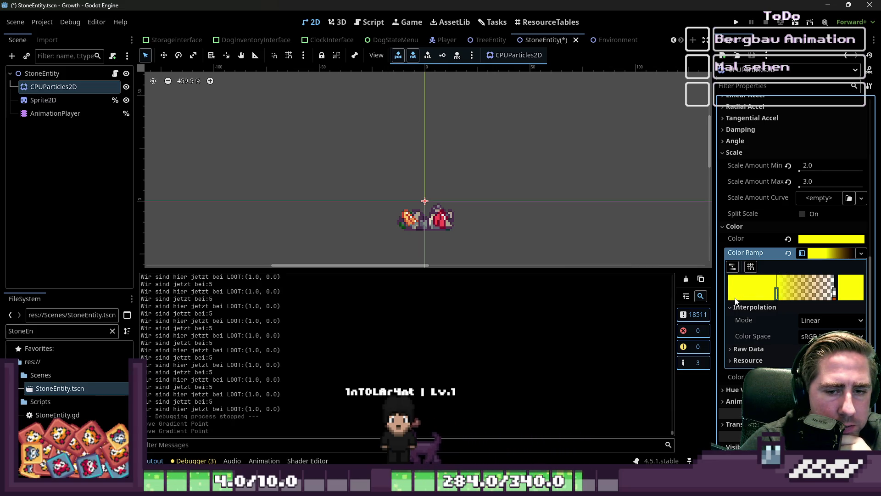
left_click(728, 297)
double_click(730, 296)
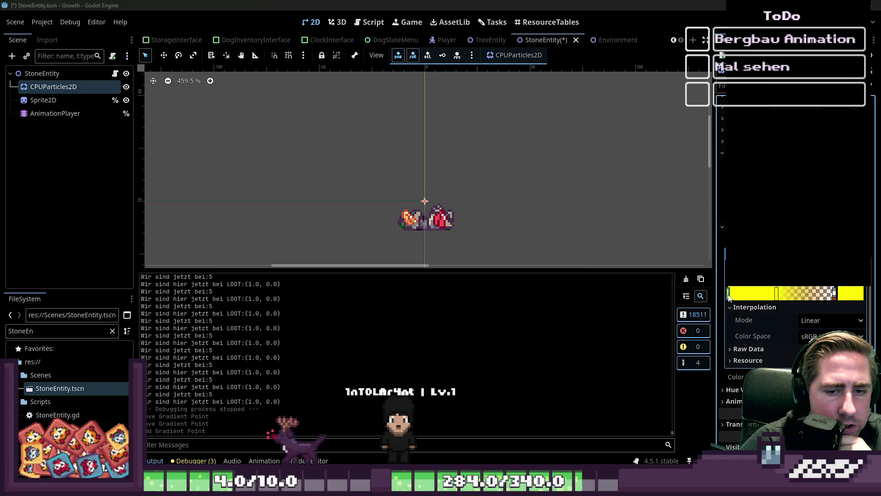
left_click_drag(796, 175, 742, 184)
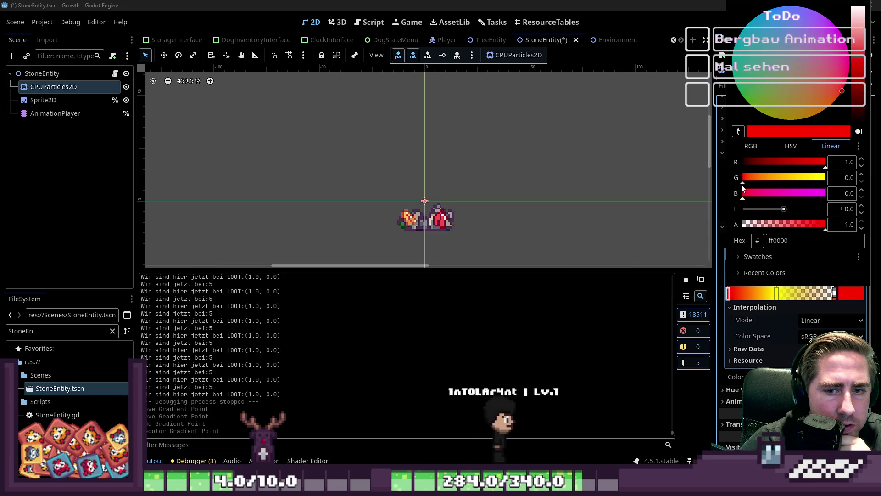
left_click(777, 296)
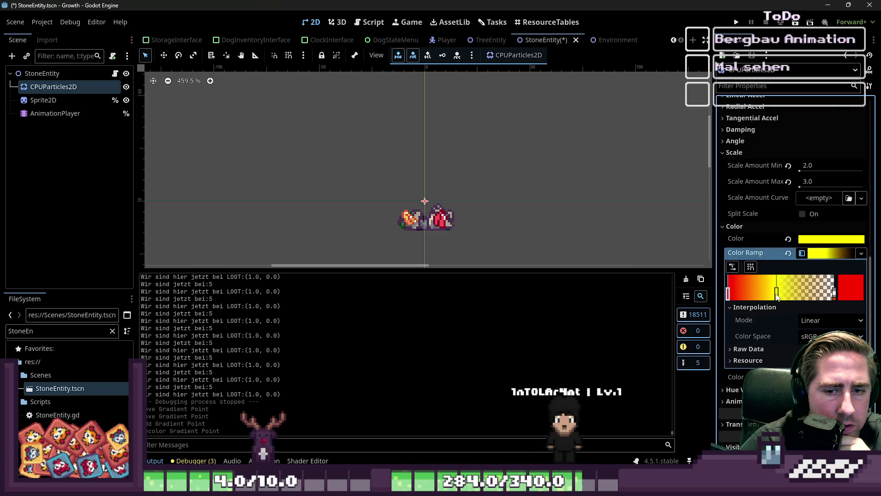
Step: Lower the green in the ramp's right end point colour
double_click(835, 298)
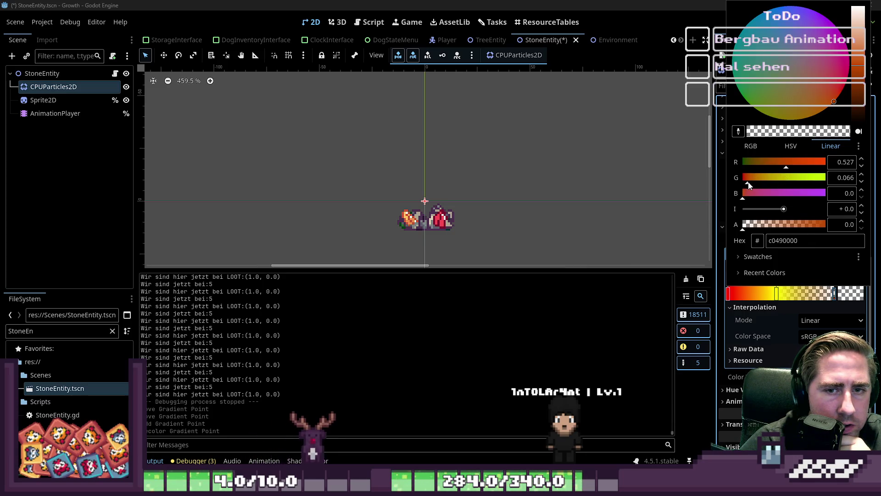
left_click_drag(748, 184, 747, 184)
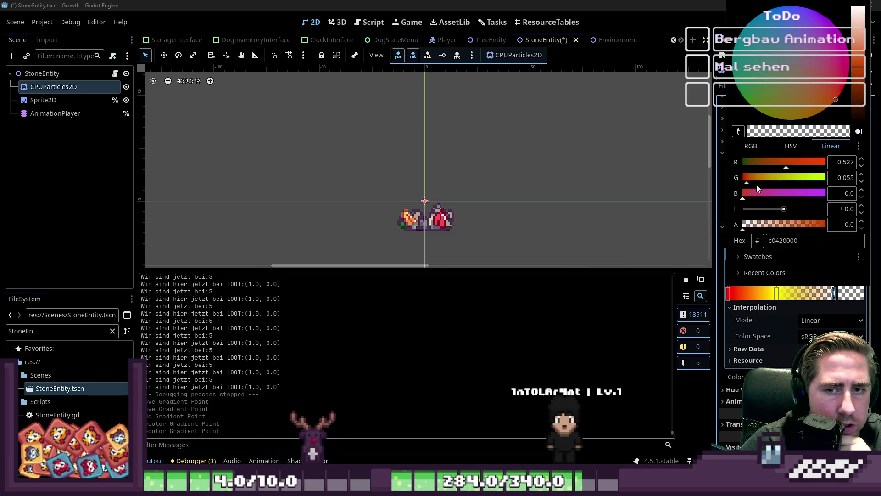
key("Return")
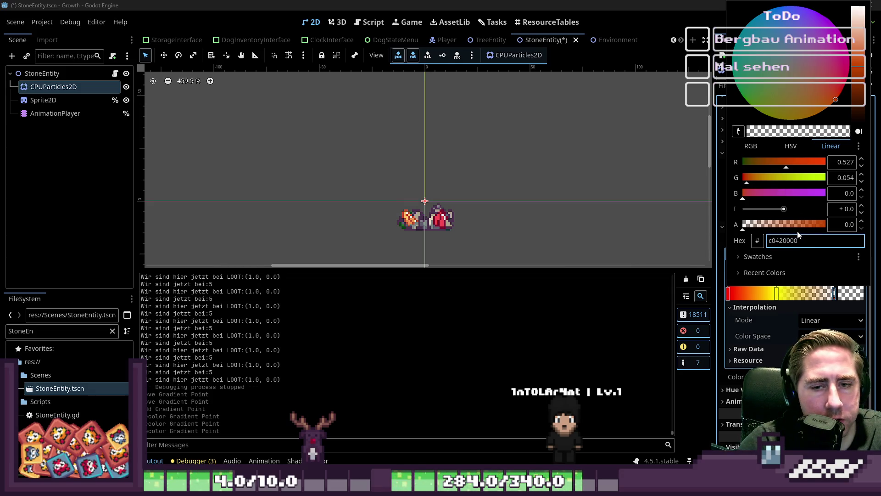
left_click(728, 296)
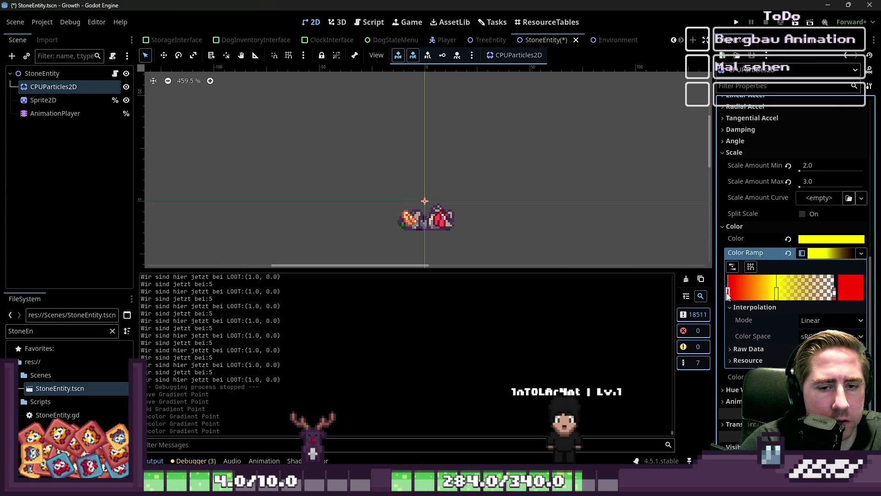
Step: Set the left ramp point's hex colour to c04200
double_click(728, 296)
left_click(788, 241)
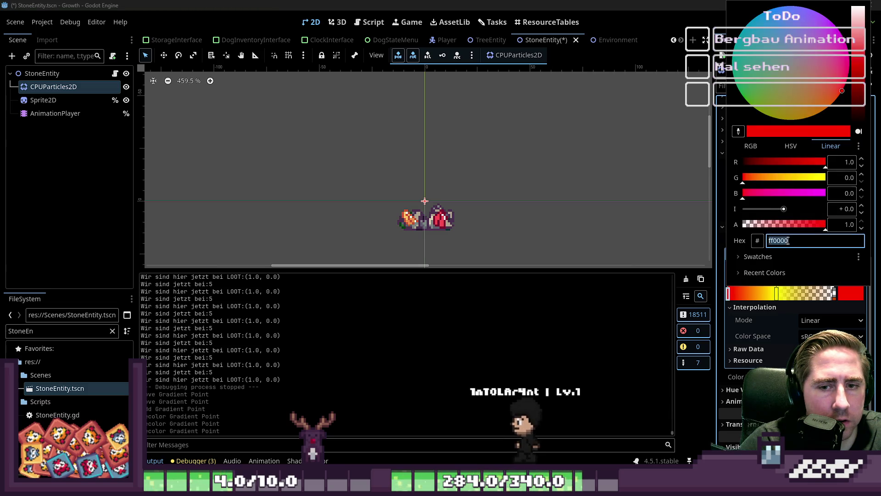
type("c04200")
key("Return")
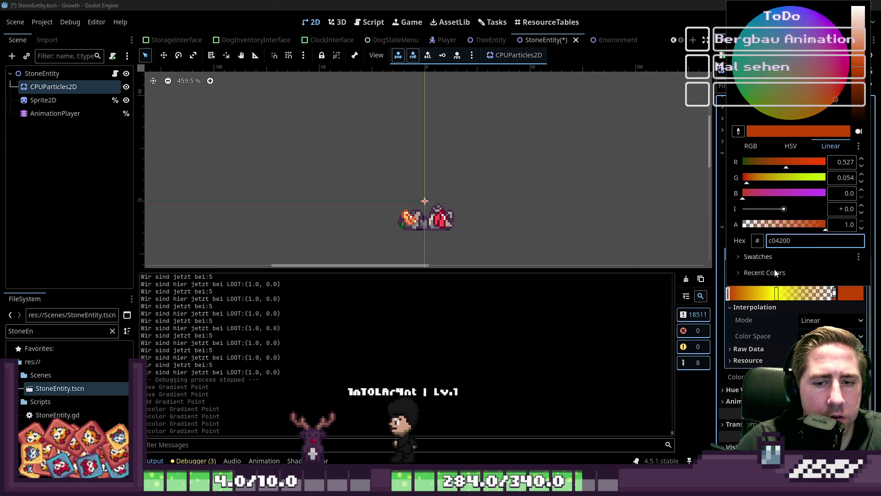
left_click(728, 311)
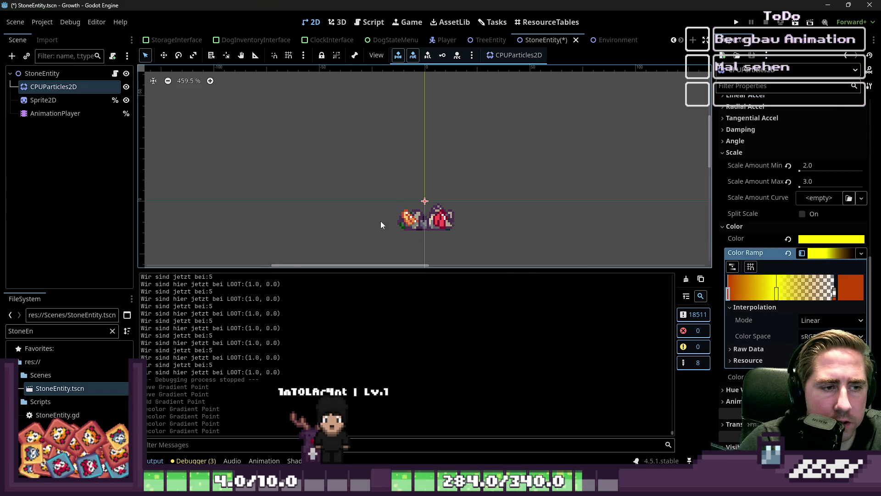
Step: Select AnimationPlayer, play the 'break' animation a few times, then reselect CPUParticles2D
left_click(60, 113)
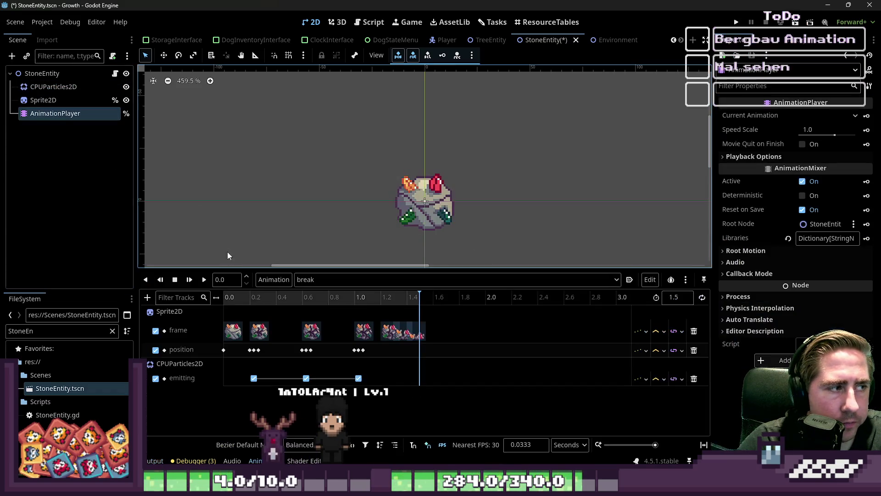
left_click(204, 280)
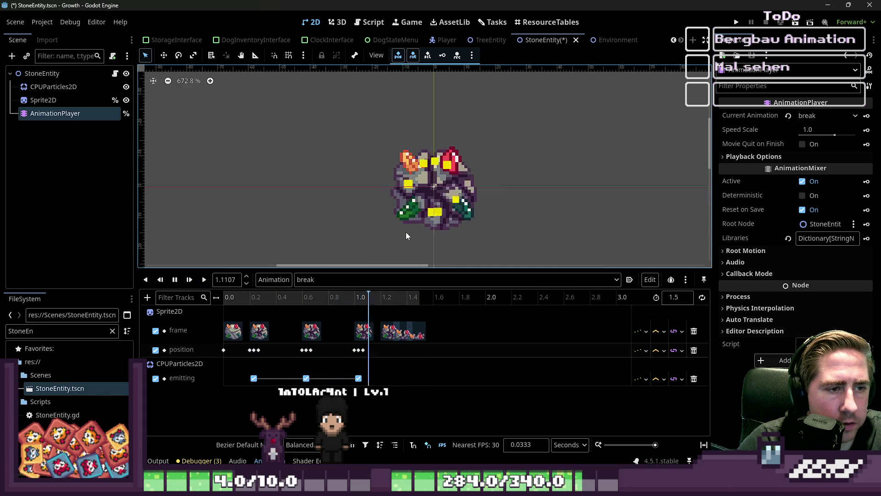
scroll(406, 233, "up", 5)
left_click(204, 280)
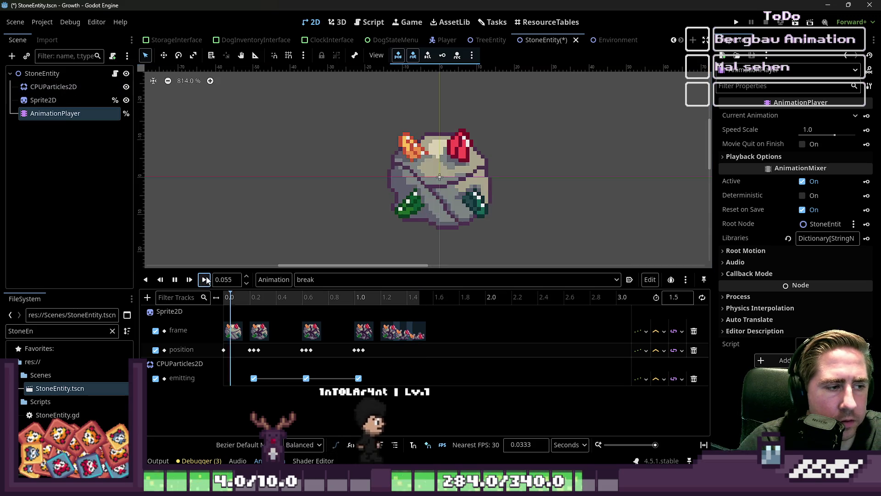
left_click(204, 279)
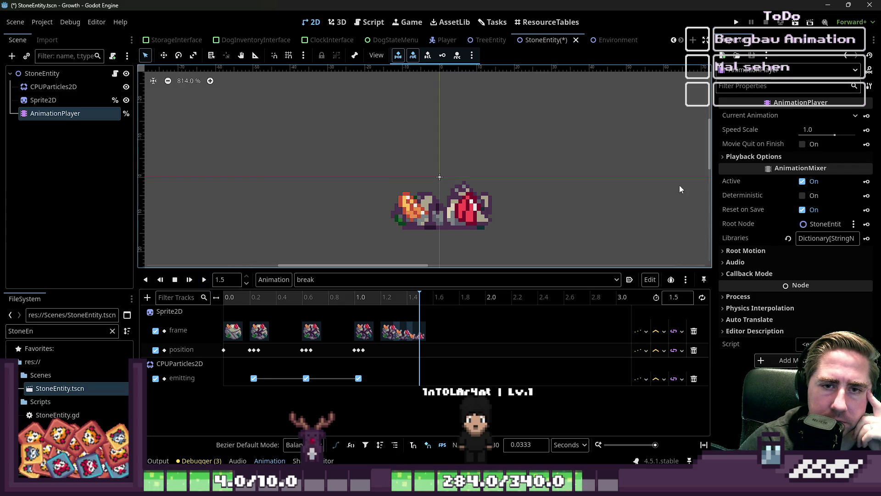
left_click(53, 87)
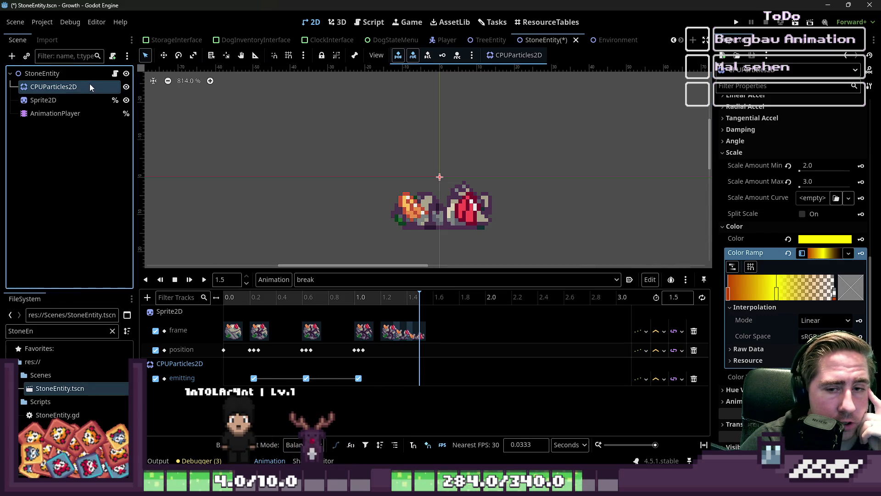
Step: Strip the alpha digits from the right end point's hex, then make it half transparent
left_click(836, 294)
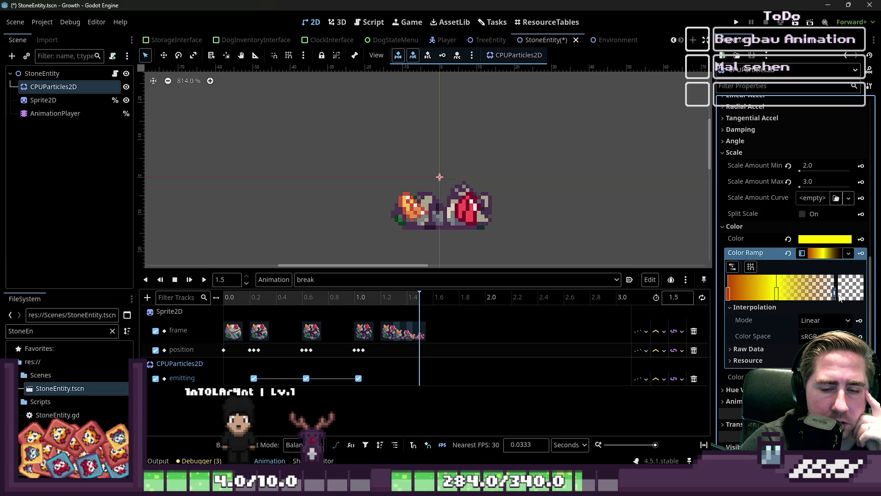
double_click(835, 294)
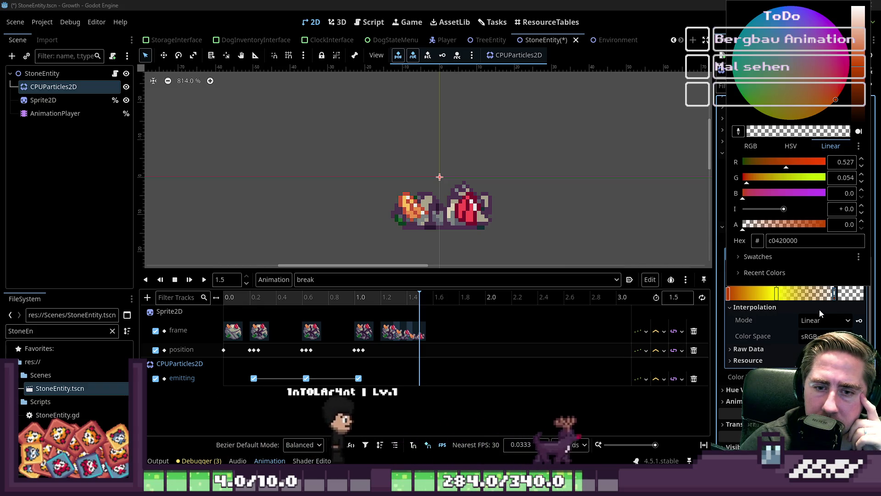
left_click(801, 242)
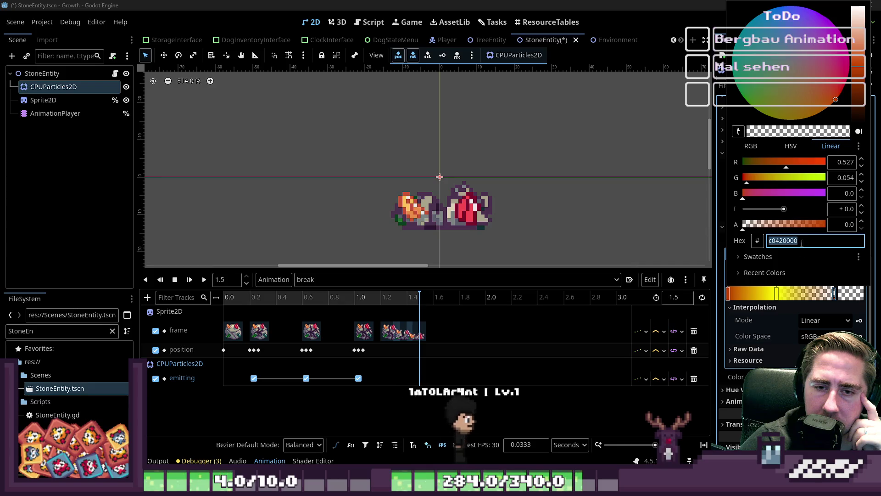
left_click(799, 241)
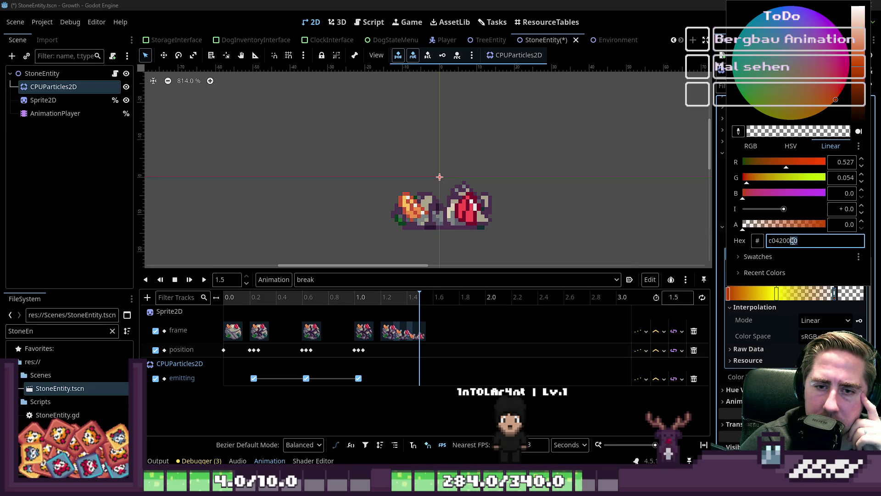
key("BackSpace")
key("Return")
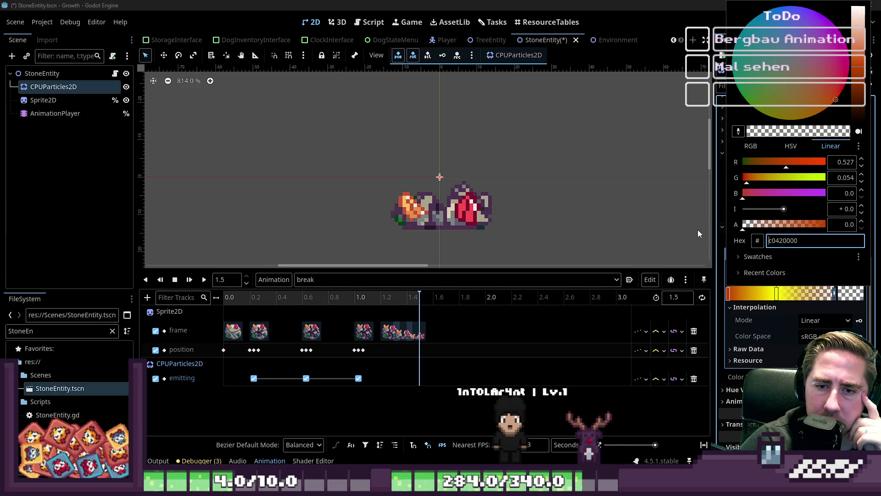
mouse_move(798, 224)
left_mouse_down()
mouse_move(811, 225)
mouse_move(673, 220)
left_mouse_up()
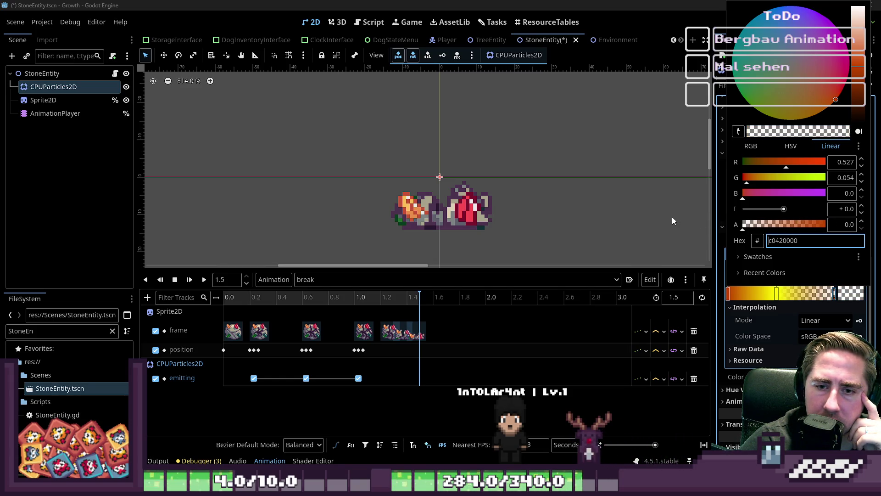
left_click(806, 302)
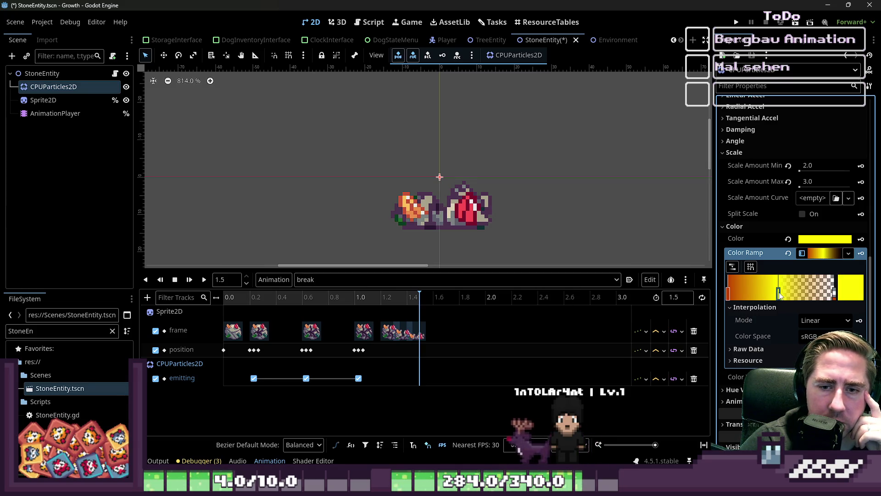
Step: Drag the right end point's alpha to fully opaque and preview the break animation
double_click(834, 296)
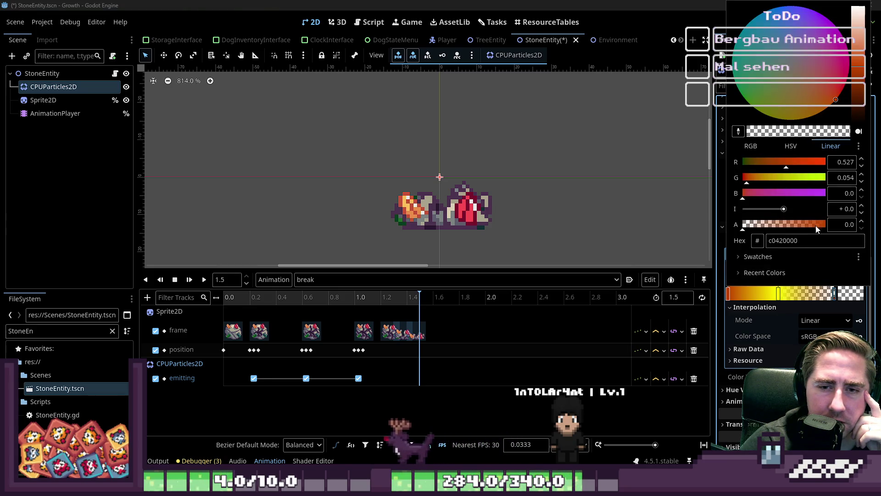
left_click_drag(817, 229, 850, 224)
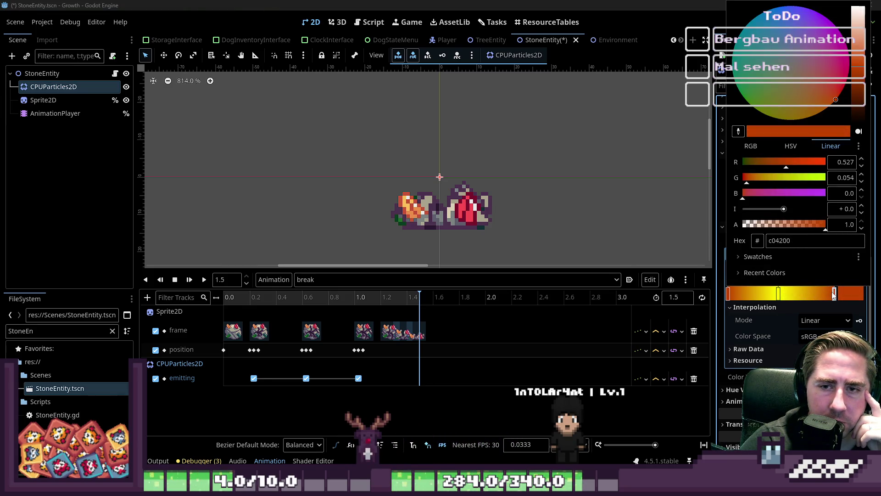
left_click(370, 303)
left_click(190, 279)
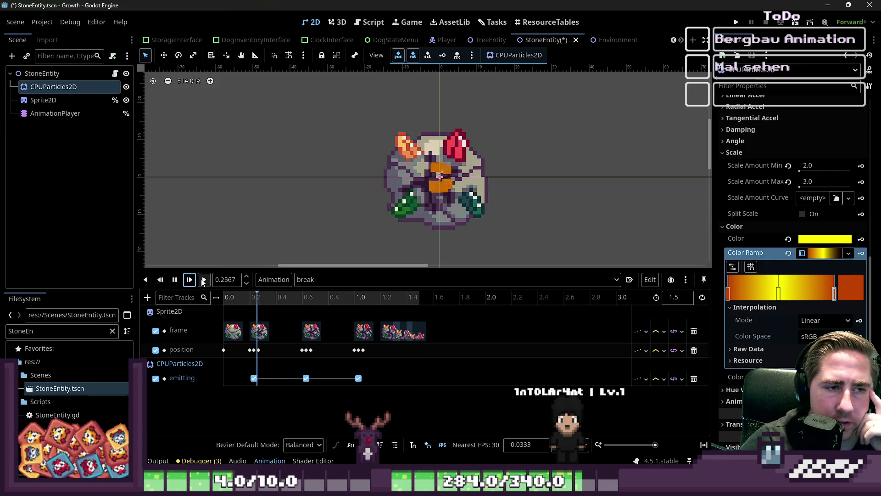
Step: Replay the break animation several times to check the particles
scroll(466, 156, "down", 5)
scroll(484, 158, "down", 1)
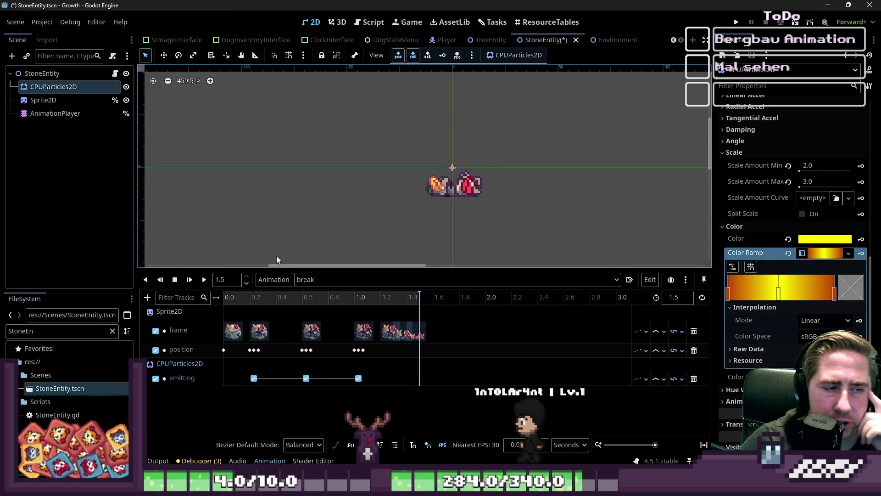
left_click(203, 281)
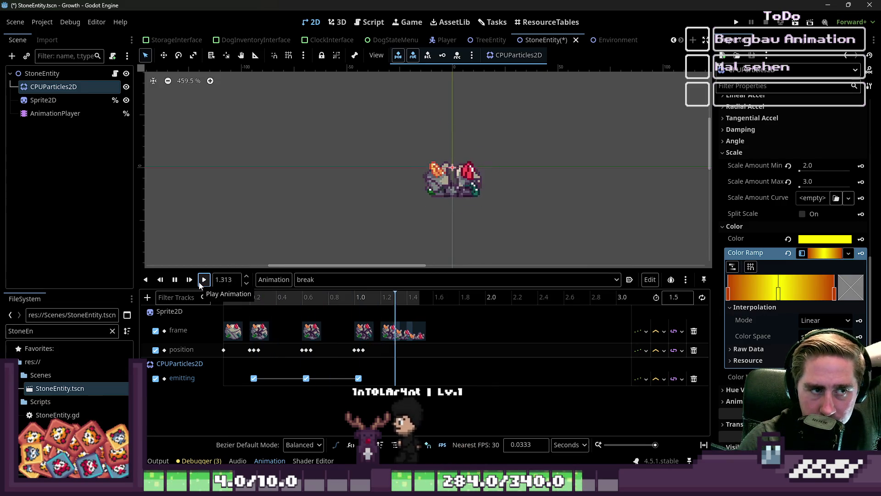
left_click(200, 283)
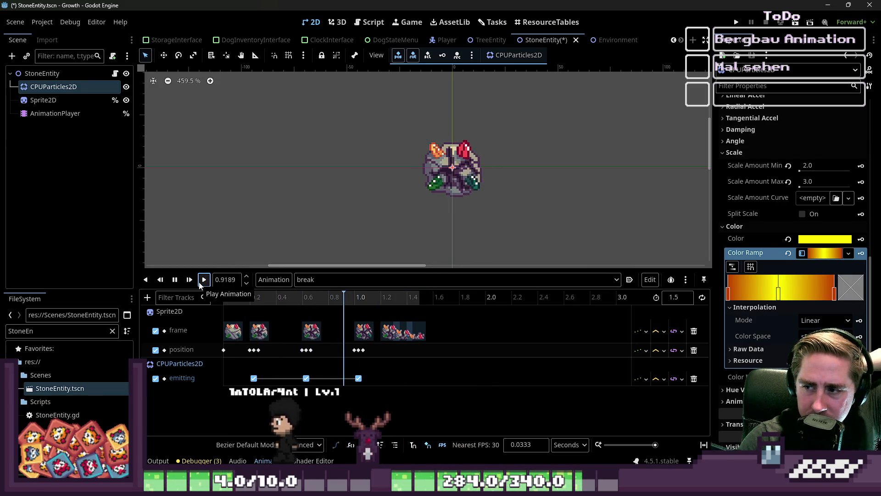
left_click(199, 284)
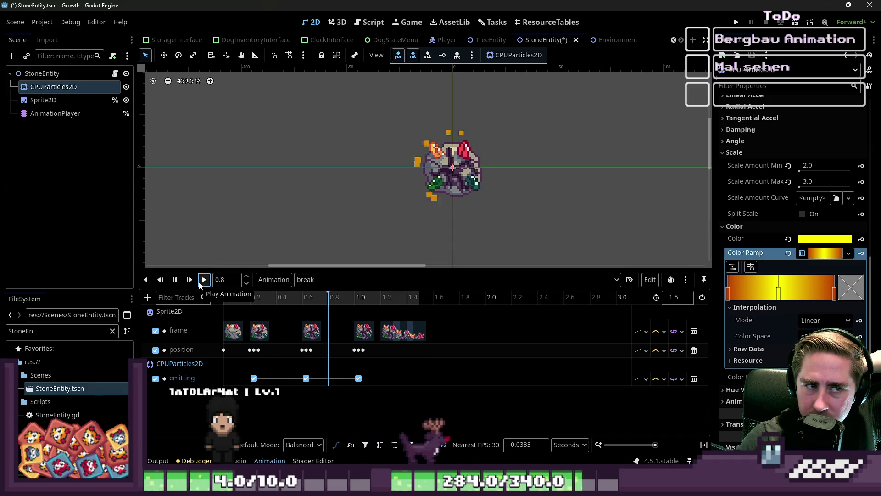
Step: Set the ramp's end point alpha to 0, shift the yellow point right, and replay
left_click(835, 292)
left_click(835, 295)
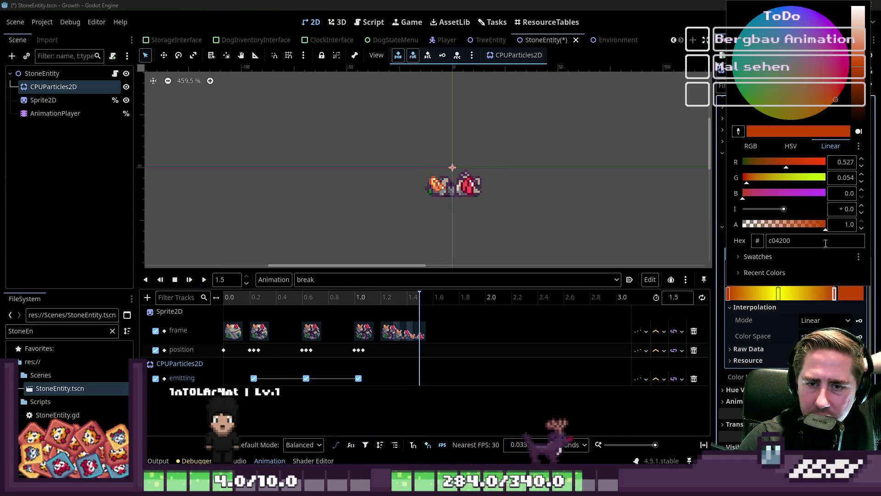
left_click_drag(826, 224, 689, 230)
left_click(688, 230)
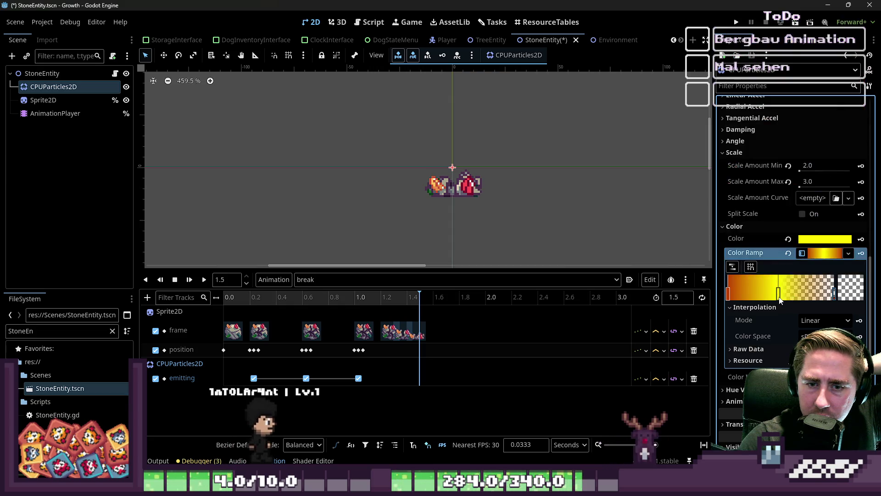
left_click_drag(779, 291, 812, 299)
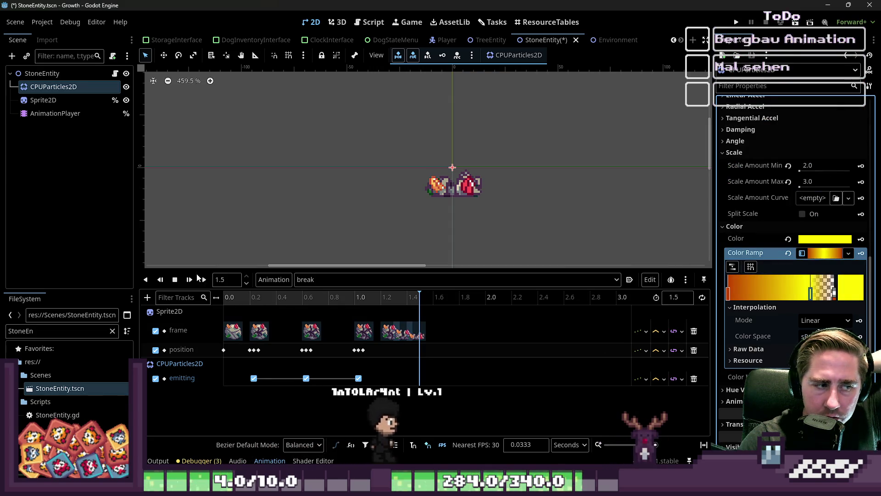
left_click(202, 280)
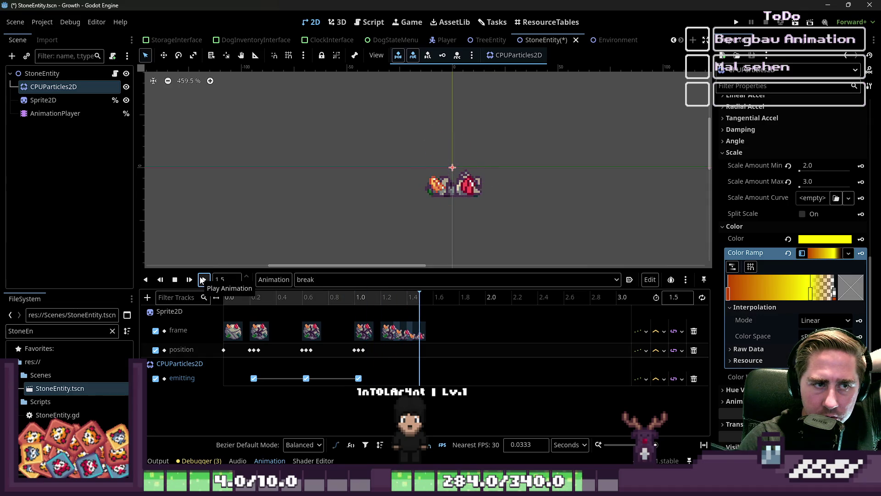
left_click(202, 280)
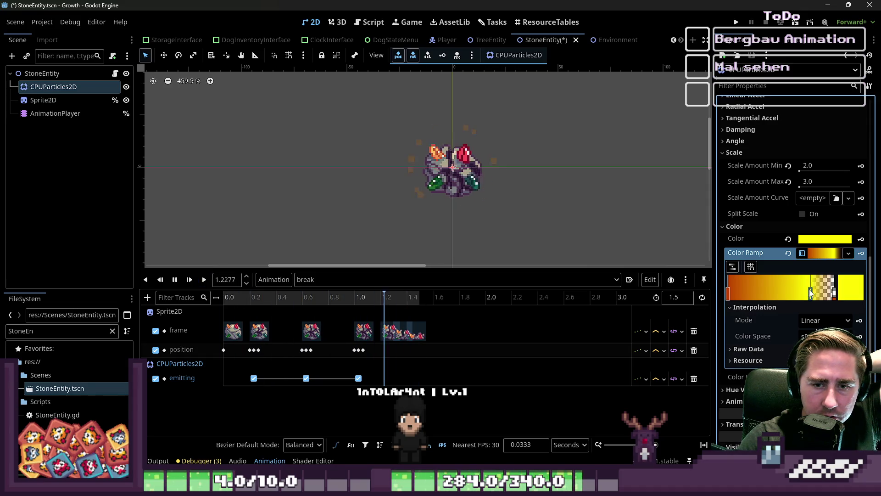
Step: Move the yellow ramp point back left and inspect its colour
left_click_drag(811, 296, 787, 297)
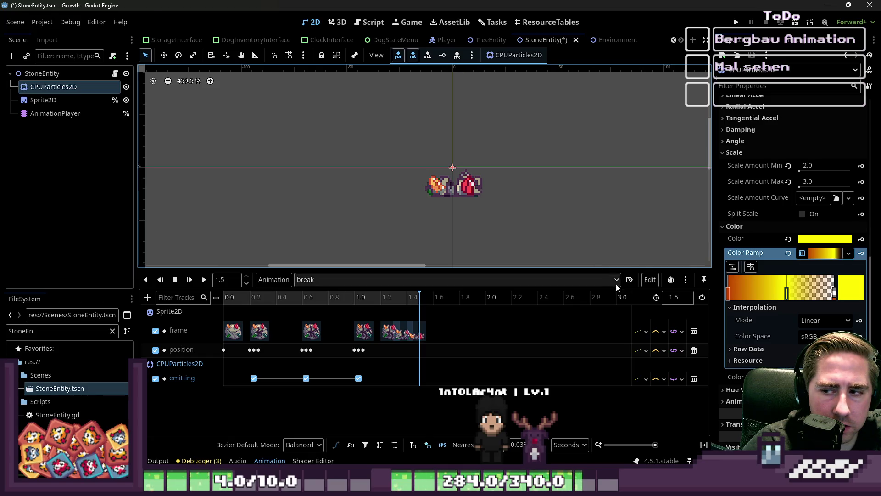
double_click(786, 295)
left_click(787, 293)
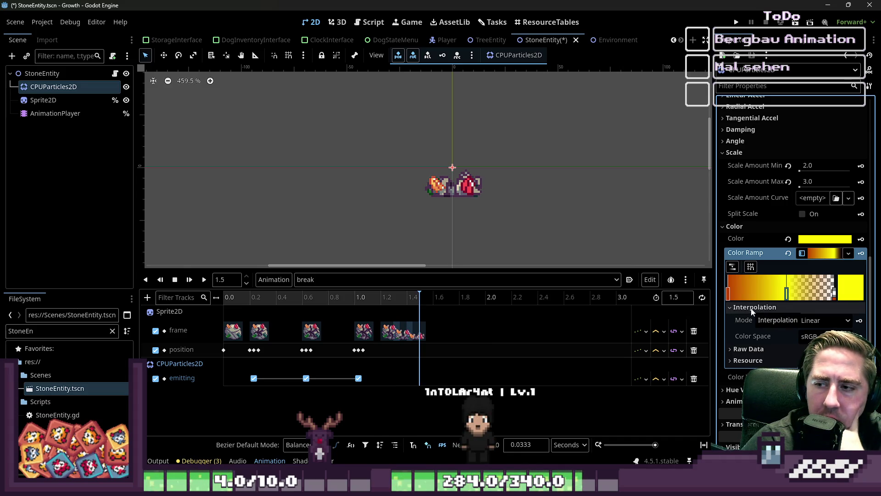
scroll(748, 303, "up", 5)
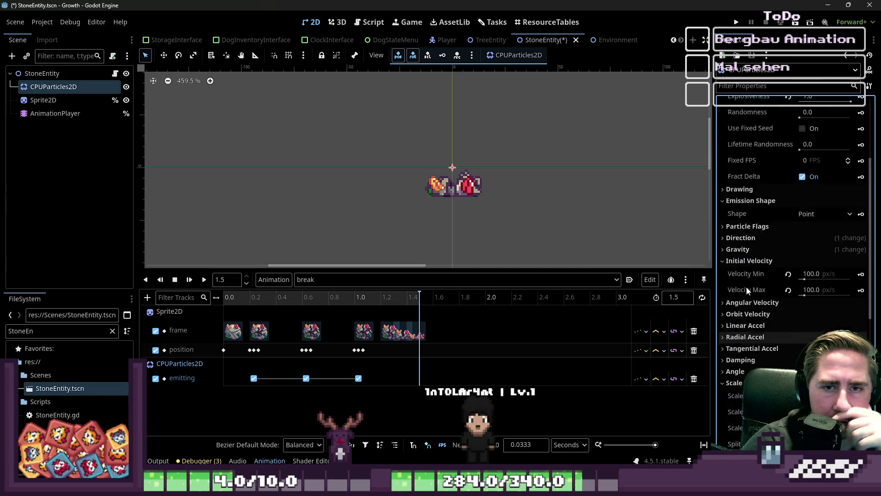
scroll(752, 253, "up", 3)
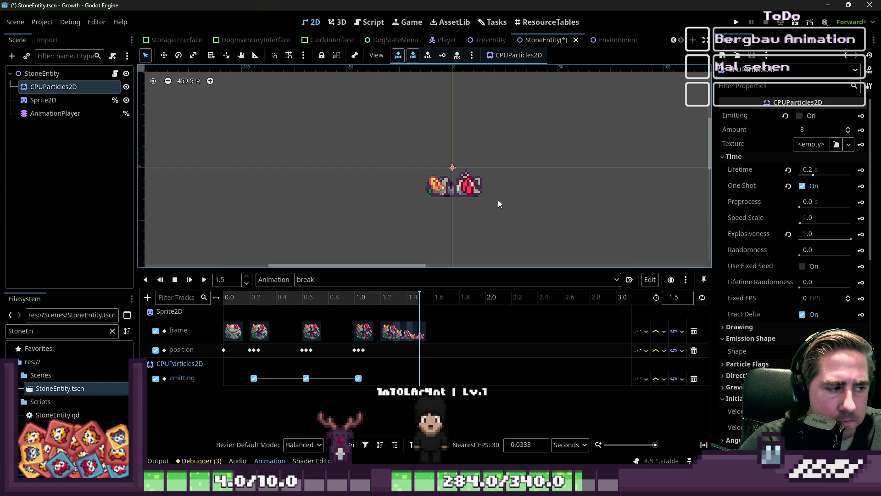
scroll(444, 173, "up", 3)
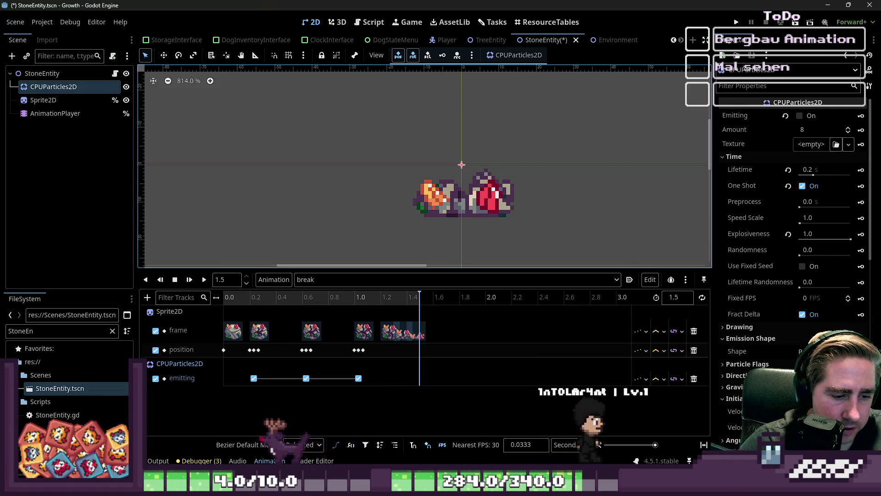
key("alt+Tab")
Step: Create a new small sprite with File > New, accepting the default size
left_click(16, 28)
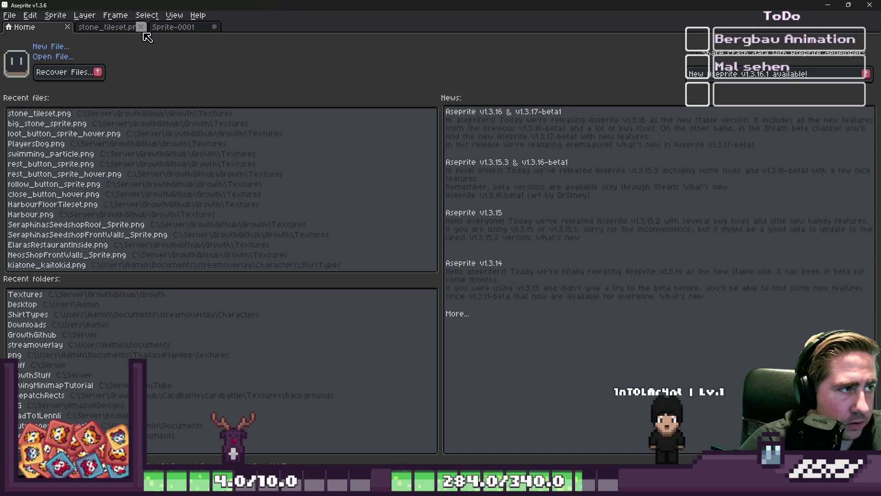
left_click(133, 27)
left_click(9, 16)
left_click(14, 23)
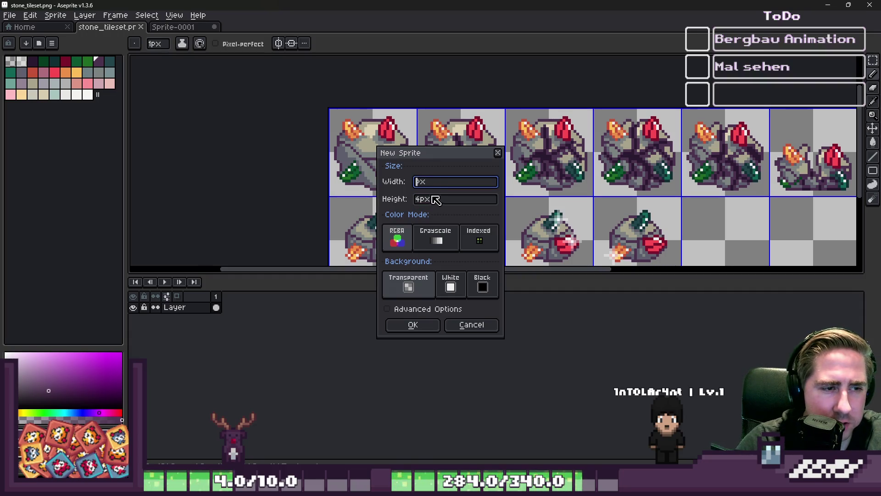
type("4")
key("Return")
Step: Paint a purple square with cut corners and start saving it as a new file
scroll(486, 182, "up", 8)
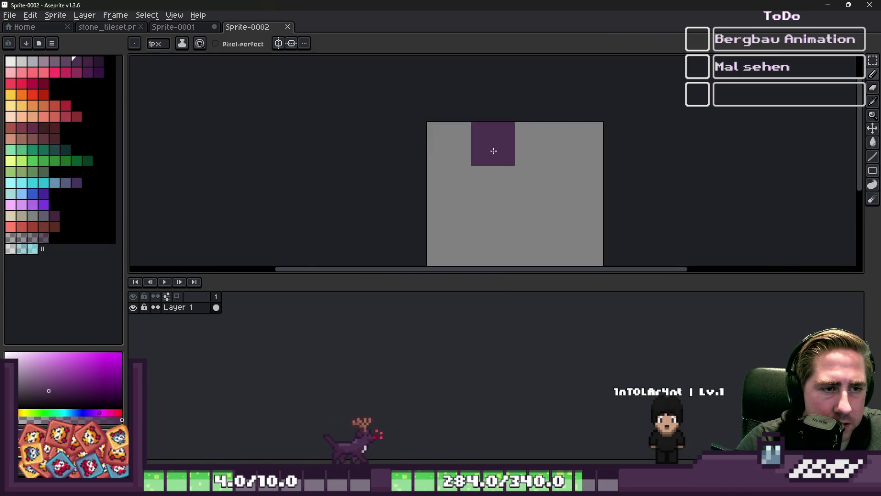
scroll(484, 184, "up", 1)
mouse_move(486, 174)
left_mouse_down()
mouse_move(489, 202)
mouse_move(505, 133)
mouse_move(459, 180)
mouse_move(490, 225)
left_mouse_up()
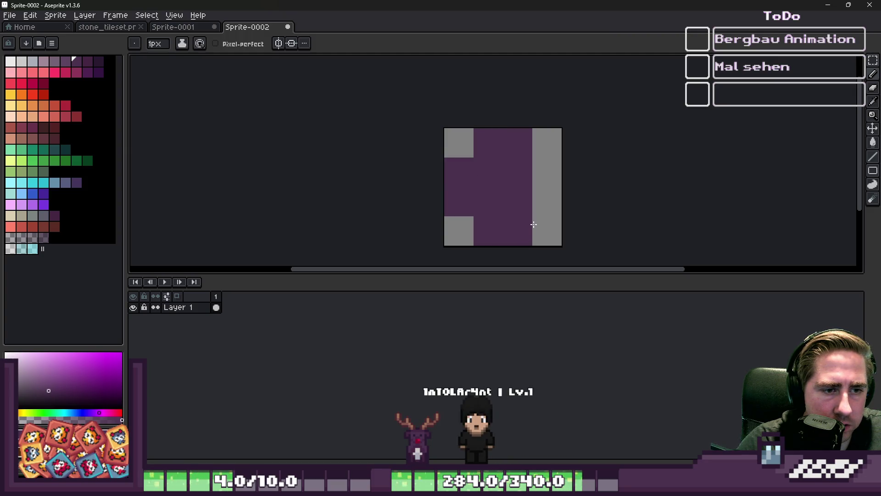
scroll(539, 178, "down", 2)
scroll(470, 173, "up", 1)
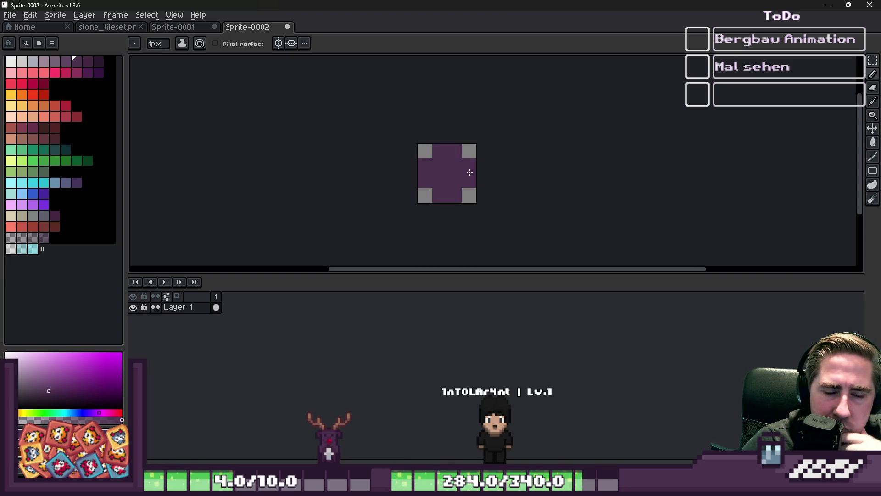
scroll(470, 172, "up", 1)
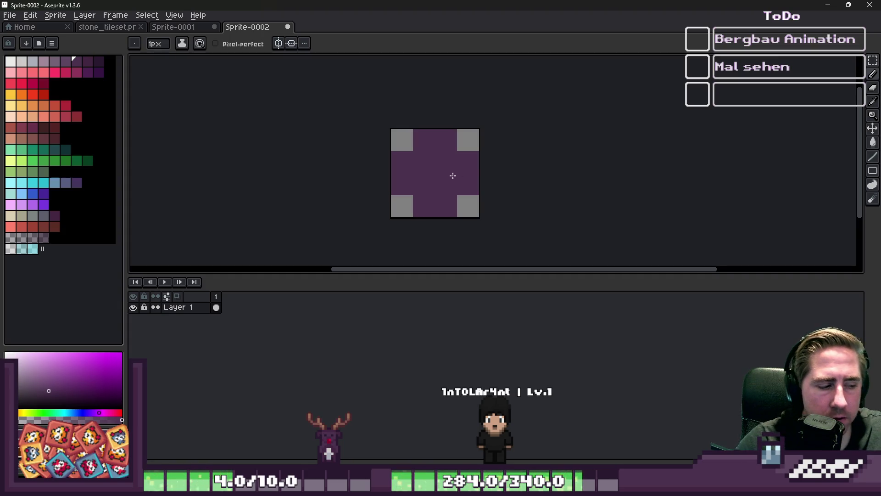
key("ctrl+s")
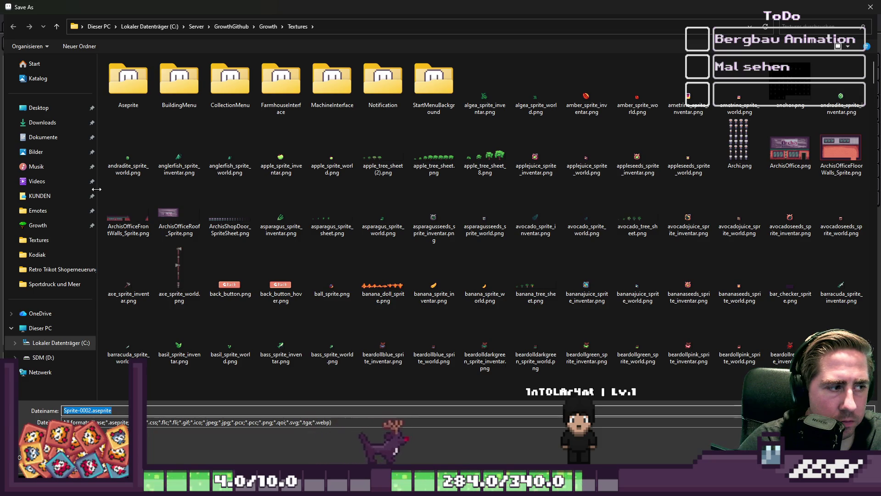
Step: Save the sprite as a PNG named round_particle.png in Textures
left_click_drag(97, 190, 31, 189)
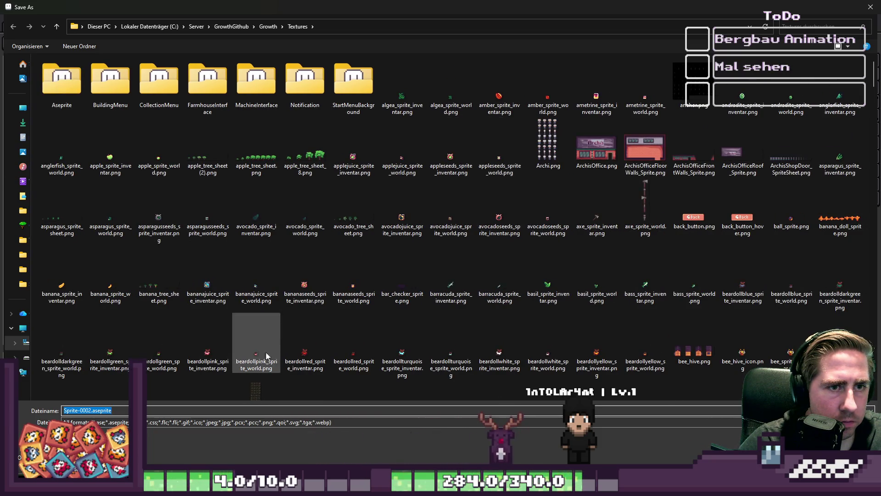
left_click(97, 421)
left_click(83, 379)
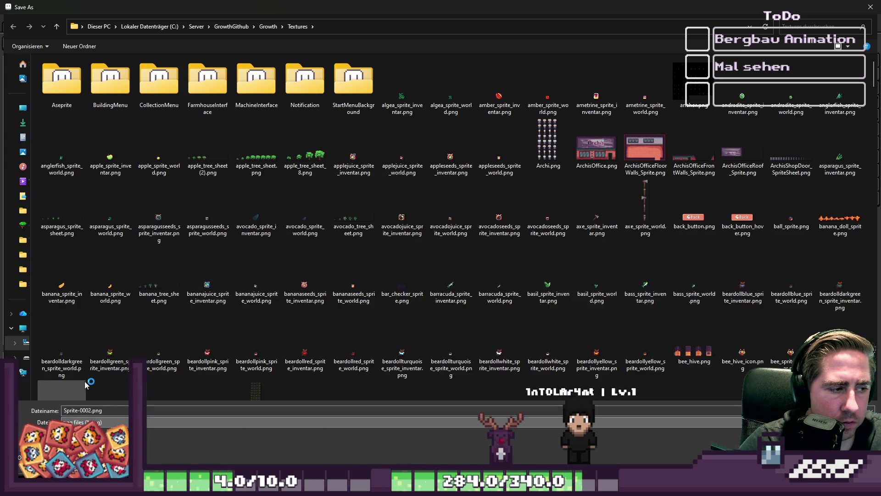
double_click(90, 411)
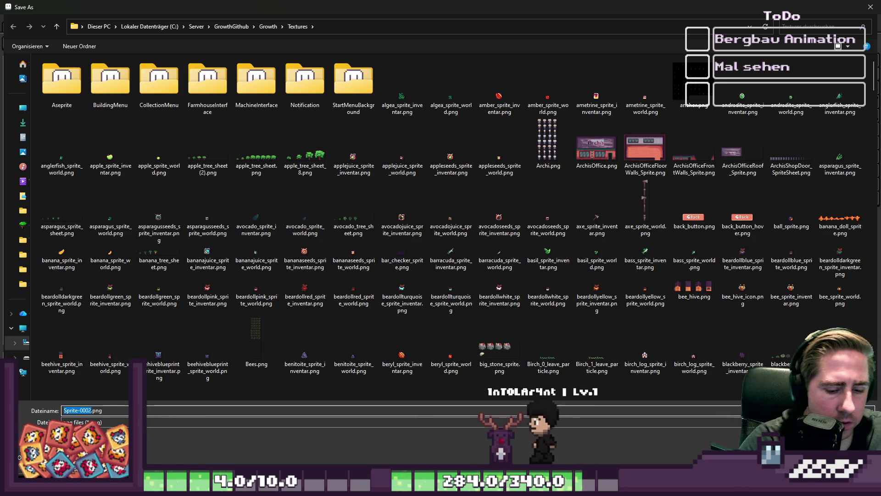
type("particle")
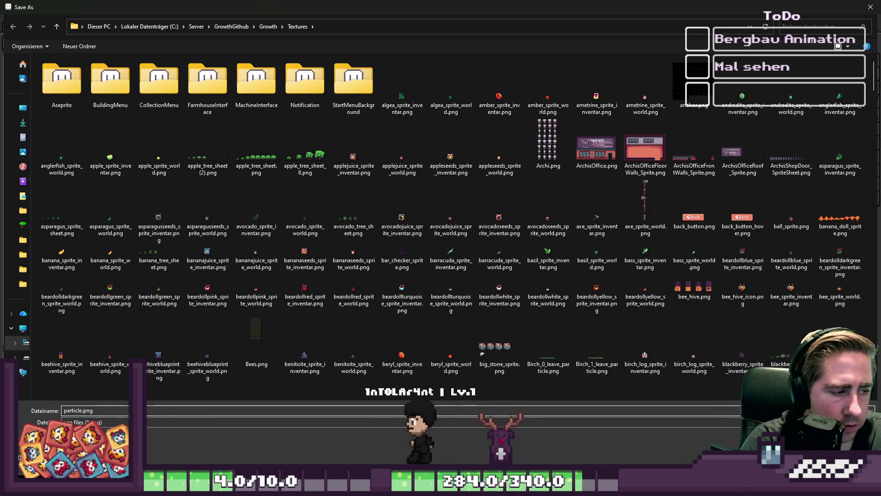
key("Home")
type("round_")
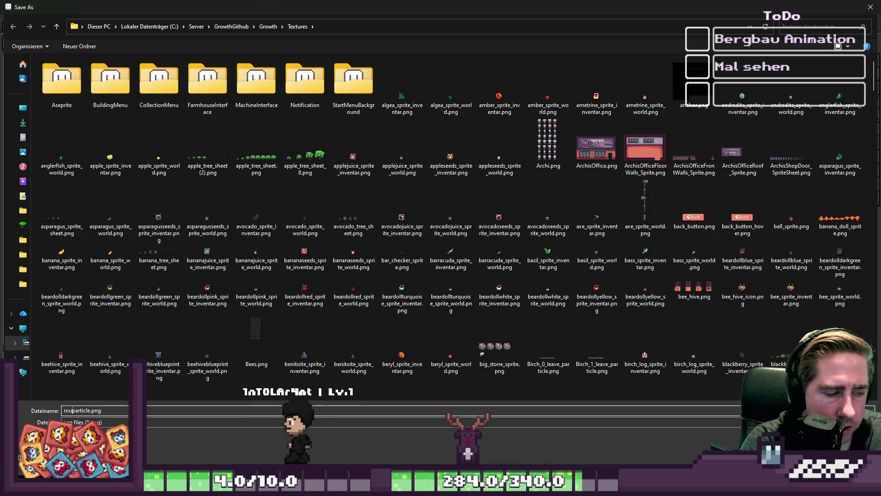
key("Return")
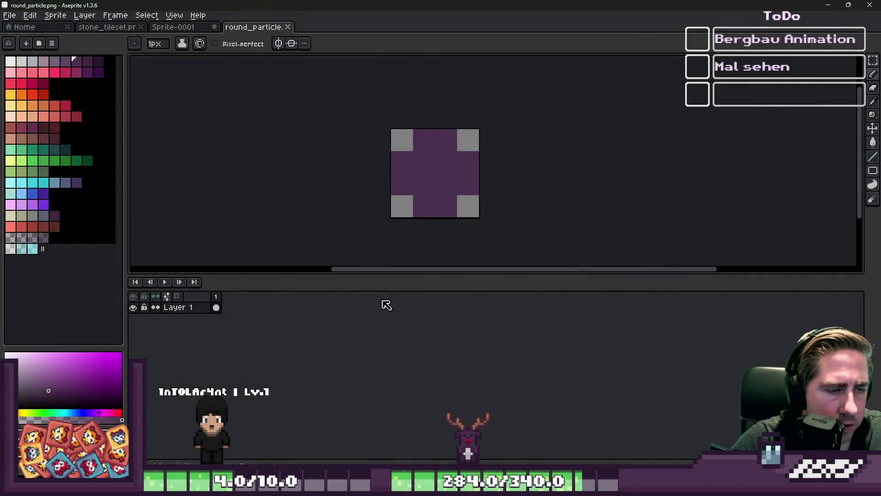
Step: Fill the purple particle area with white using the Paint Bucket, then return to Godot
left_click(10, 61)
key("g")
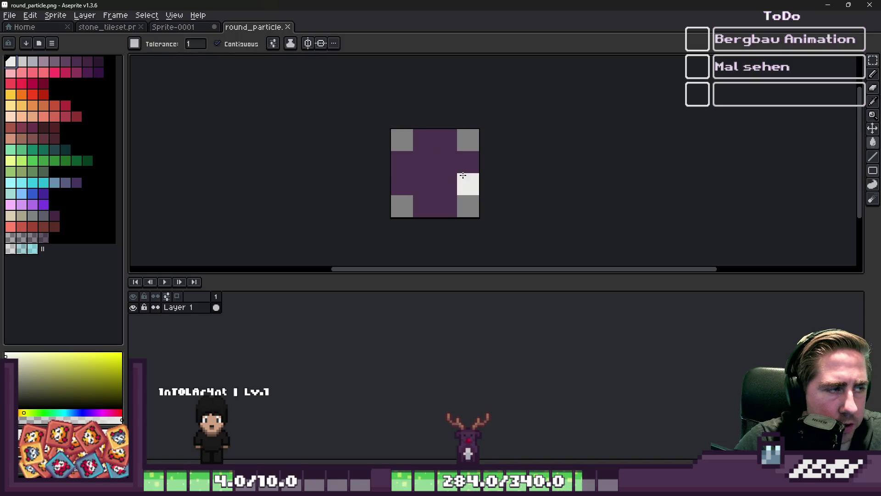
left_click(459, 179)
left_click(828, 5)
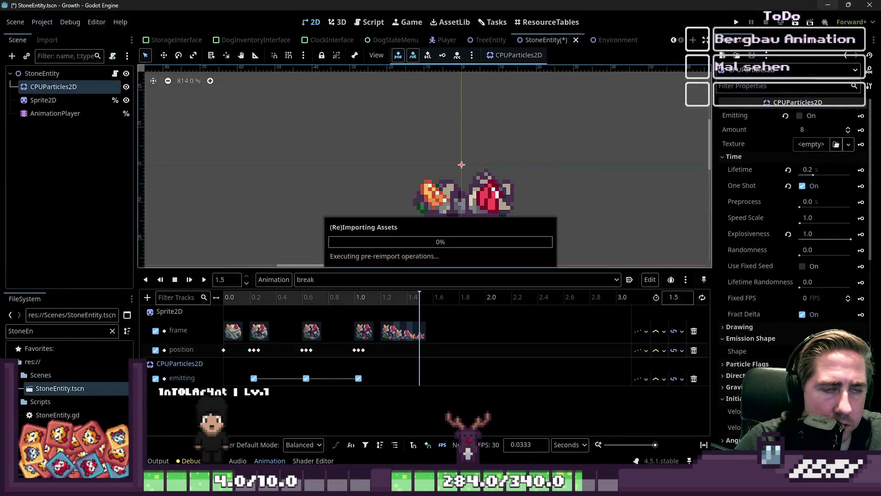
Step: Filter the FileSystem for 'round_' and assign round_particle.png as the CPUParticles2D texture
left_click(25, 331)
type("round_")
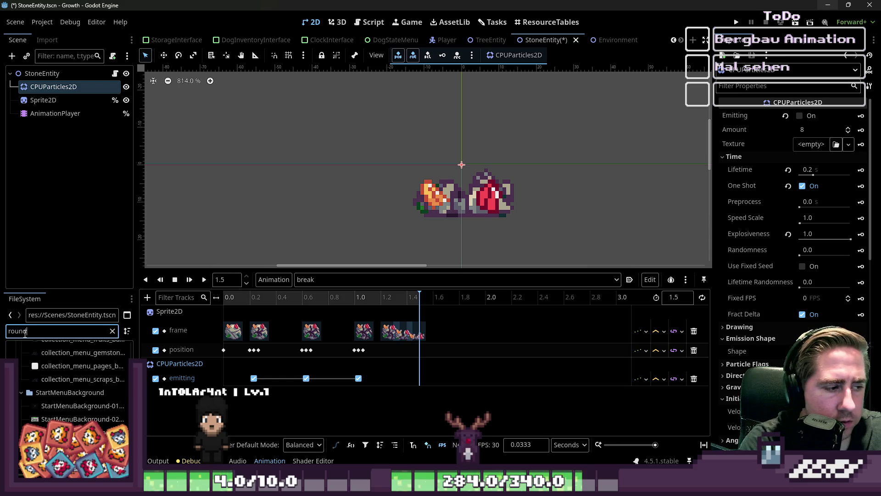
mouse_move(69, 402)
left_mouse_down()
mouse_move(84, 407)
mouse_move(797, 159)
mouse_move(813, 144)
left_mouse_up()
Step: Play the break animation twice to preview the round particles
scroll(522, 192, "up", 2)
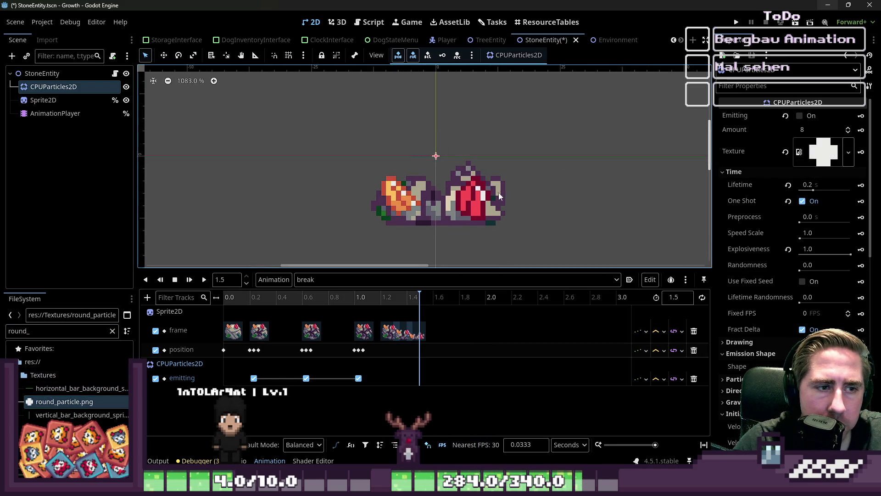
left_click(203, 285)
scroll(476, 190, "down", 4)
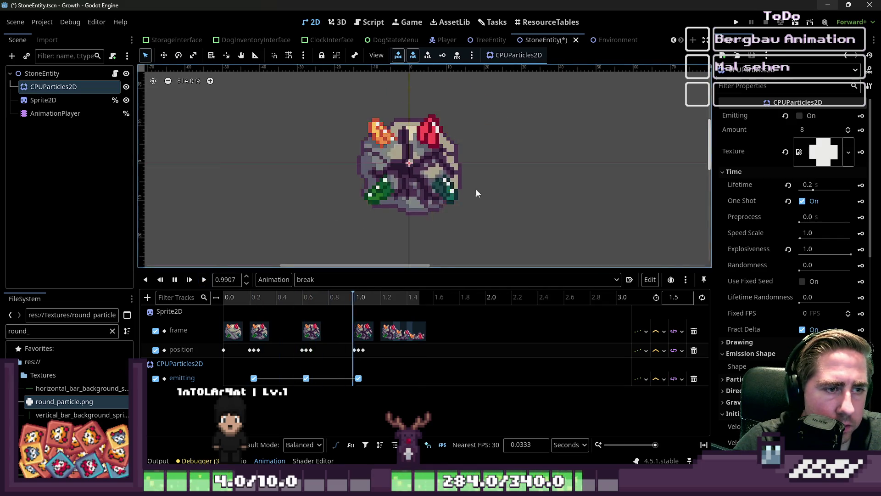
left_click(189, 278)
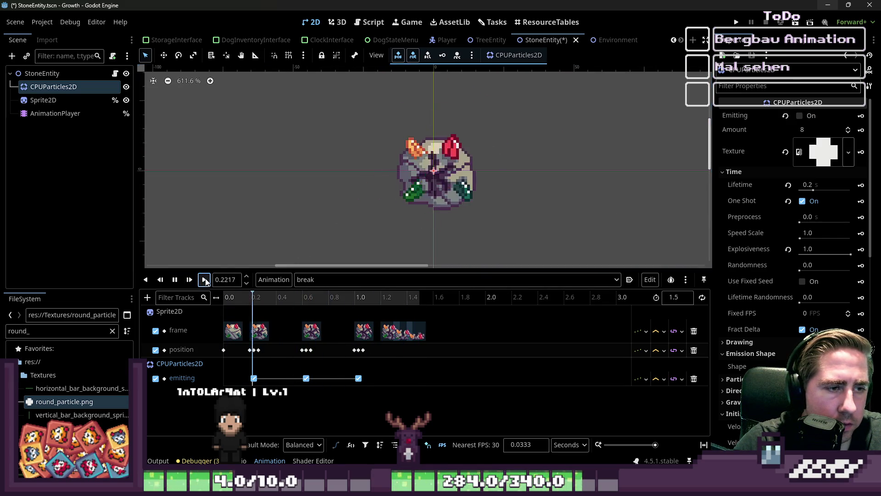
scroll(812, 252, "down", 8)
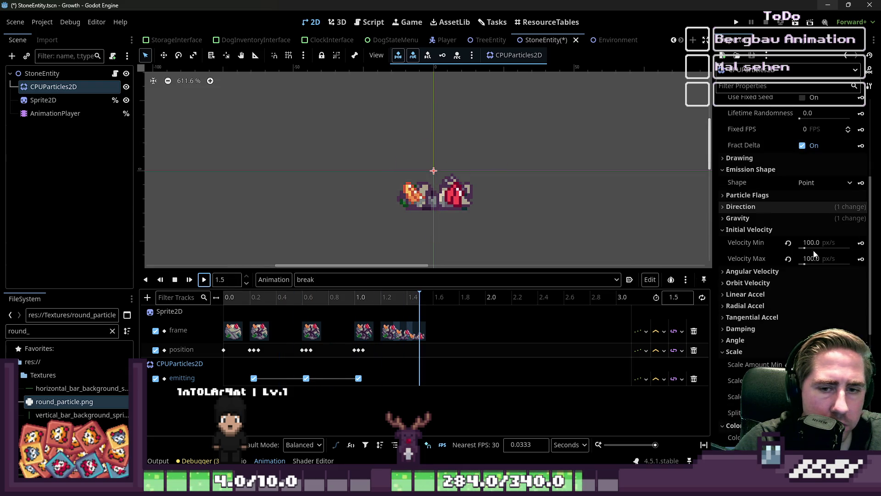
Step: Set Scale Amount Min to 0.5 and Max to 1, then replay the break animation
left_click(827, 274)
type("0.5")
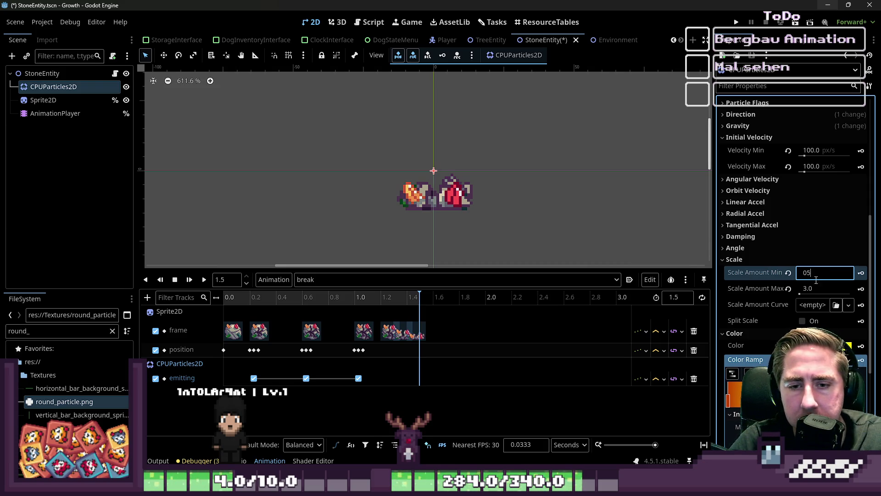
key("Return")
left_click(816, 274)
type("0,5")
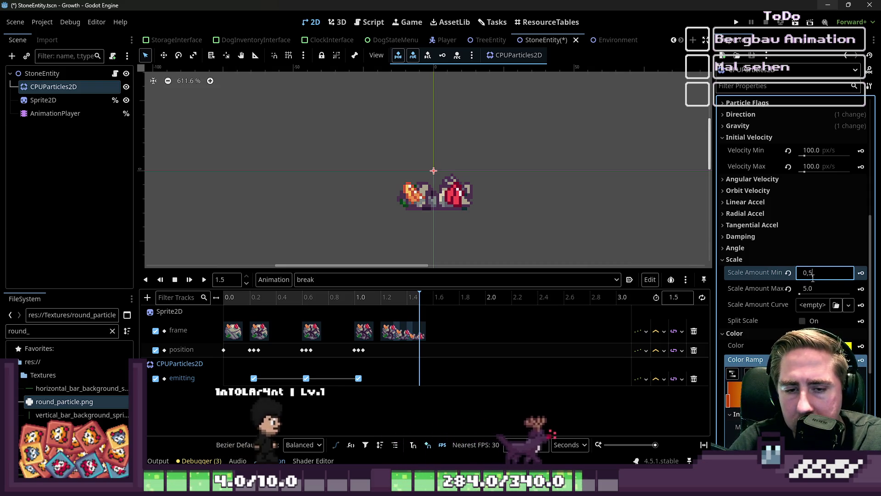
key("Tab")
type("1")
key("Return")
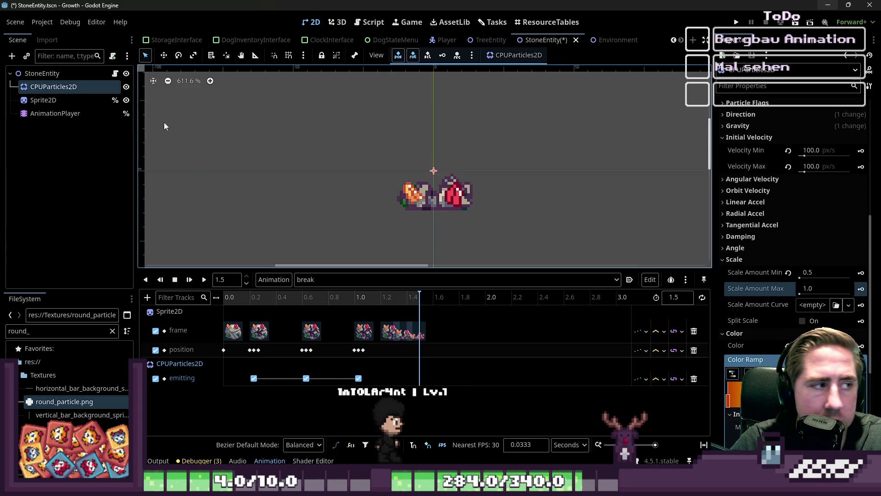
left_click(202, 280)
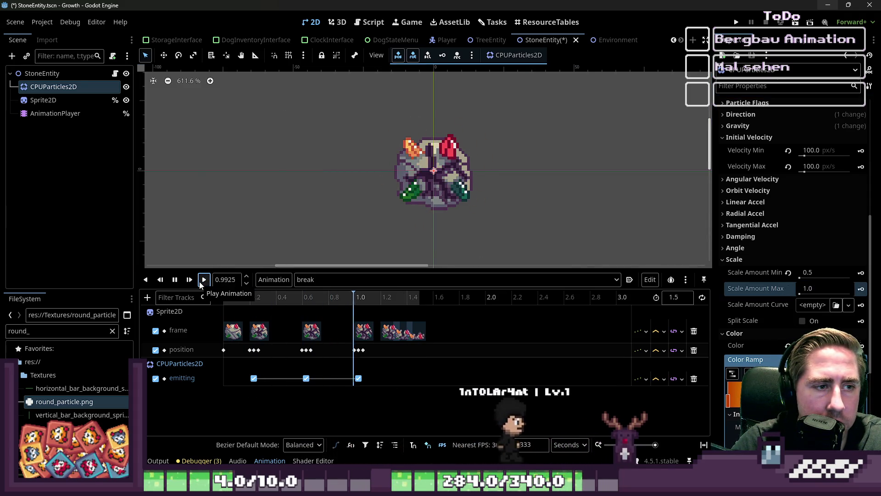
left_click(203, 280)
scroll(464, 216, "down", 3)
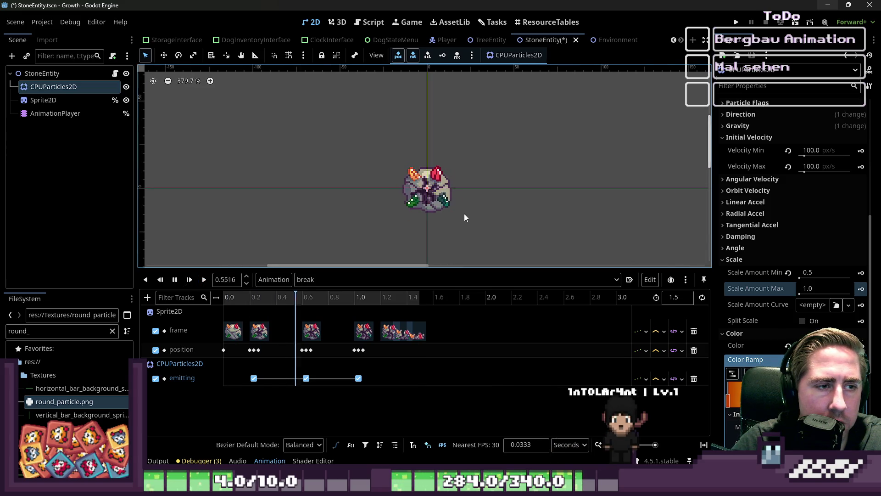
left_click(204, 280)
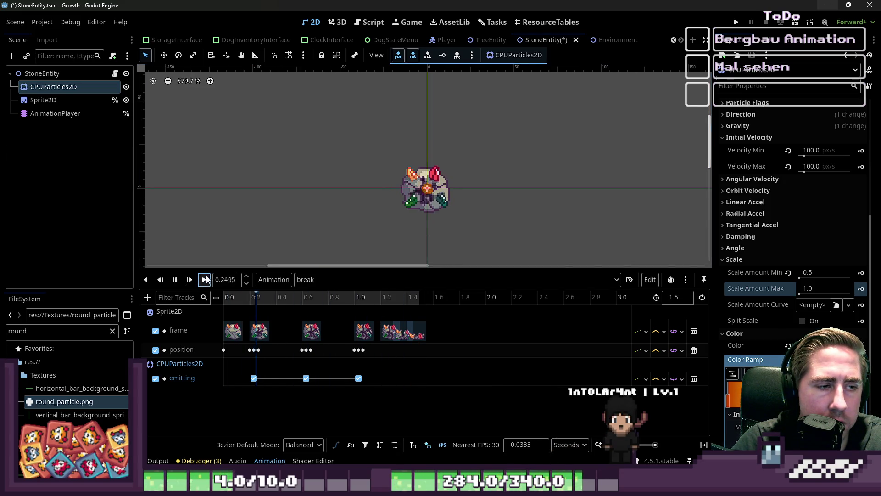
Step: Try other Scale Amount Max values while replaying the break, settling on 1.0
left_click(816, 291)
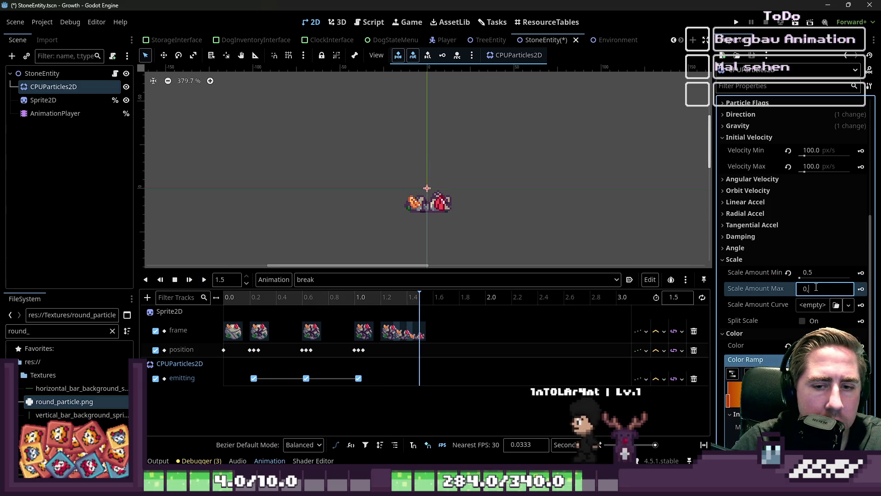
type("0.5")
left_click(204, 280)
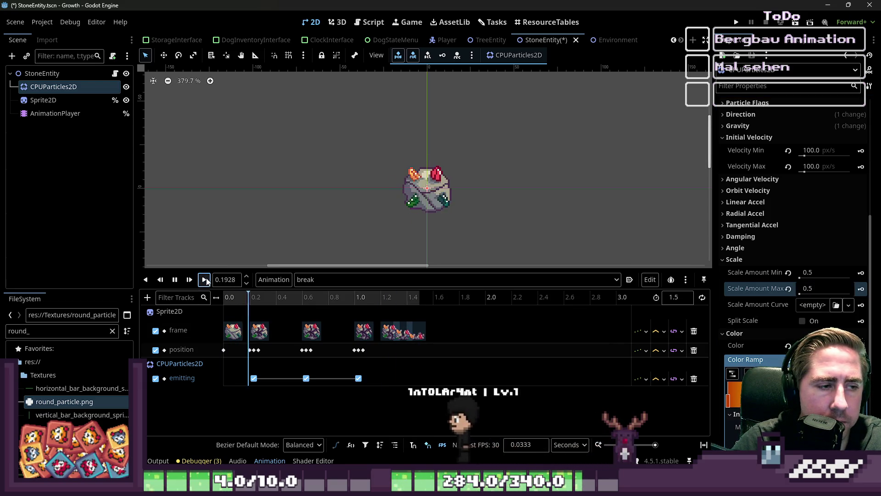
left_click(813, 287)
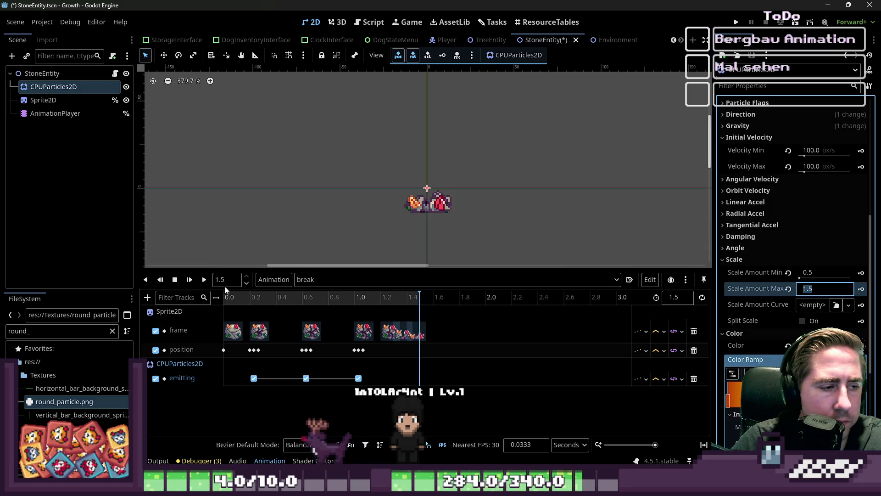
left_click(204, 280)
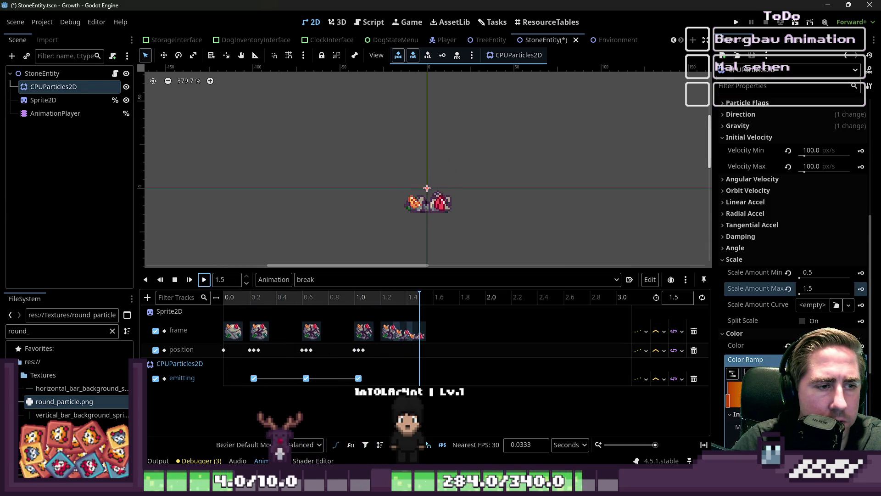
type("1")
key("Return")
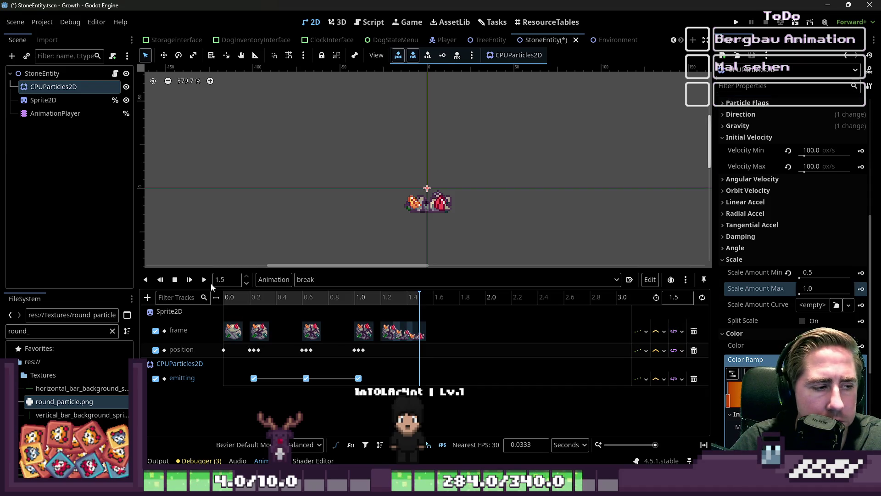
left_click(204, 279)
scroll(830, 168, "up", 10)
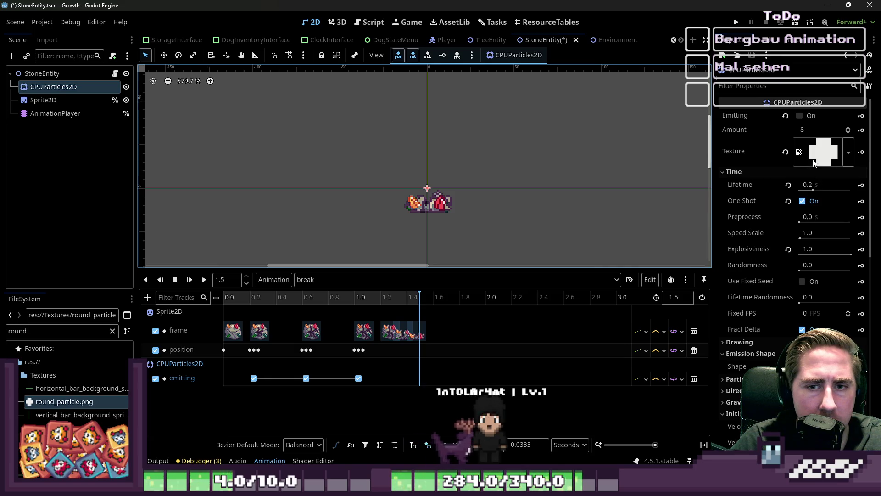
Step: Try particle Amount values of 800 and 200, previewing the burst after each
left_click(810, 133)
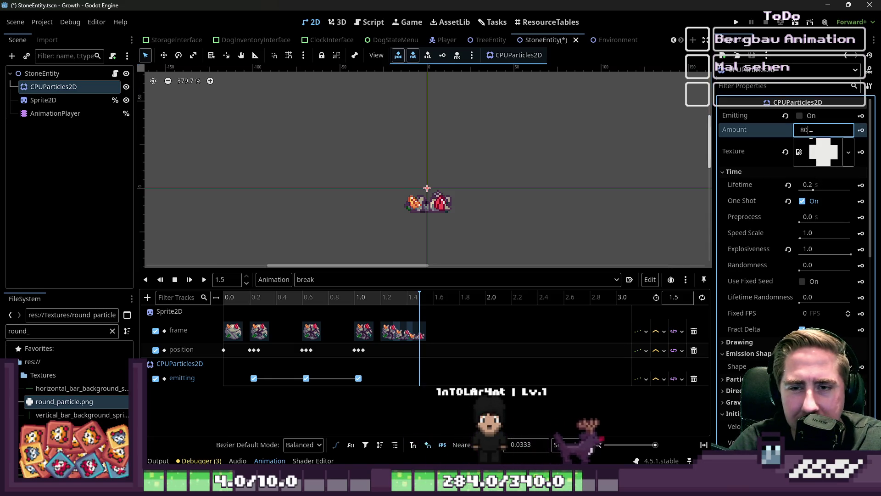
left_click(476, 242)
left_click(189, 280)
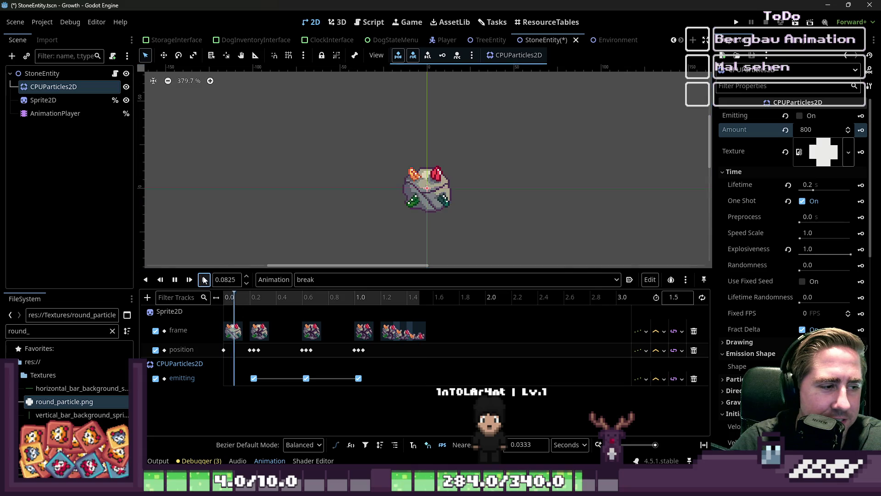
left_click(811, 130)
type("2")
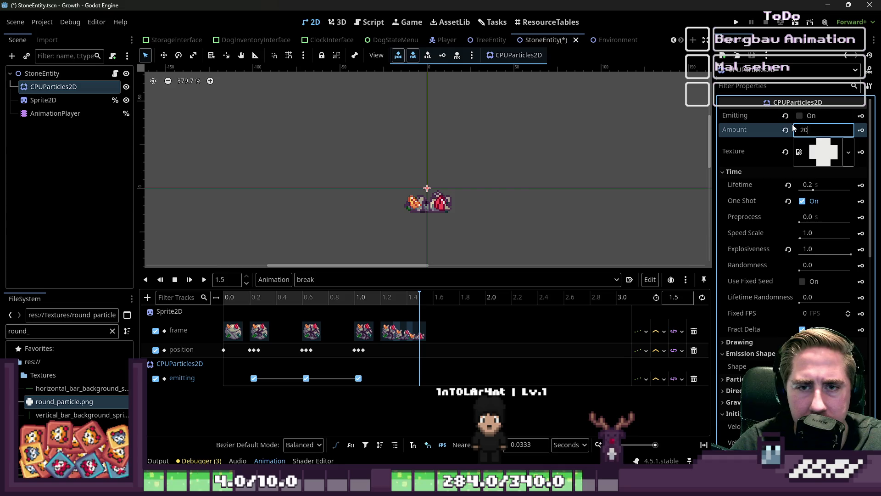
type("0")
left_click(354, 242)
left_click(189, 277)
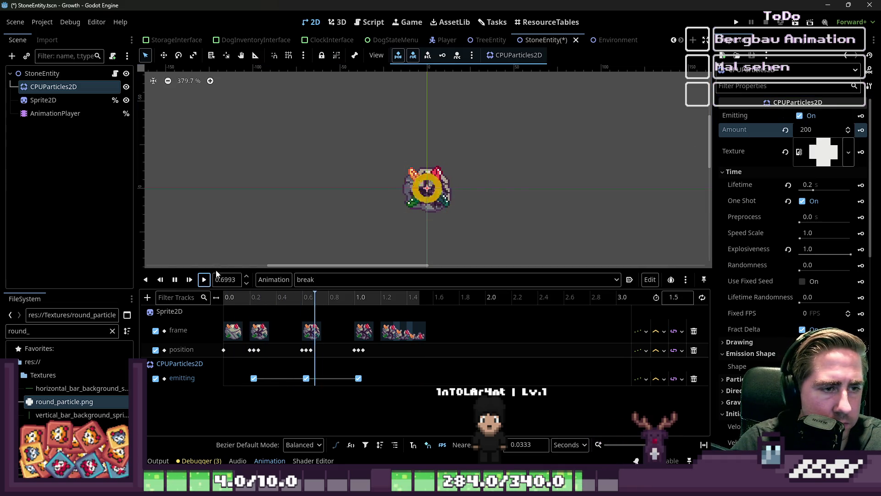
Step: Try particle Amount values of 24 and 8, previewing the burst after each
left_click(824, 130)
type("2")
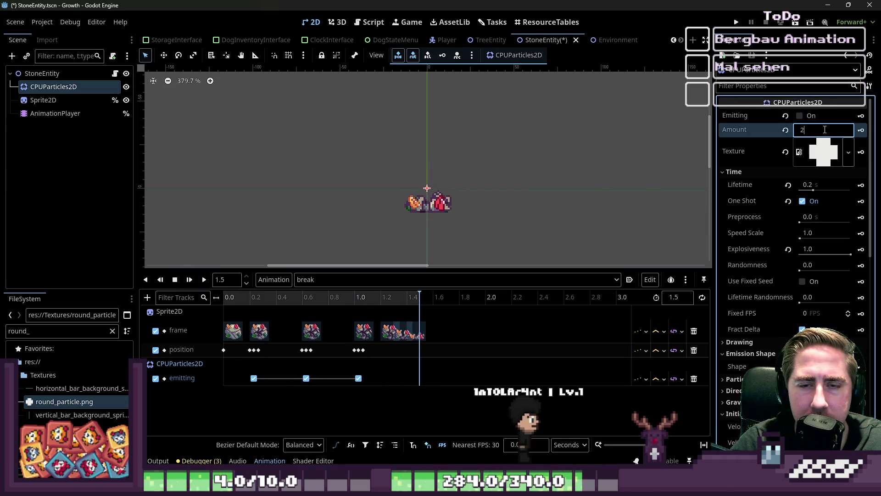
type("4")
left_click(141, 266)
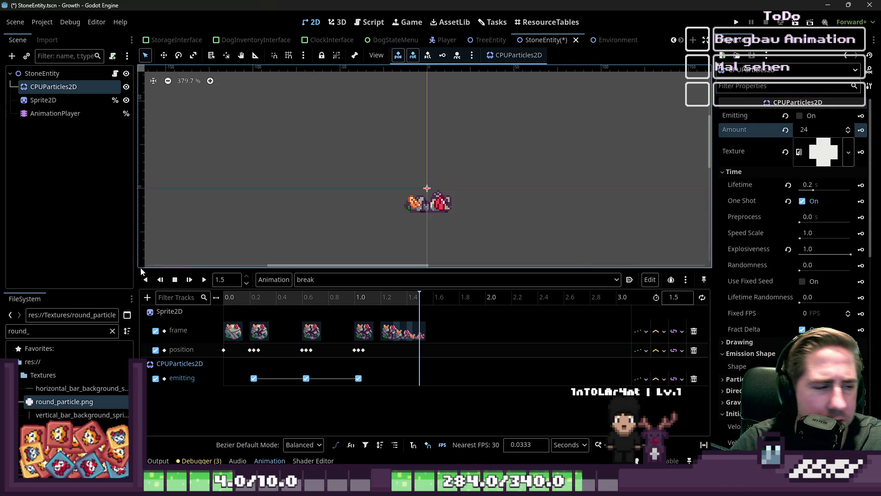
left_click(204, 281)
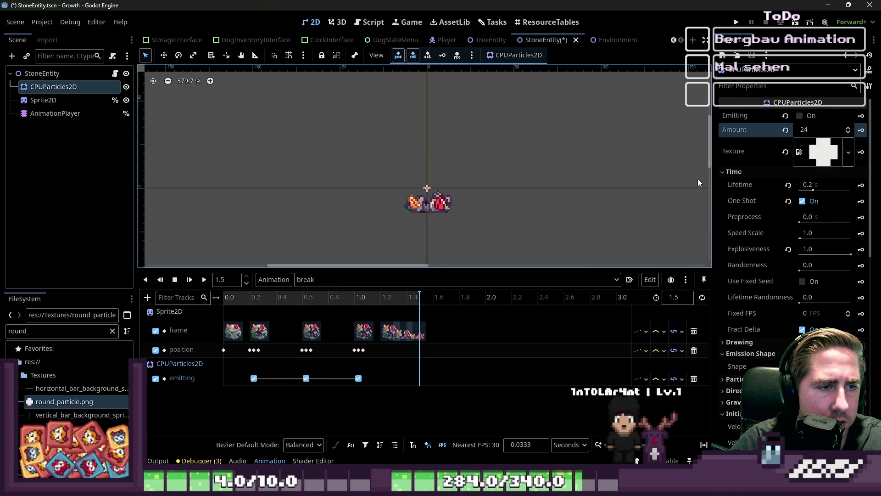
left_click(830, 130)
type("8")
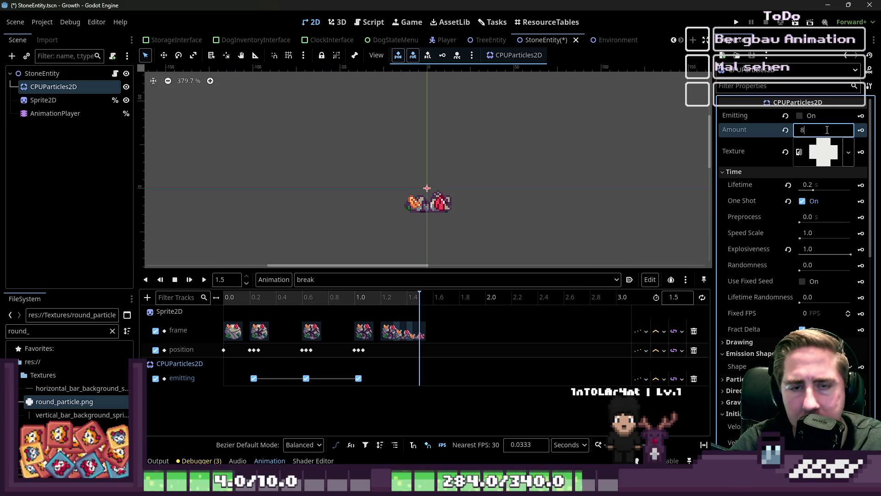
left_click(160, 256)
left_click(188, 277)
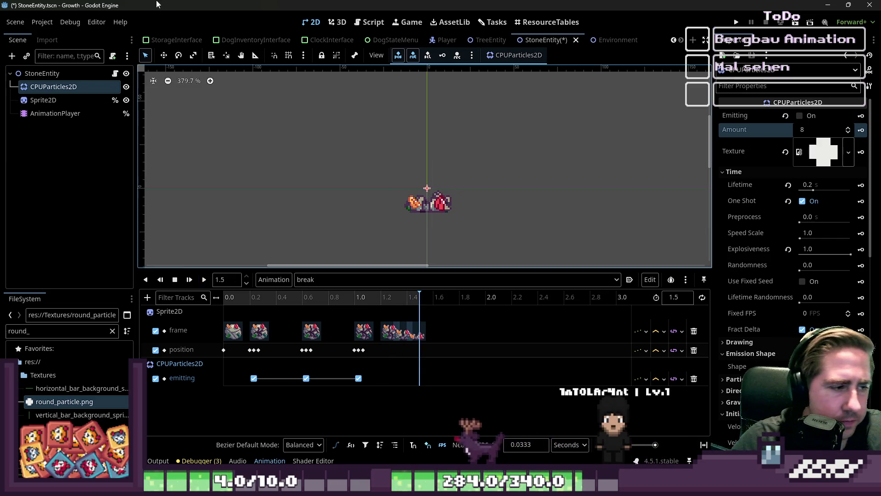
Step: Lower the particle Amount to 4 and replay the break animation
left_click(204, 279)
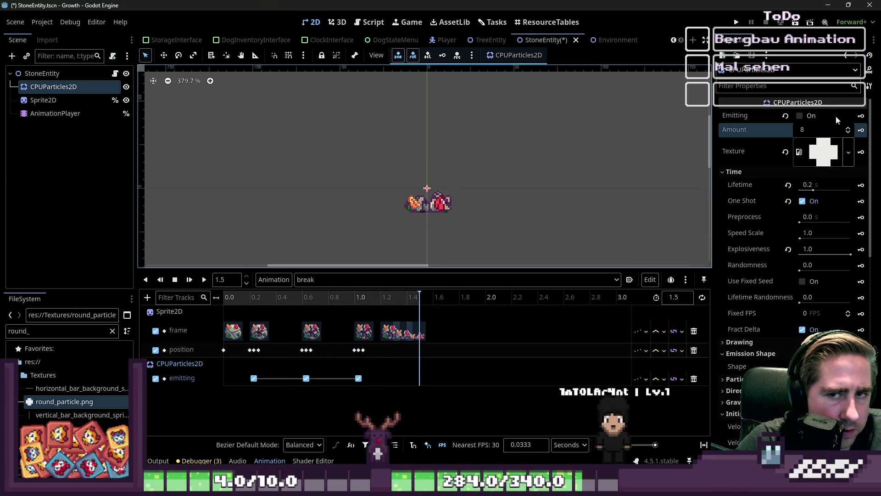
scroll(821, 130, "down", 4)
left_click(204, 280)
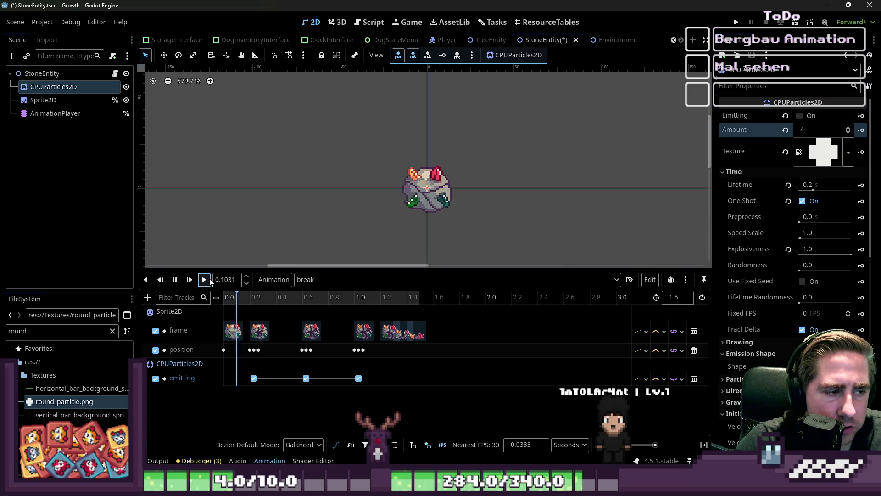
left_click(204, 280)
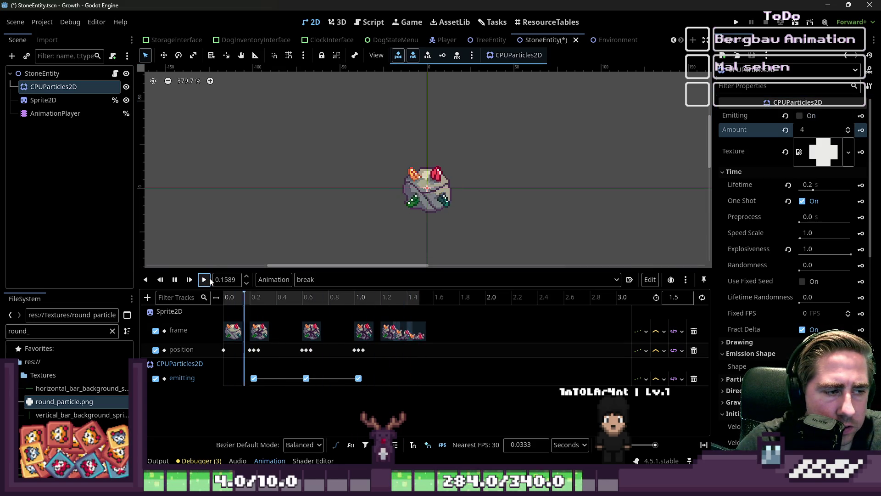
Step: Save the StoneEntity scene and launch the game with Run Project
left_click(737, 22)
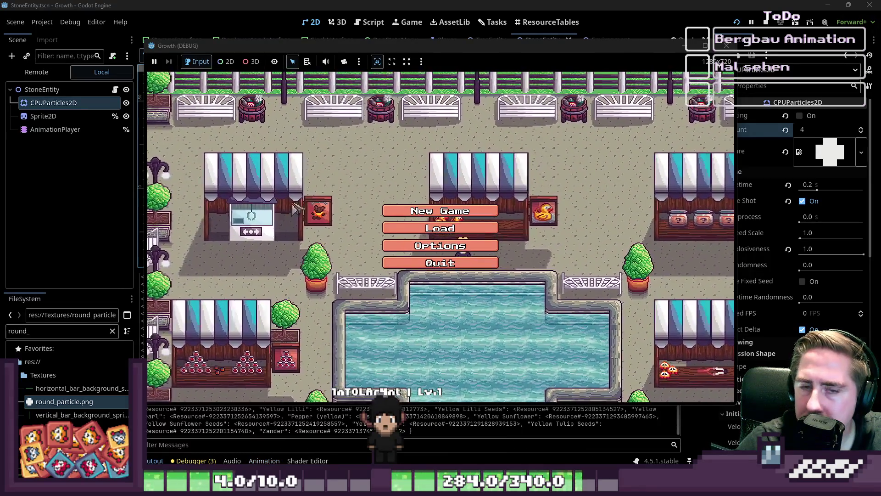
Step: Start a new game with a placeholder character name and enter the world
left_click(441, 211)
type("asdg")
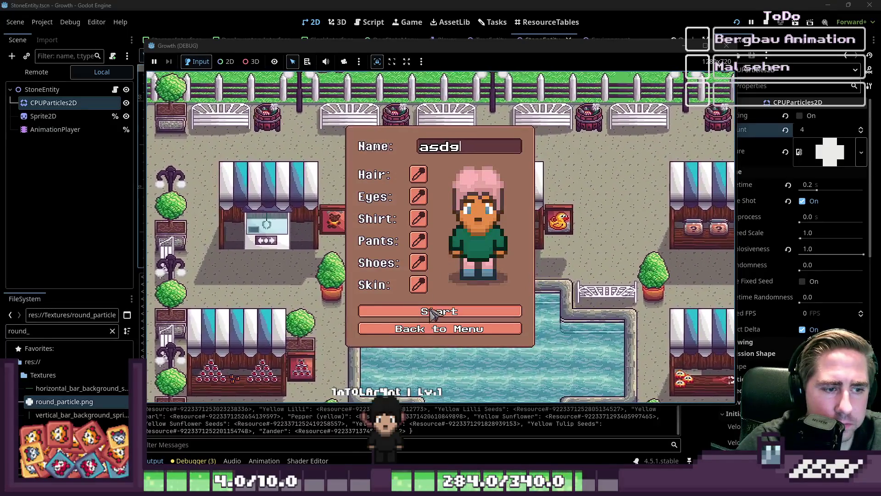
key("Return")
Step: Open the inventory and move a 99-item stack into the first hotbar slot
key("i")
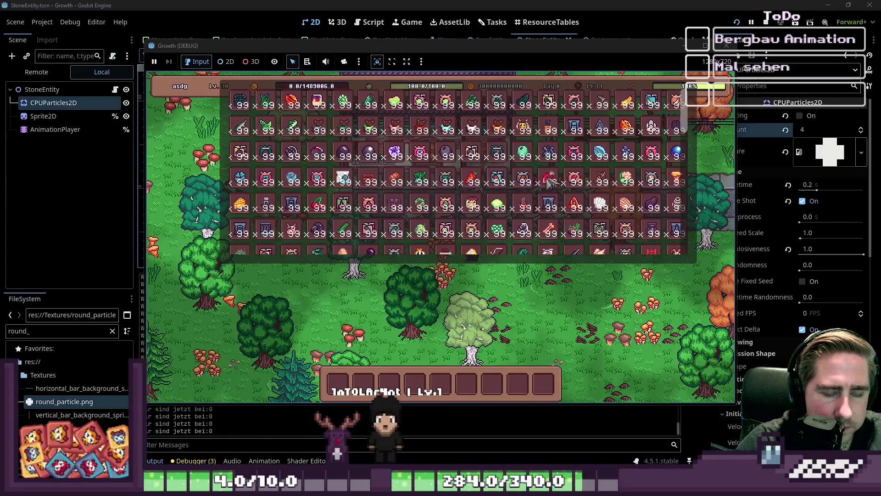
left_click_drag(267, 250, 363, 372)
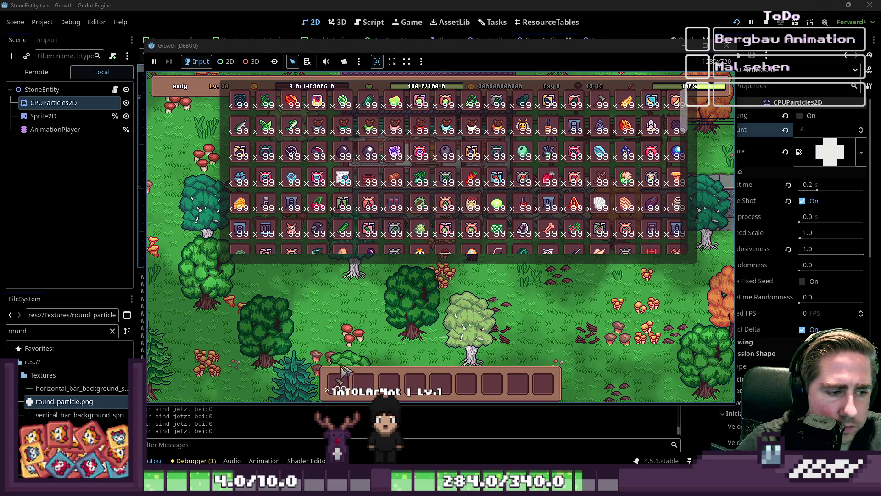
left_click(342, 374)
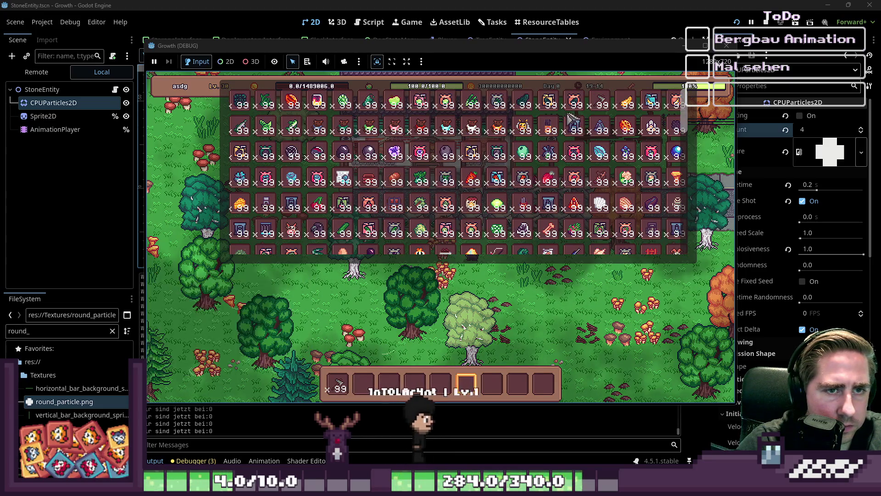
scroll(489, 192, "down", 5)
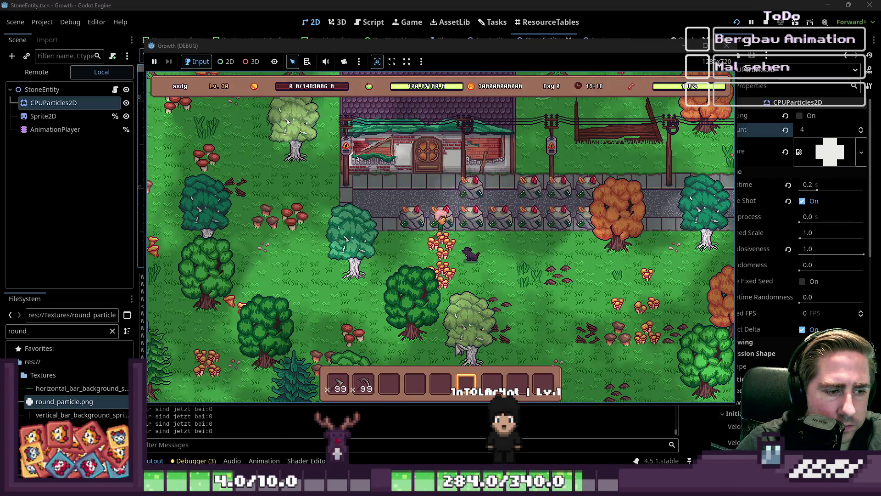
Step: Walk the character to the stones and break two of them
key("a")
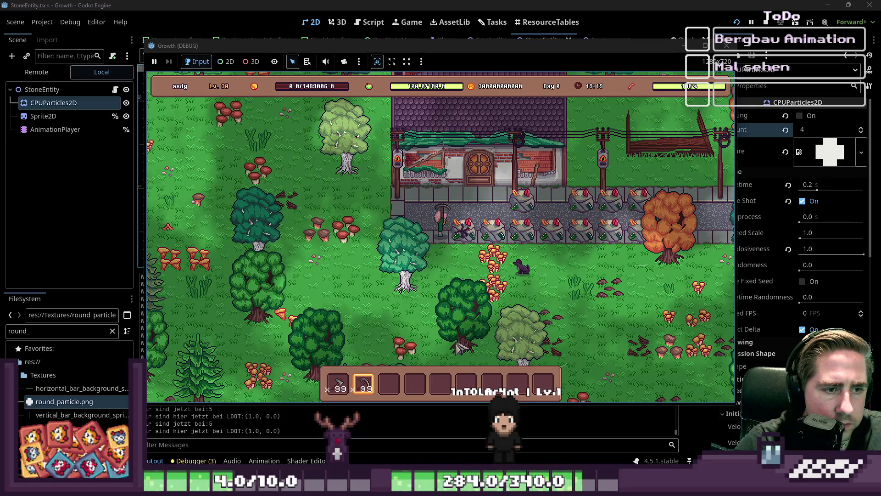
key("d")
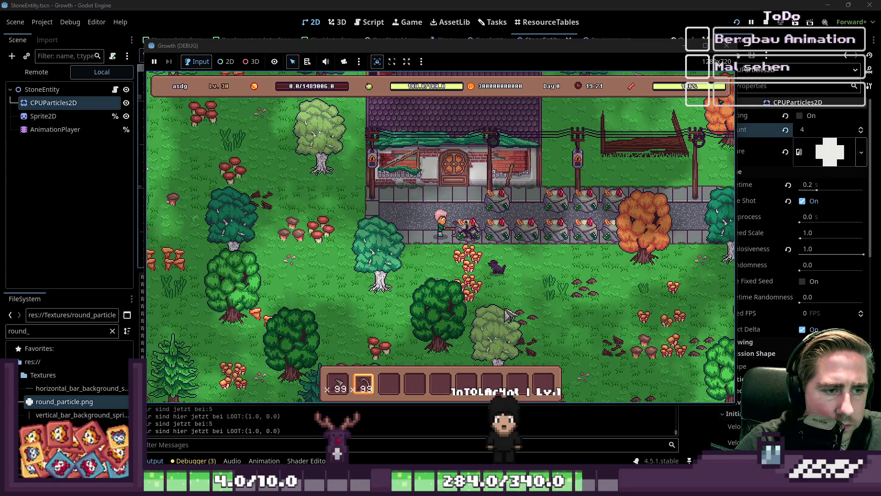
key("d")
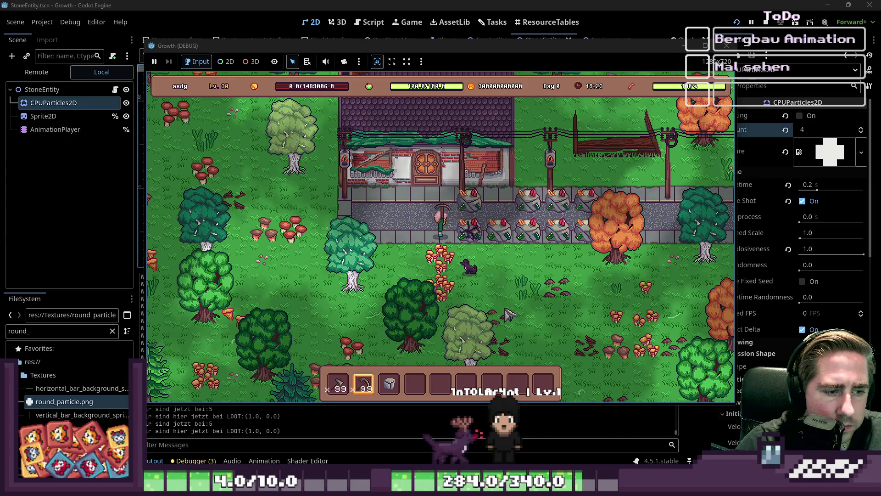
key("w")
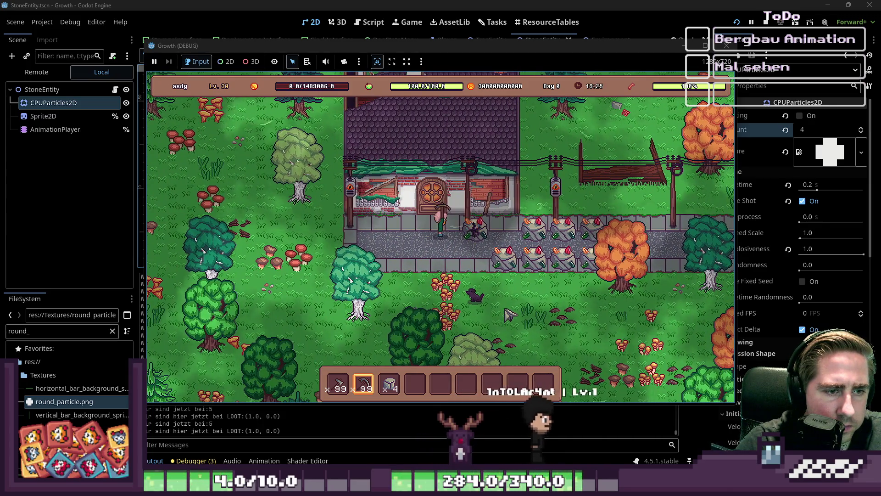
key("s")
key("d")
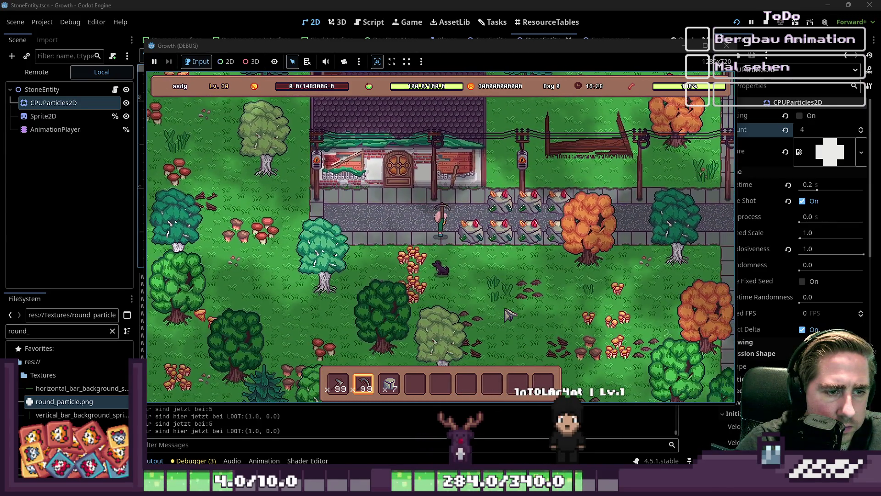
key("d")
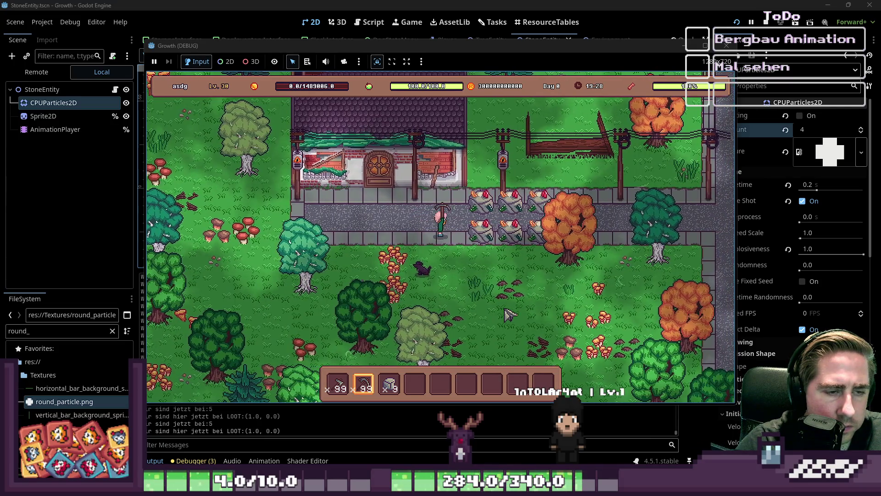
key("w")
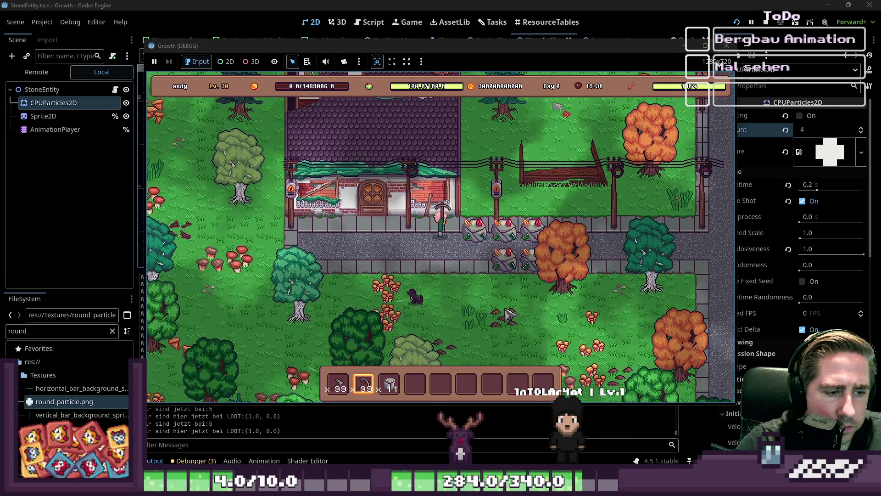
Step: Continue along the path breaking stones, switch to hotbar slot 2, then stop the game
key("d")
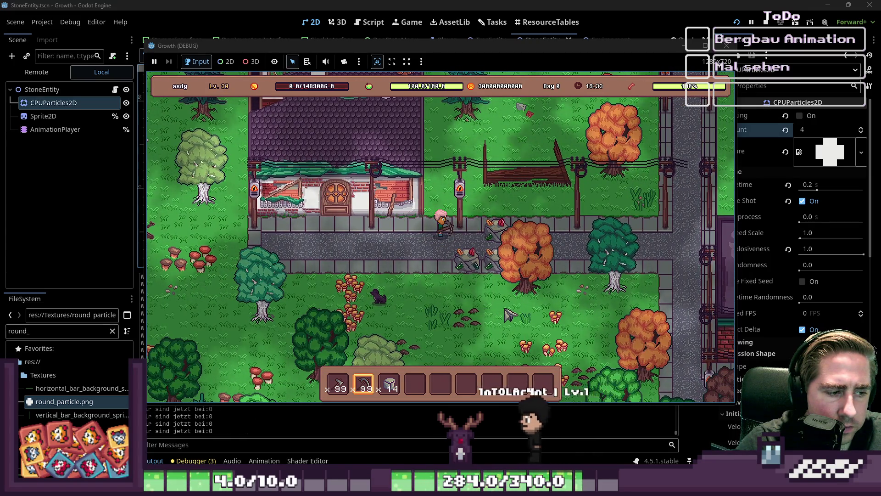
key("s")
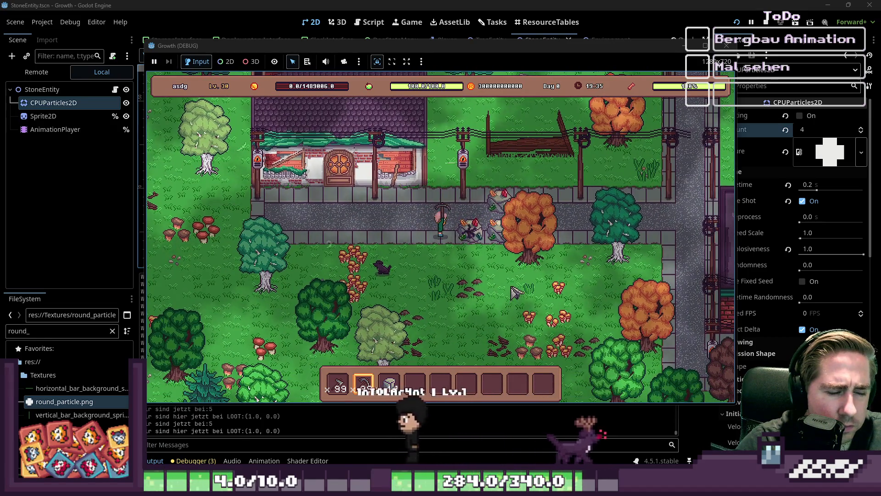
key("d")
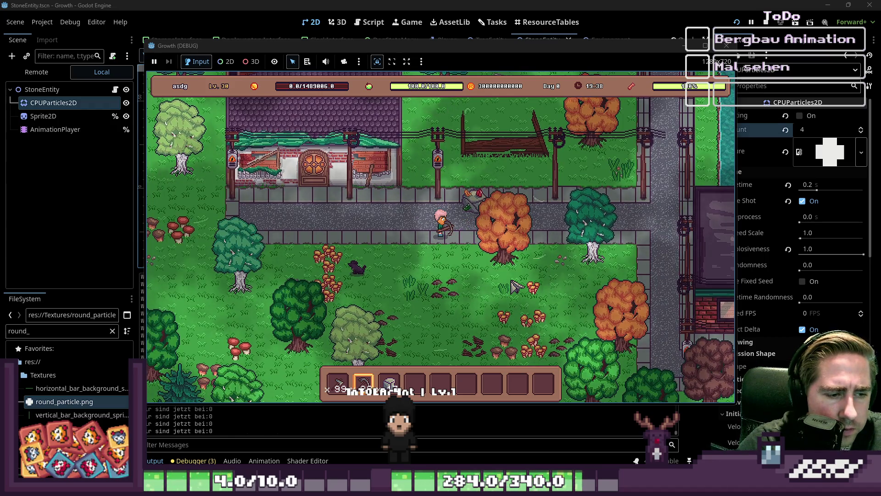
key("w")
key("d")
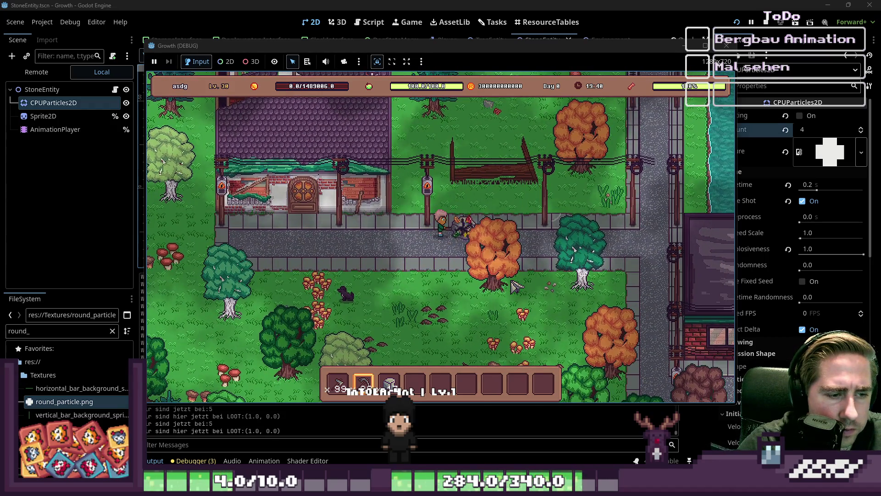
key("2")
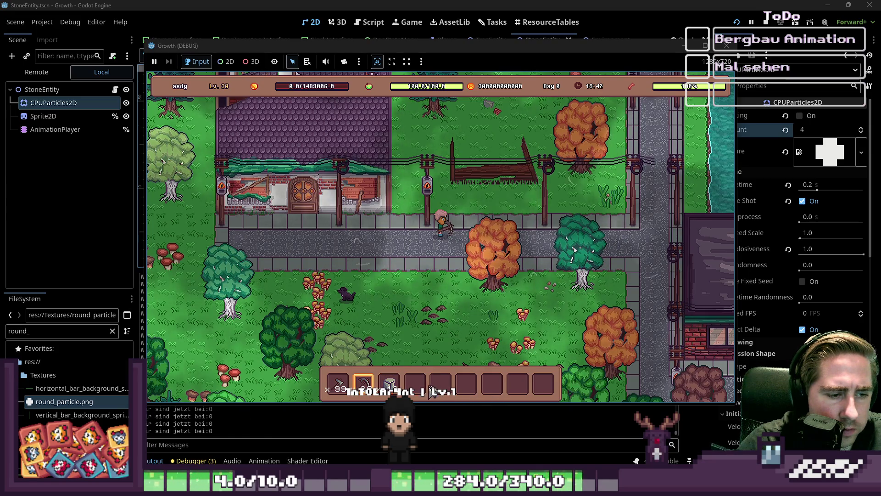
key("s")
key("d")
key("d")
key("w")
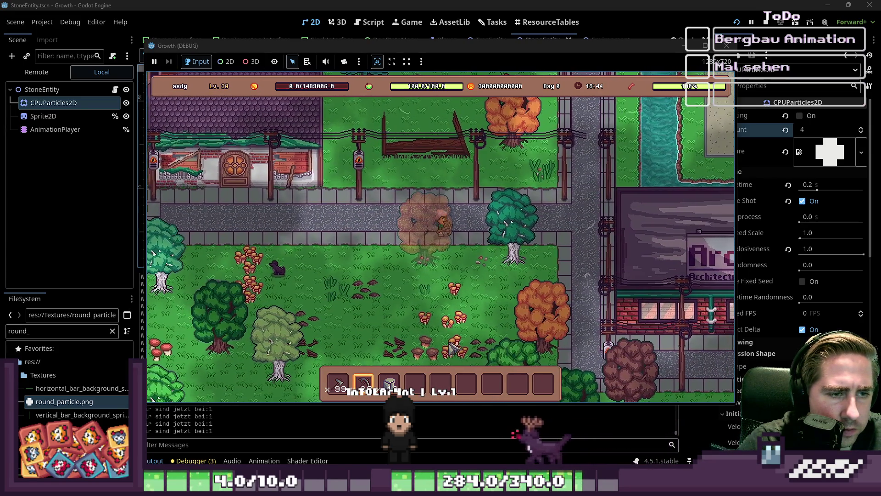
left_click(728, 47)
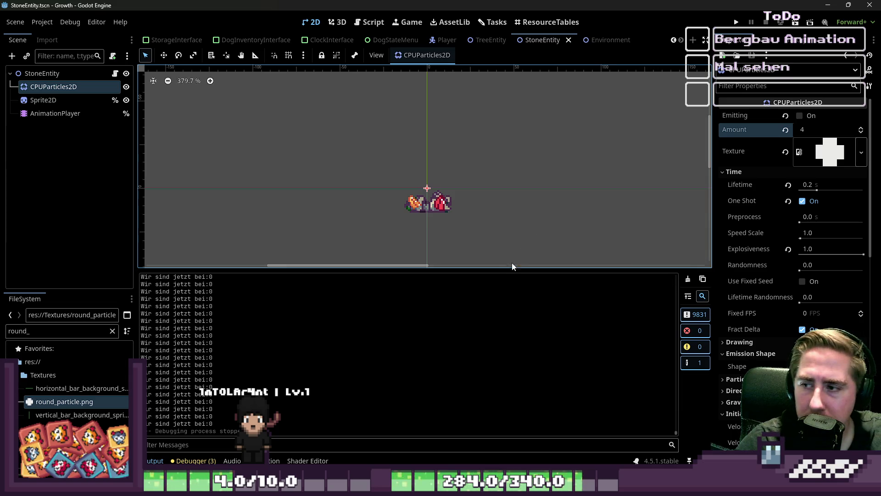
mouse_move(471, 268)
left_mouse_down()
mouse_move(315, 262)
mouse_move(325, 258)
mouse_move(399, 353)
left_mouse_up()
scroll(403, 292, "down", 3)
scroll(403, 293, "down", 1)
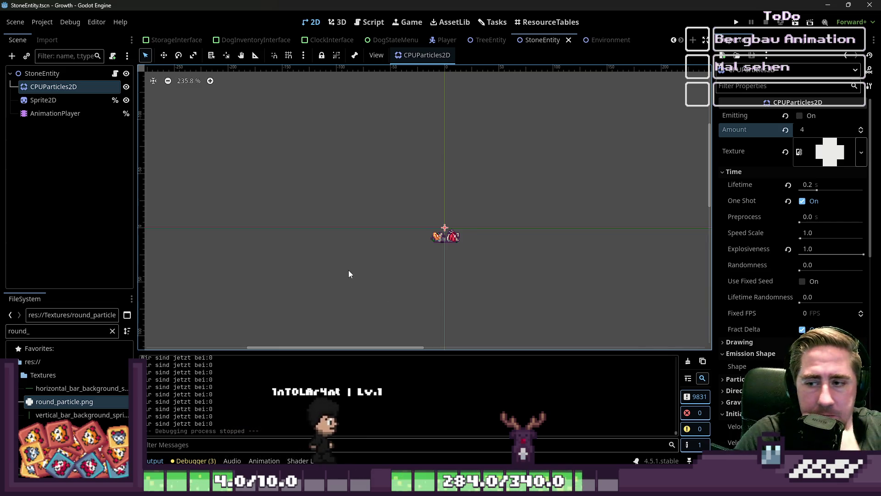
scroll(413, 232, "up", 5)
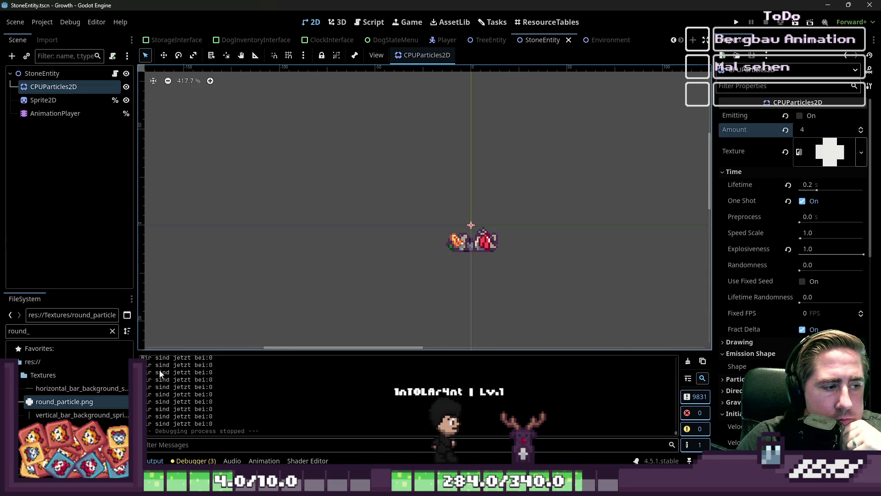
left_click(193, 460)
left_click(155, 461)
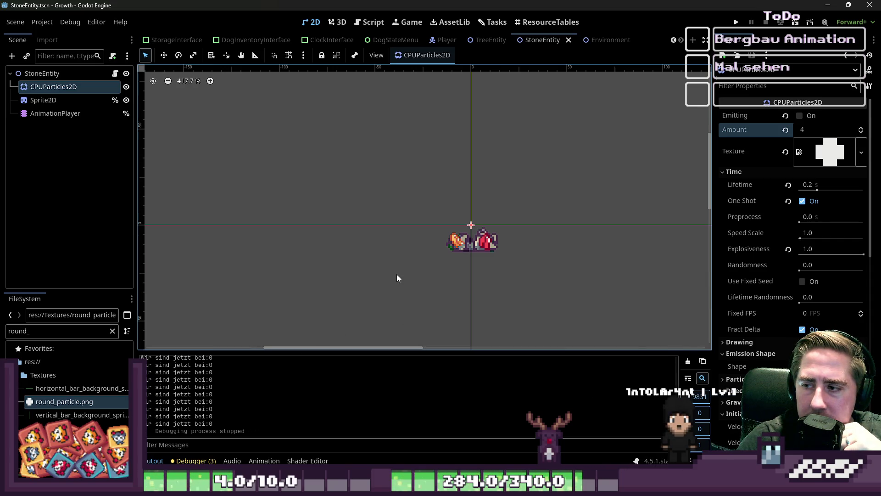
scroll(396, 275, "down", 2)
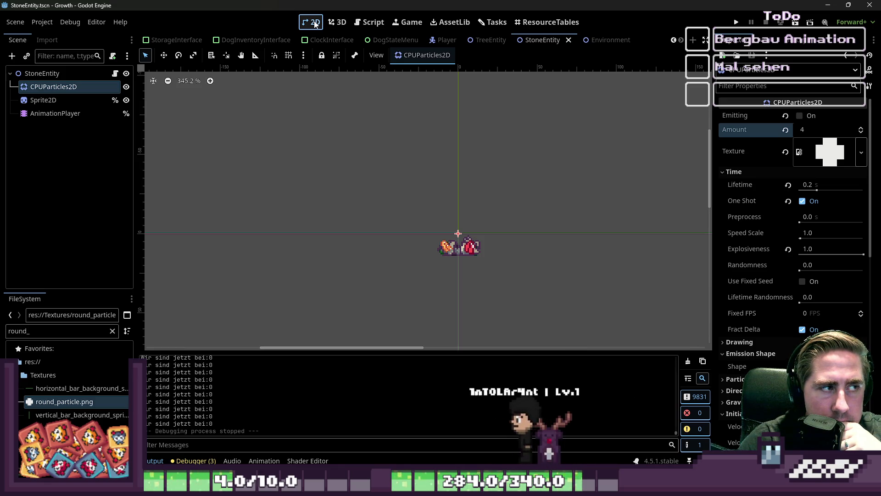
left_click(50, 25)
left_click(55, 37)
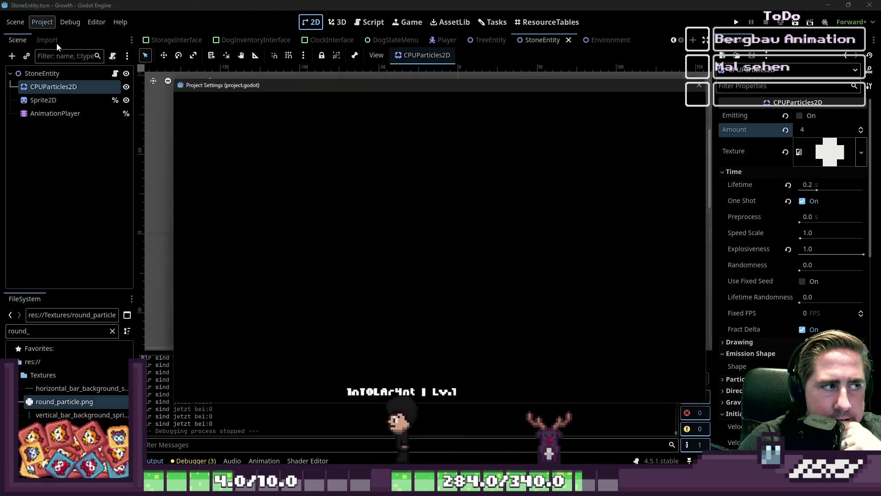
left_click(237, 99)
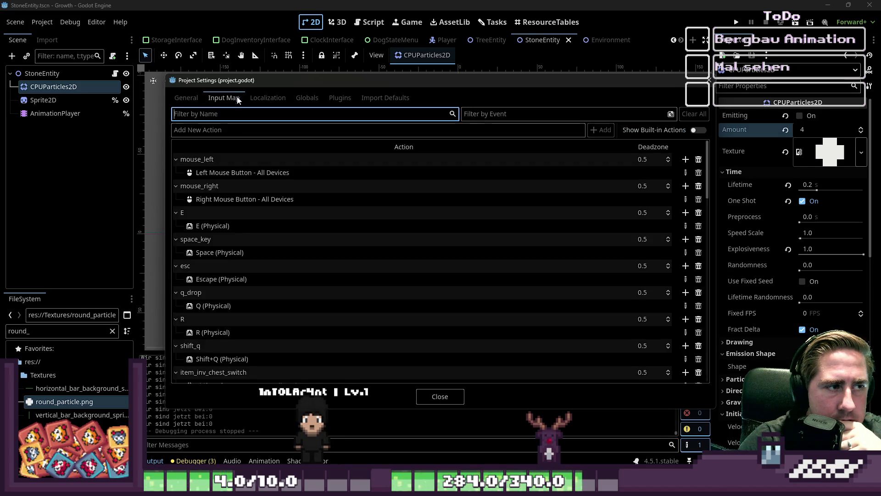
left_click(696, 131)
left_click(696, 131)
scroll(357, 206, "down", 6)
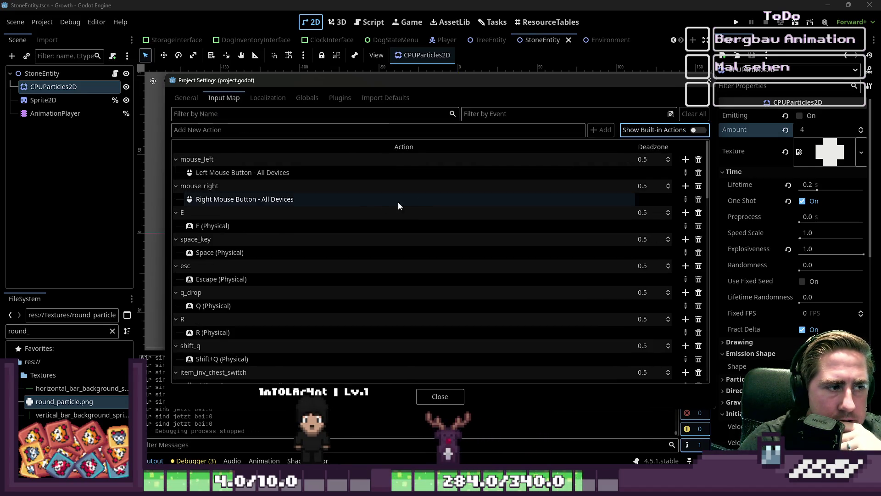
scroll(351, 205, "down", 10)
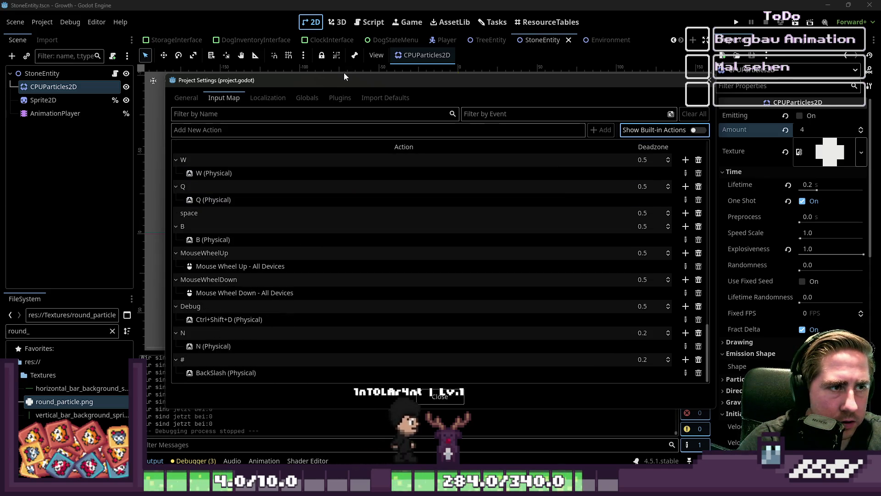
left_click_drag(343, 72, 344, 2)
scroll(346, 199, "up", 10)
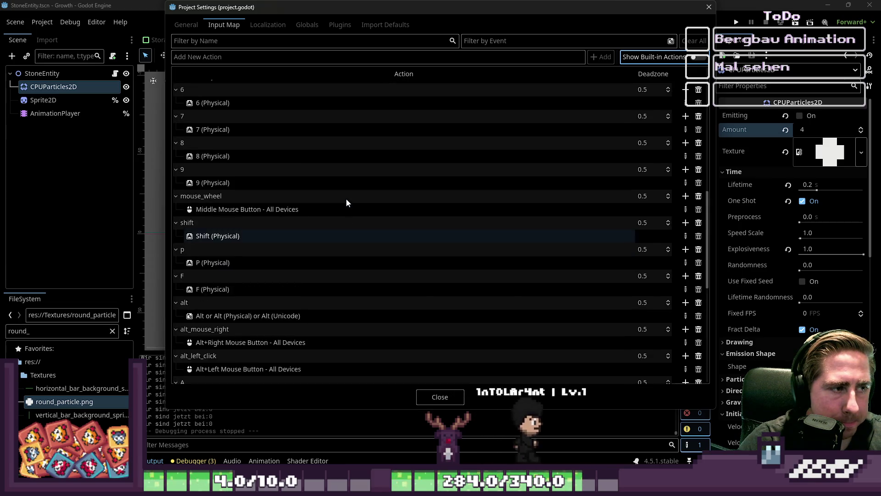
scroll(353, 203, "down", 6)
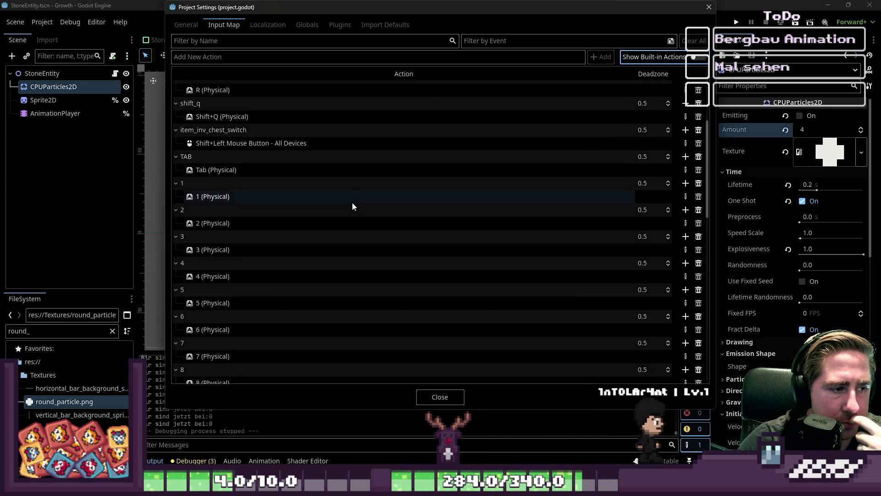
scroll(319, 282, "up", 6)
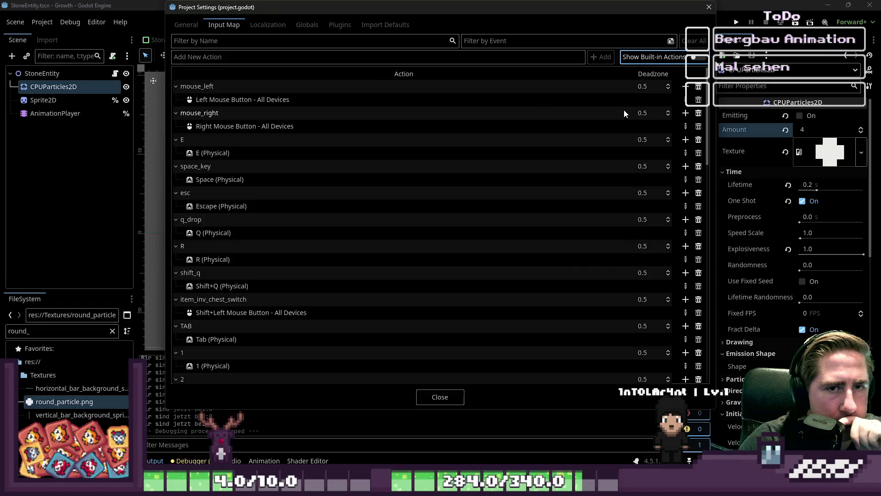
Step: Browse Joypad Buttons for a new mouse_left event, cancel without adding, and close Project Settings
left_click(686, 86)
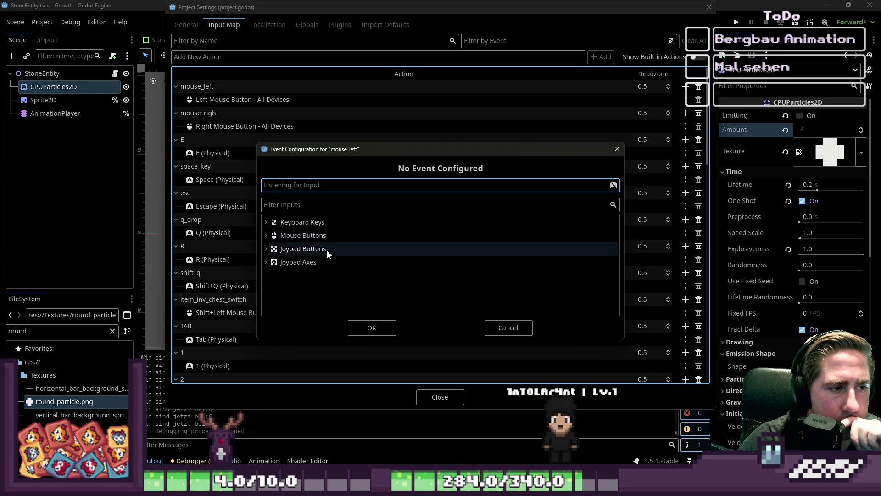
left_click(315, 252)
left_click(266, 249)
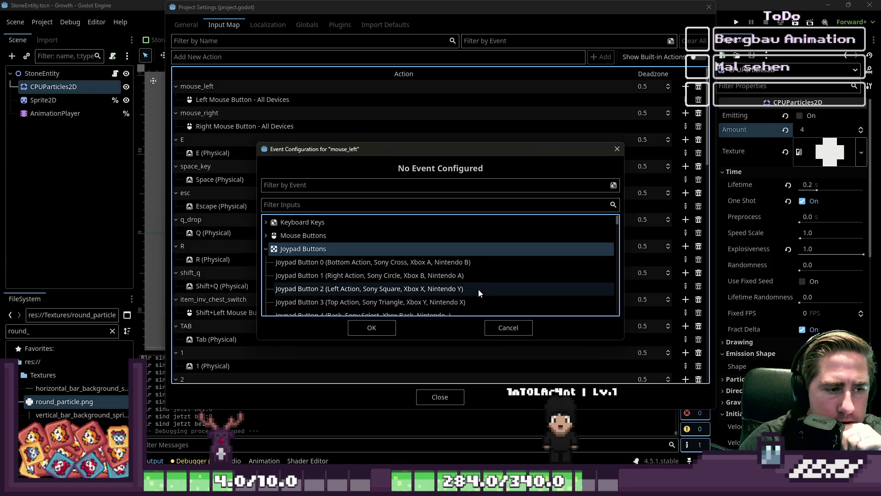
scroll(478, 292, "down", 1)
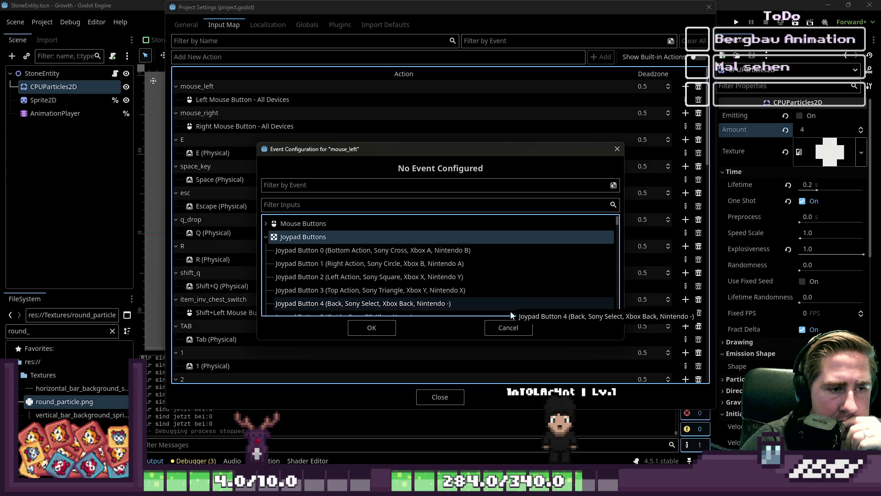
left_click(509, 328)
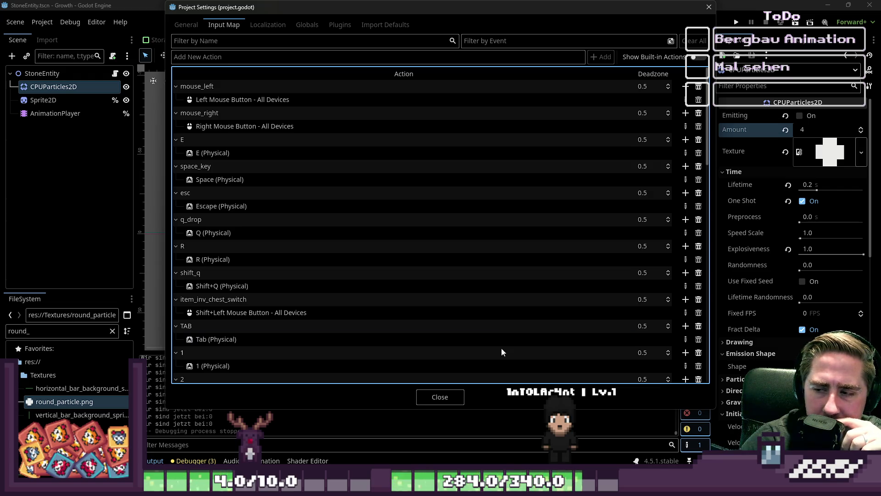
left_click(456, 395)
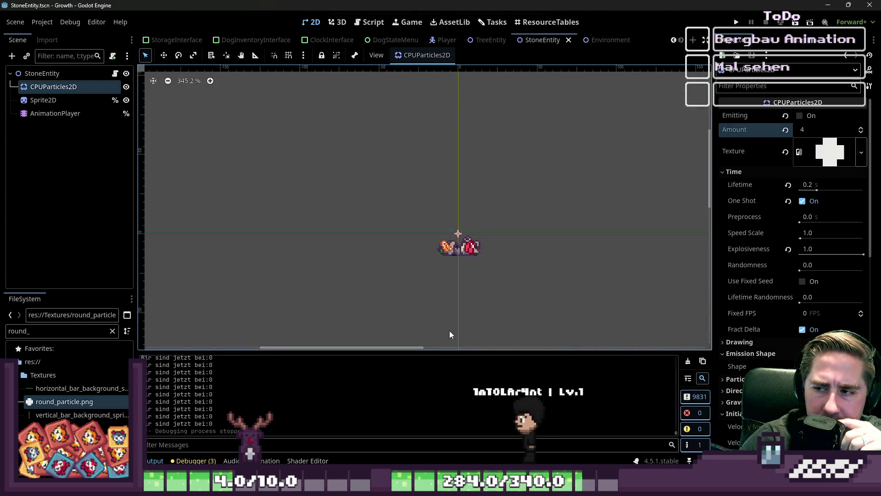
Step: In StoneEntity.gd add and undo an empty line in _ready, then switch to GlobalData.gd
left_click(372, 22)
left_click(335, 145)
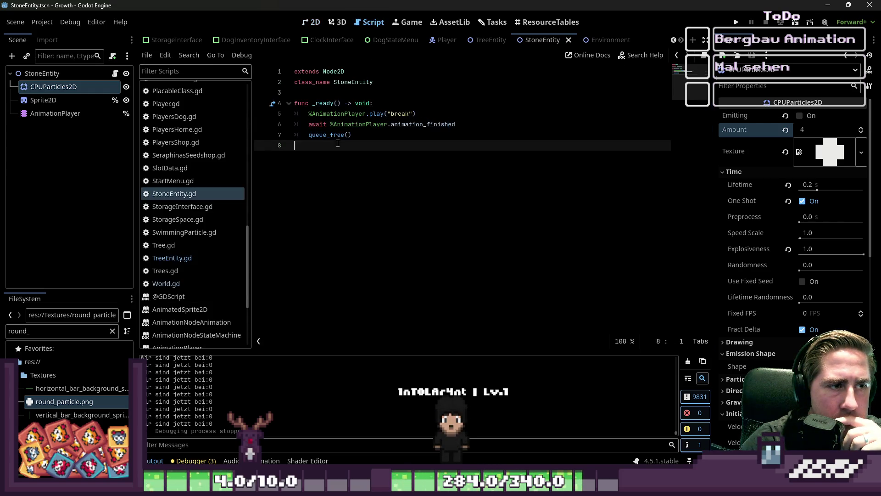
left_click(340, 113)
left_click(381, 103)
key("Return")
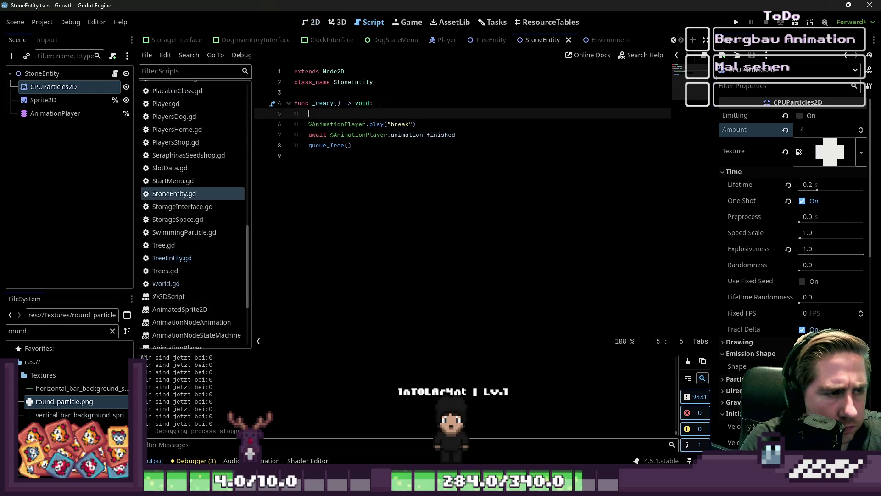
key("ctrl+z")
scroll(158, 233, "up", 6)
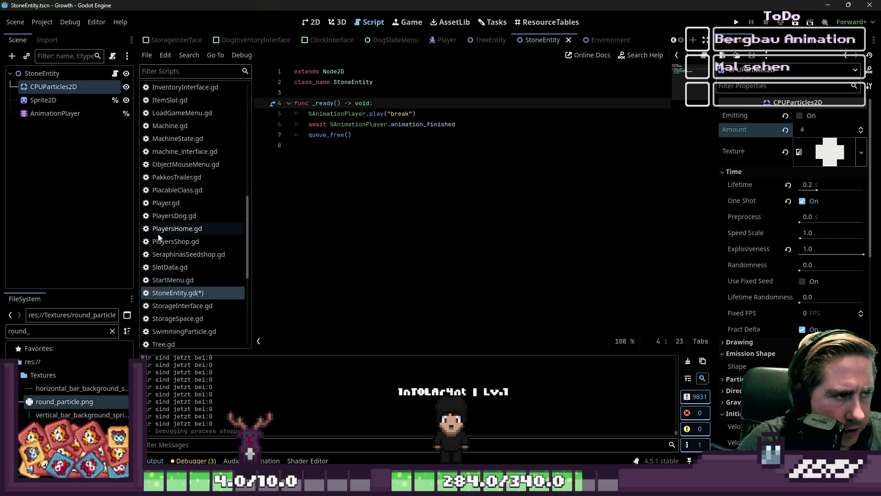
left_click(177, 184)
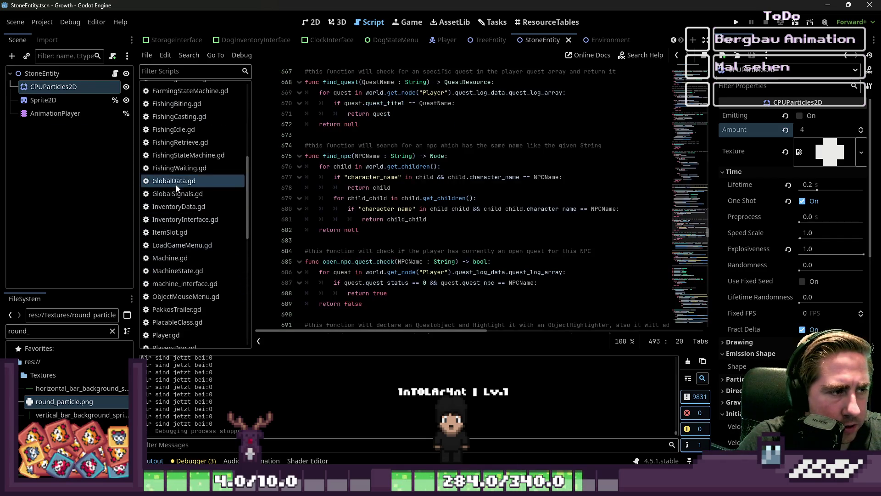
scroll(445, 227, "down", 20)
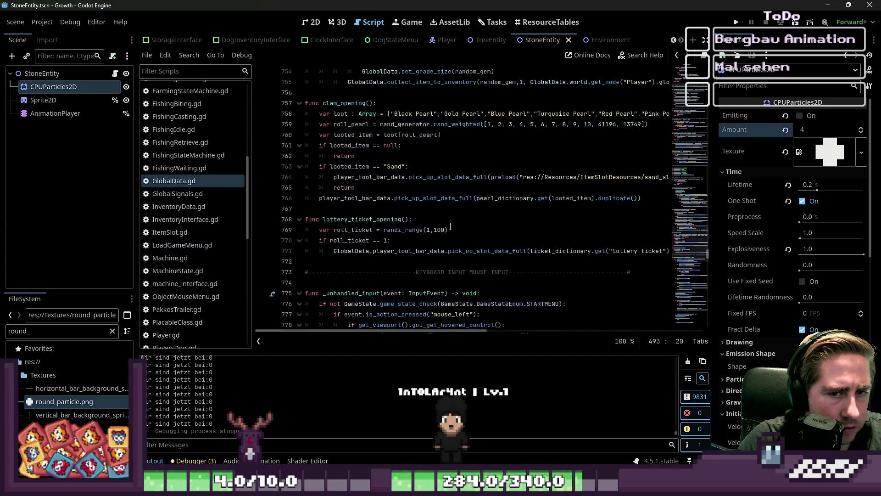
scroll(687, 286, "down", 20)
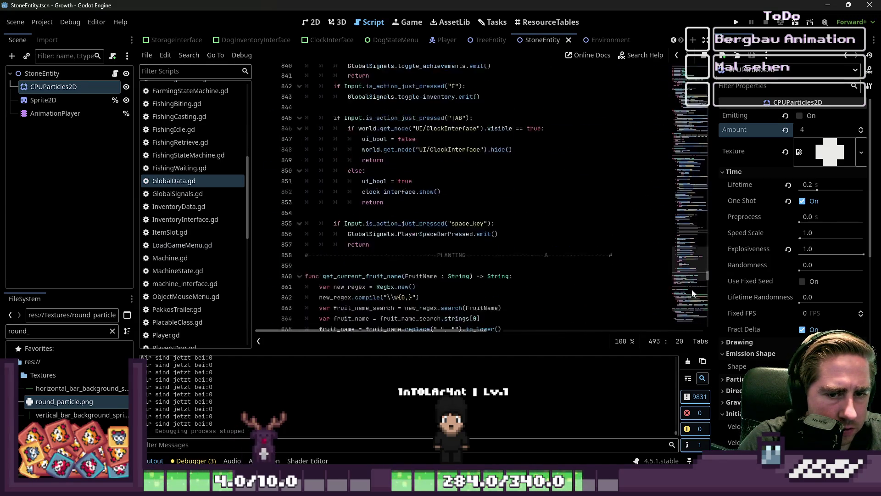
scroll(707, 288, "up", 20)
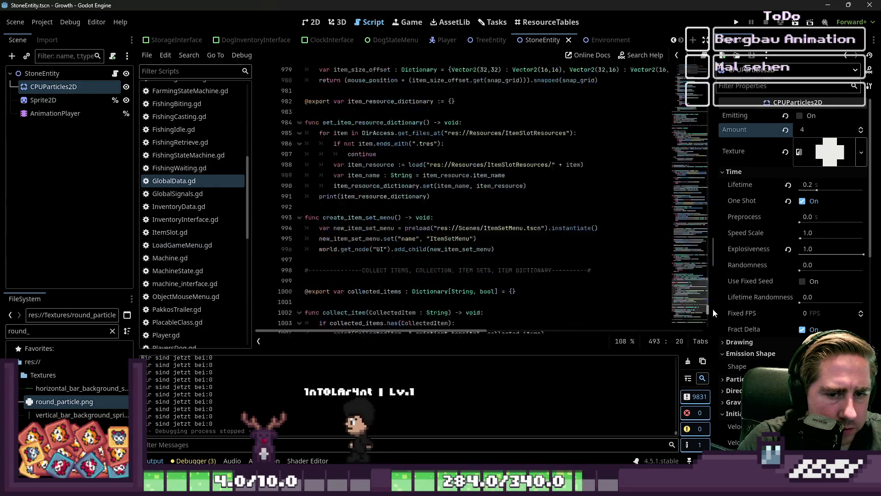
scroll(709, 258, "down", 20)
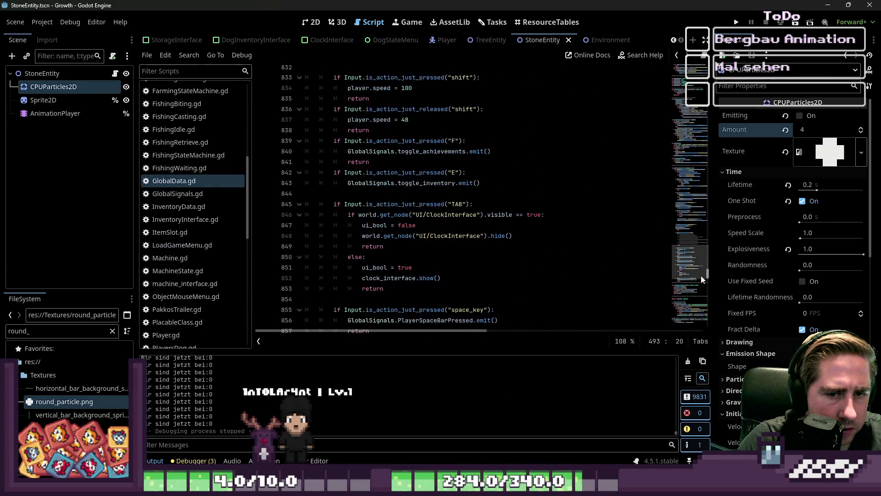
scroll(431, 199, "up", 2)
left_click(432, 190)
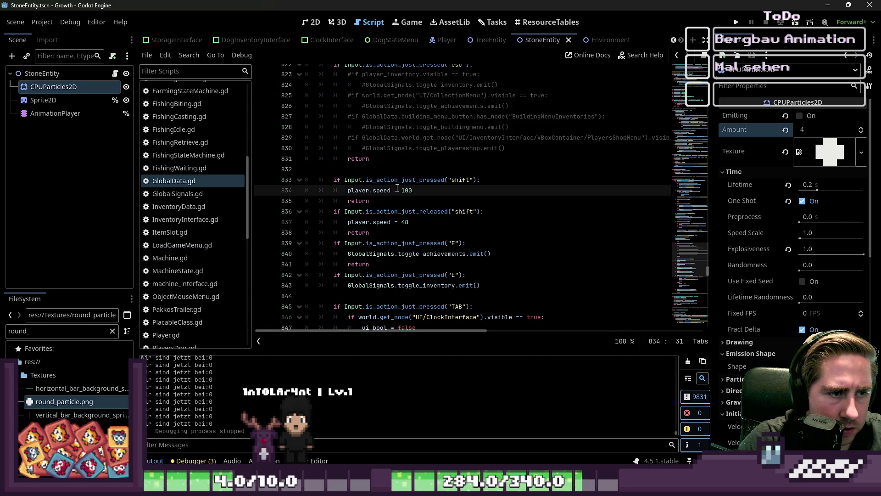
double_click(428, 180)
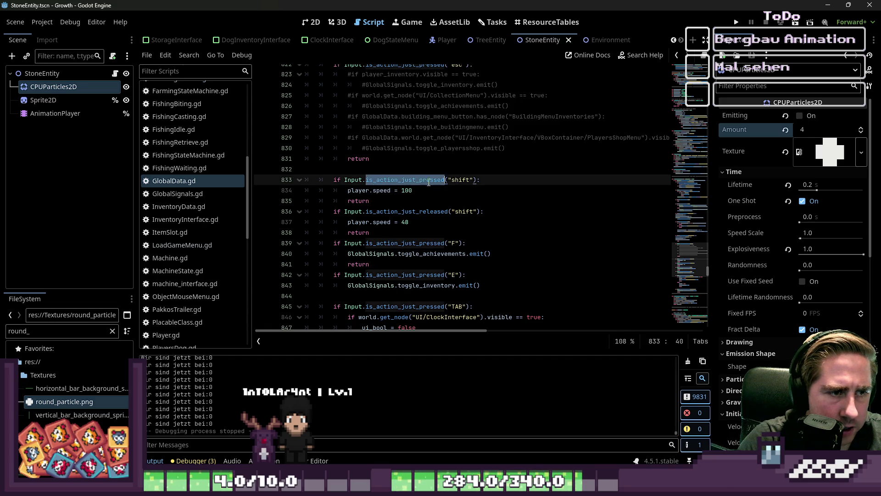
left_click(437, 212)
scroll(438, 214, "up", 6)
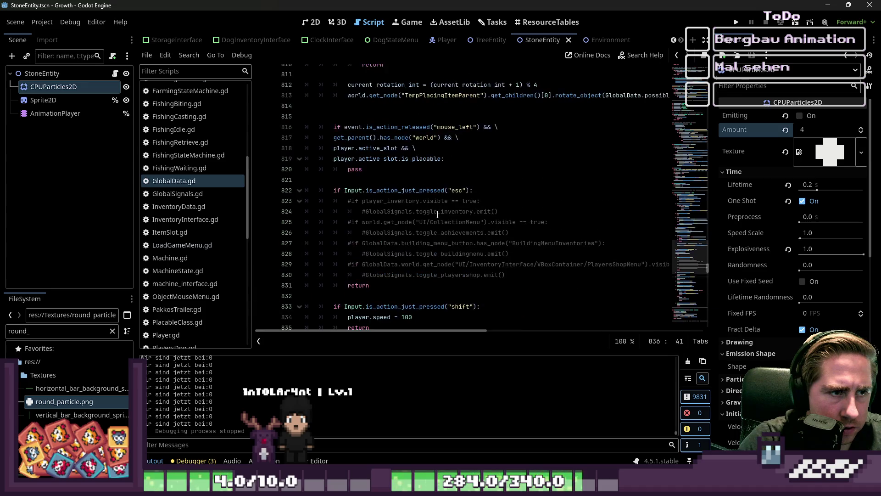
scroll(437, 214, "up", 3)
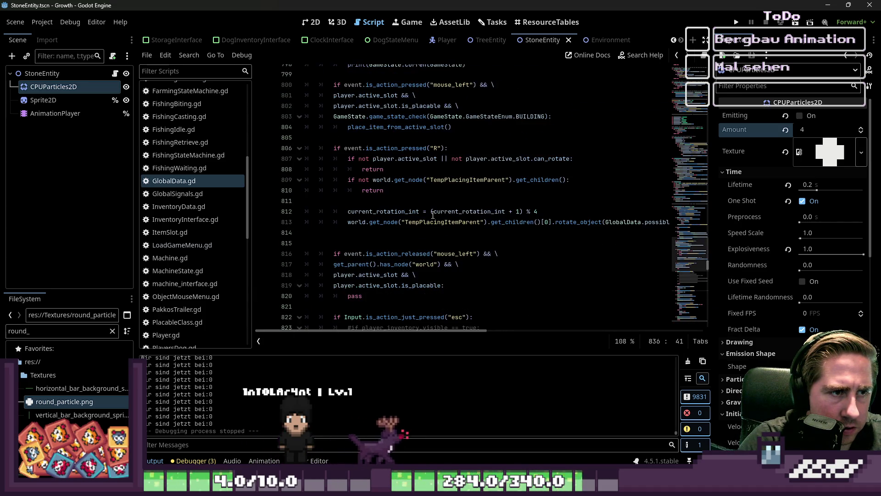
scroll(409, 183, "up", 2)
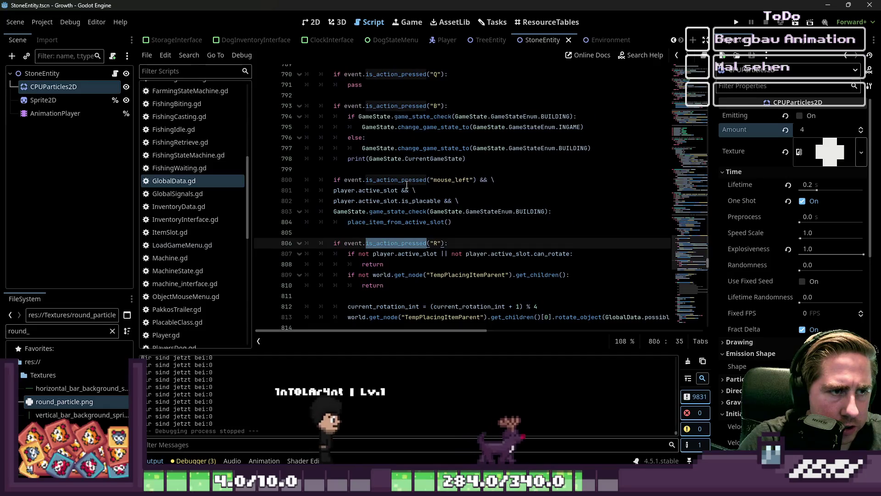
left_click(409, 177)
scroll(409, 173, "up", 3)
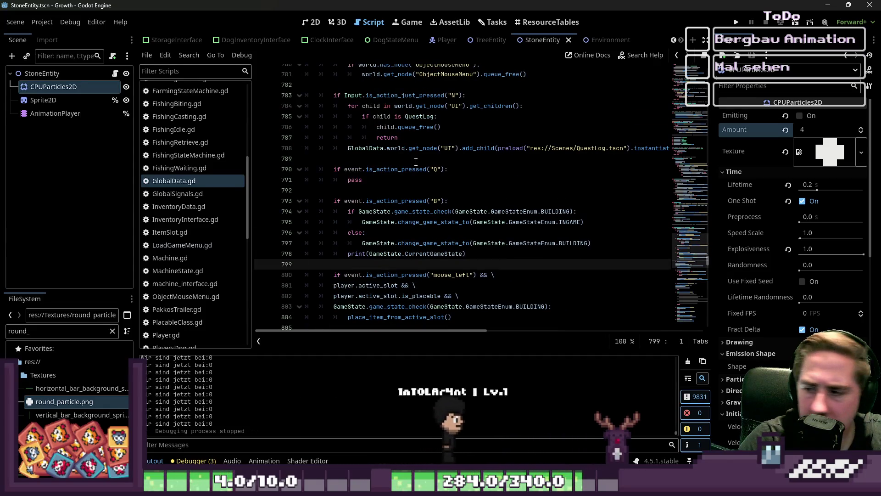
left_click(453, 169)
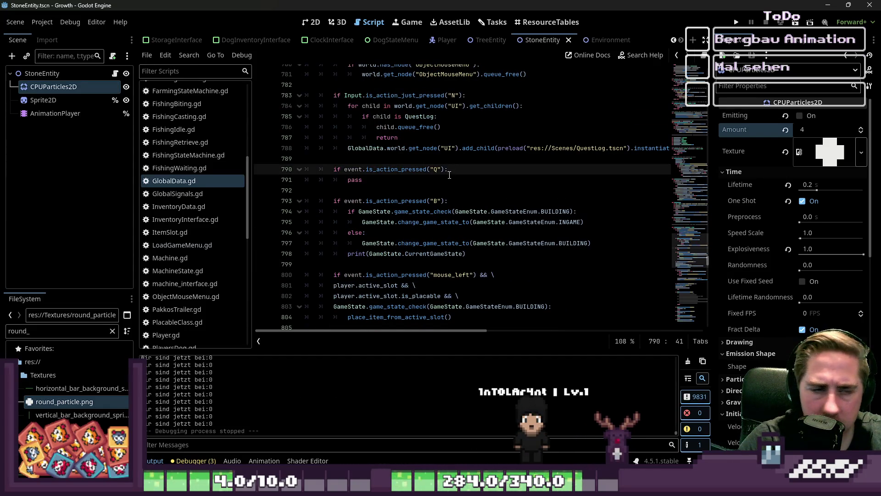
Step: Type and delete an is_key condition under the Q check, then view the Tasks board
key("Return")
type("even")
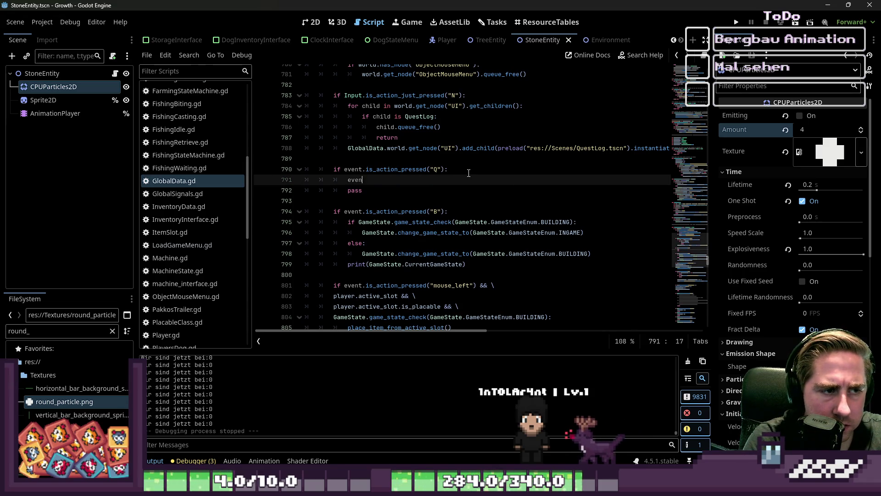
key("BackSpace")
key("BackSpace")
key("BackSpace")
type("if")
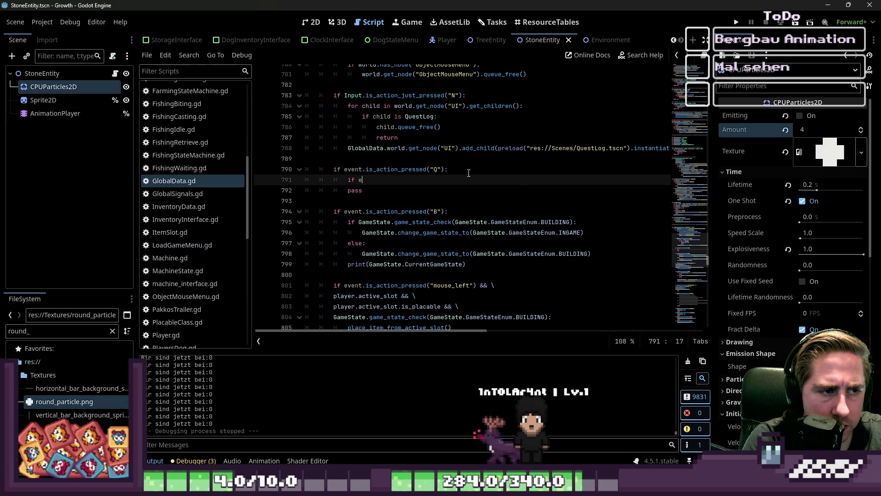
type("nt.i")
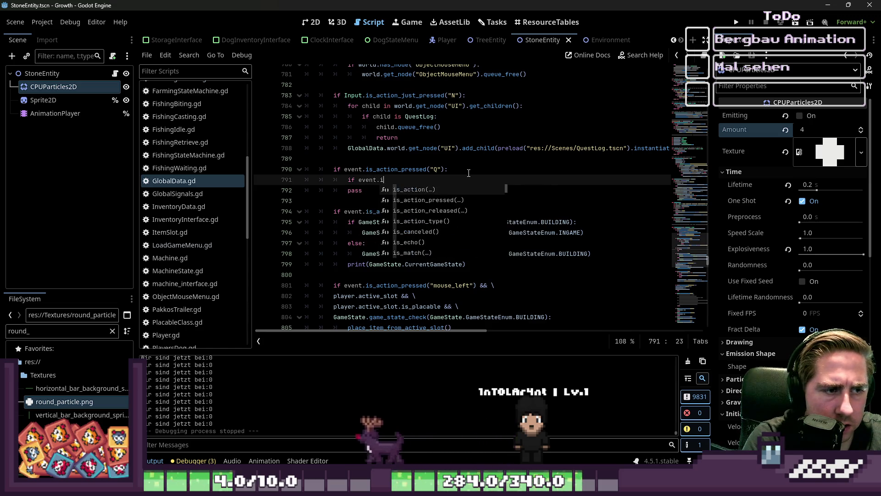
type("s_key")
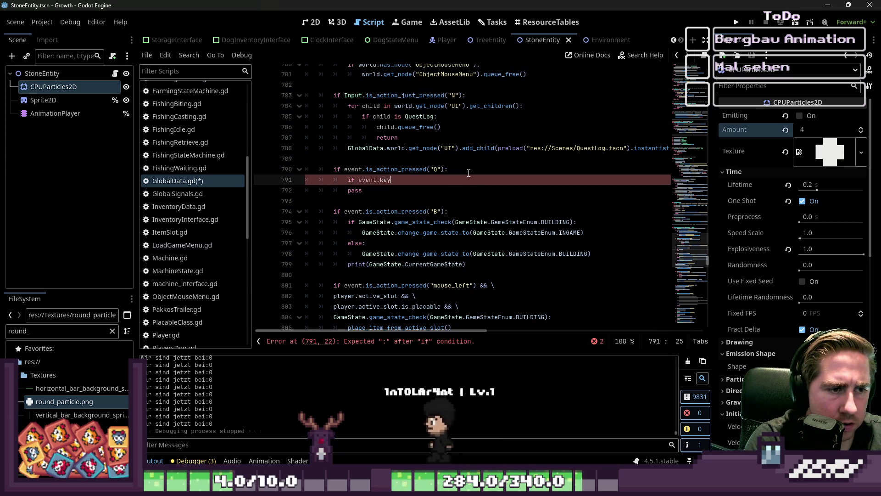
key("BackSpace")
key("BackSpace")
key("BackSpace")
key("BackSpace")
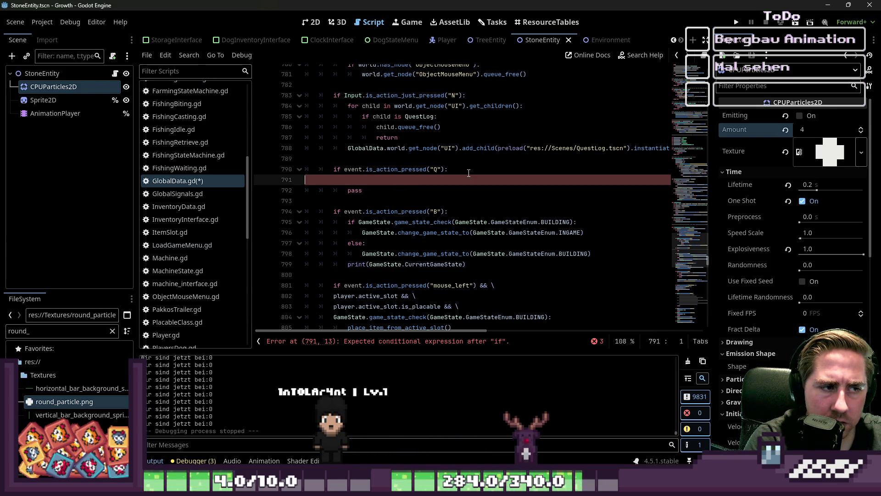
key("BackSpace")
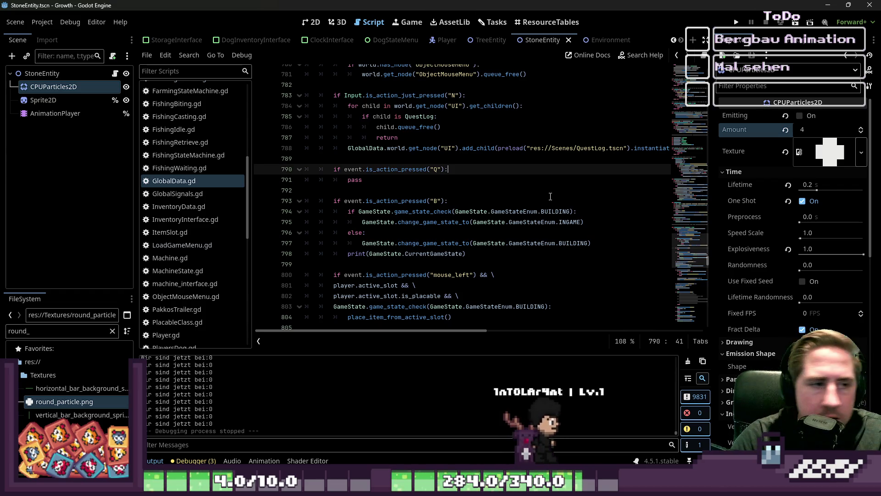
left_click(452, 118)
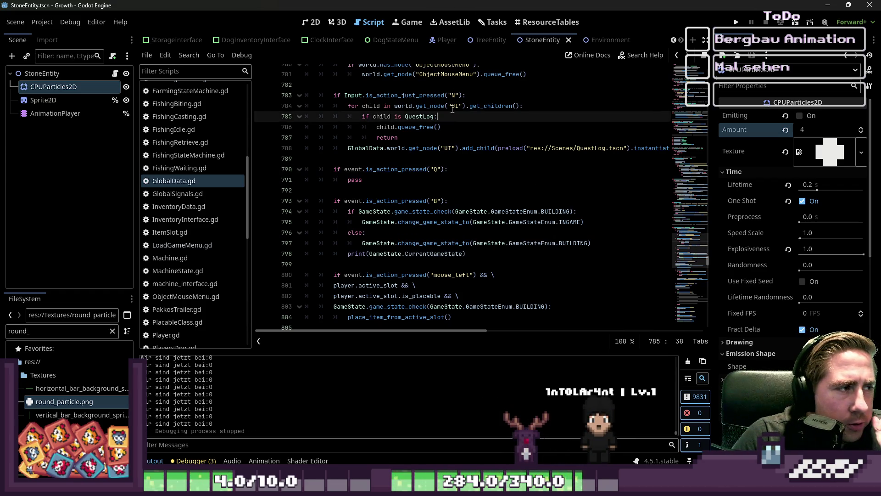
left_click(497, 24)
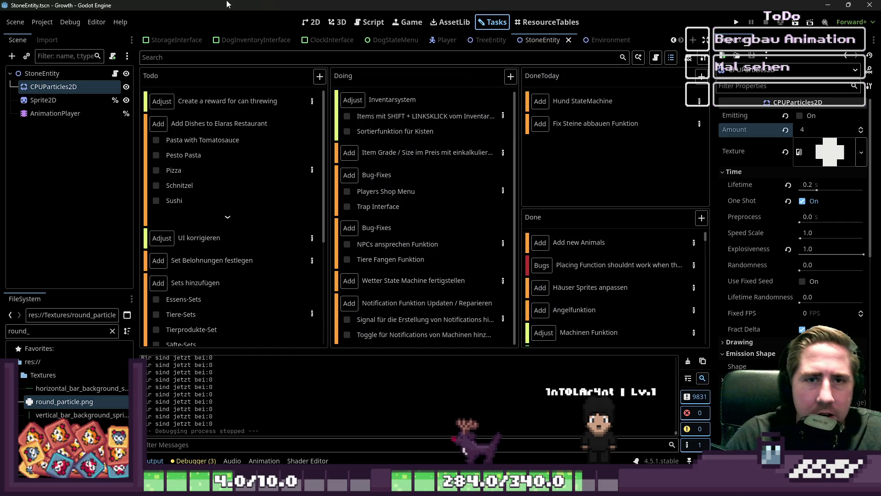
Step: Run the project, start a new game with a placeholder name, and walk through the forest
left_click(743, 19)
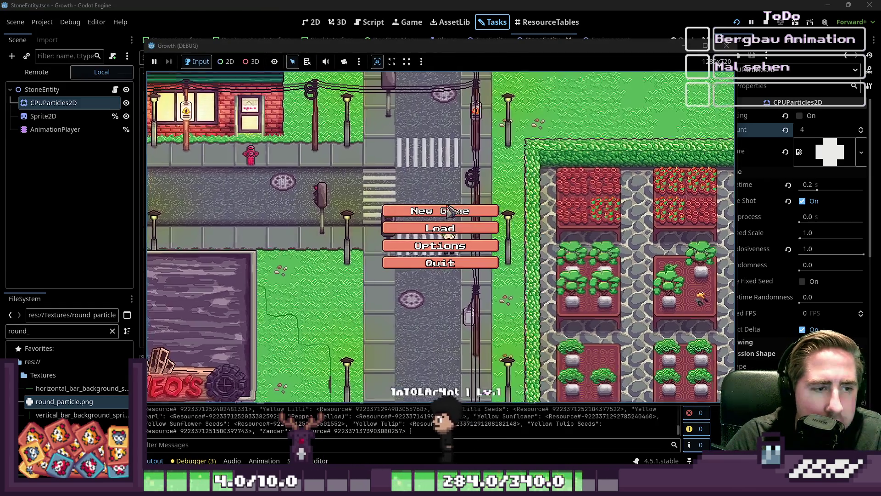
left_click(450, 210)
type("adsc")
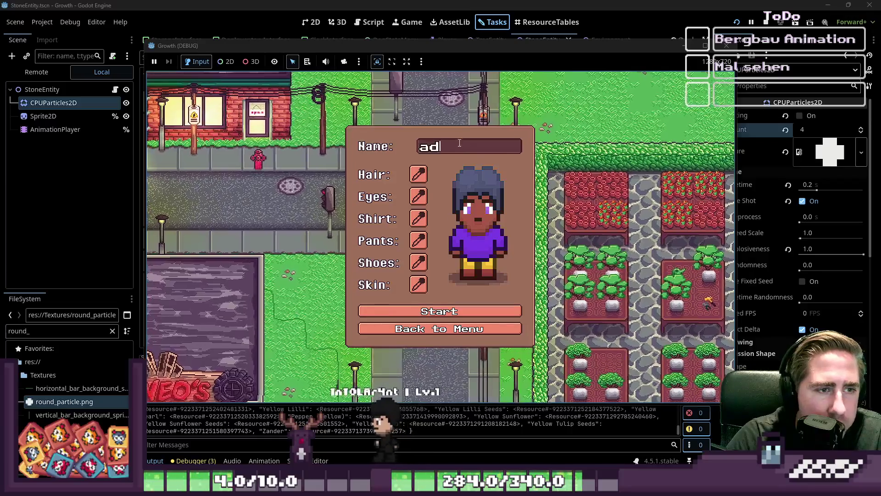
key("Return")
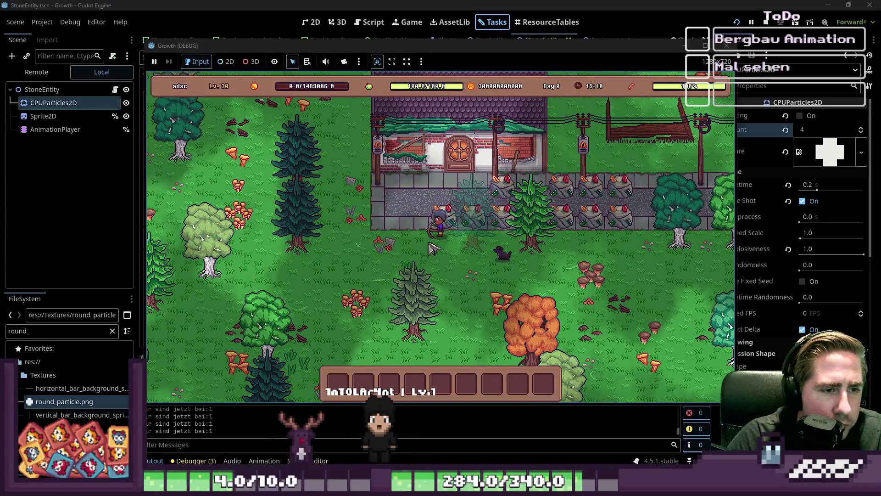
key("w+a")
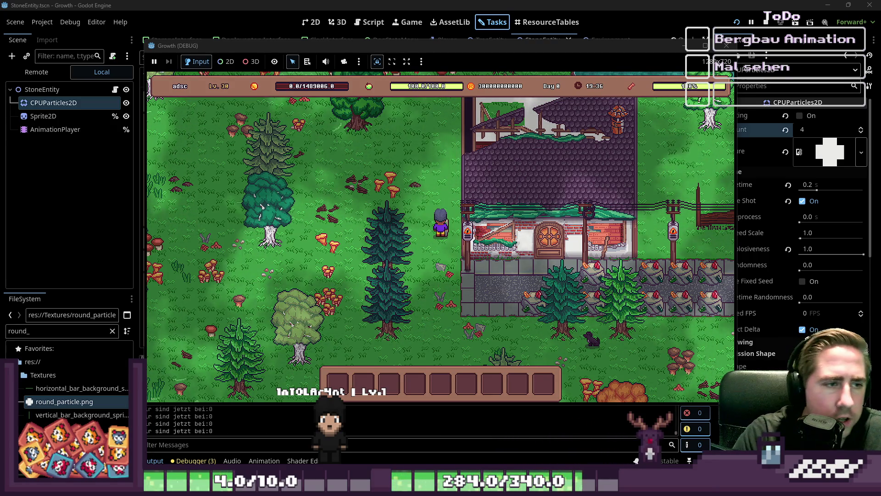
left_click(452, 4)
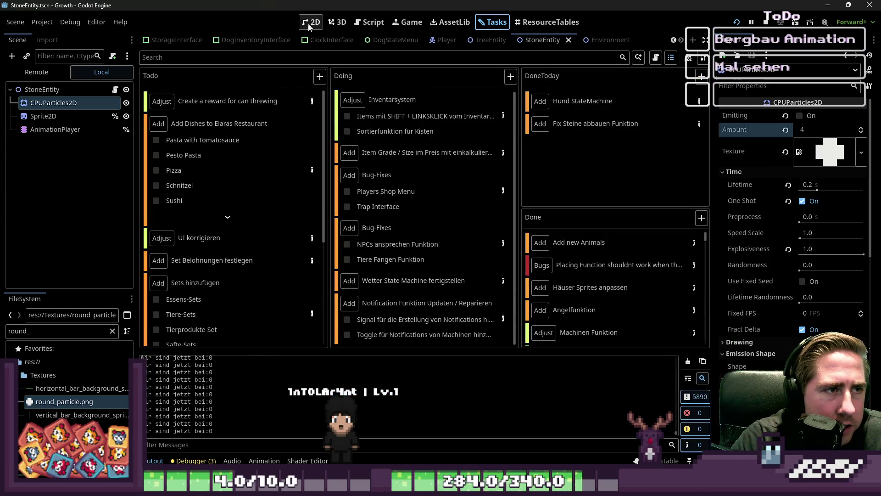
Step: In the script editor, inspect the InputEvent type used by _unhandled_input on line 775
left_click(311, 23)
left_click(360, 26)
scroll(357, 170, "up", 5)
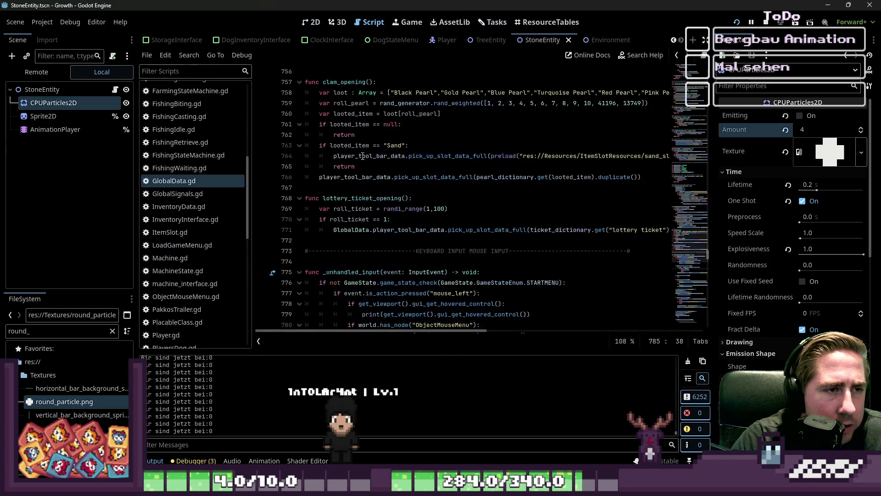
double_click(397, 209)
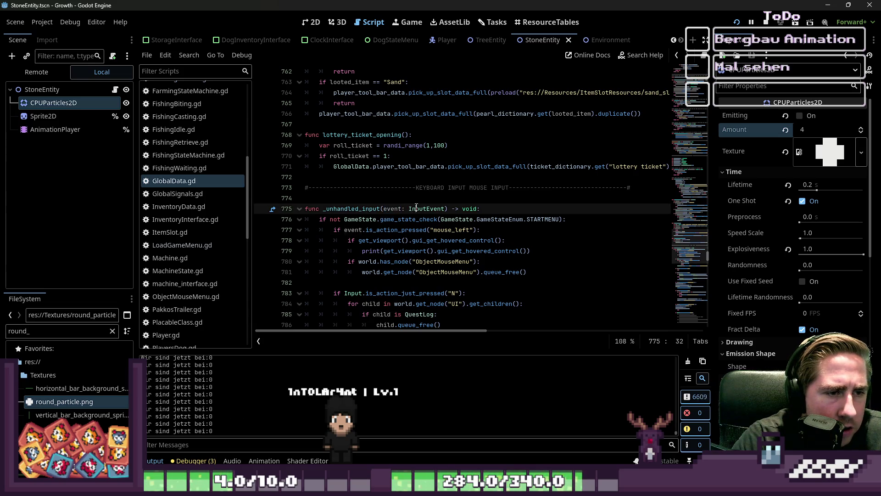
mouse_move(416, 206)
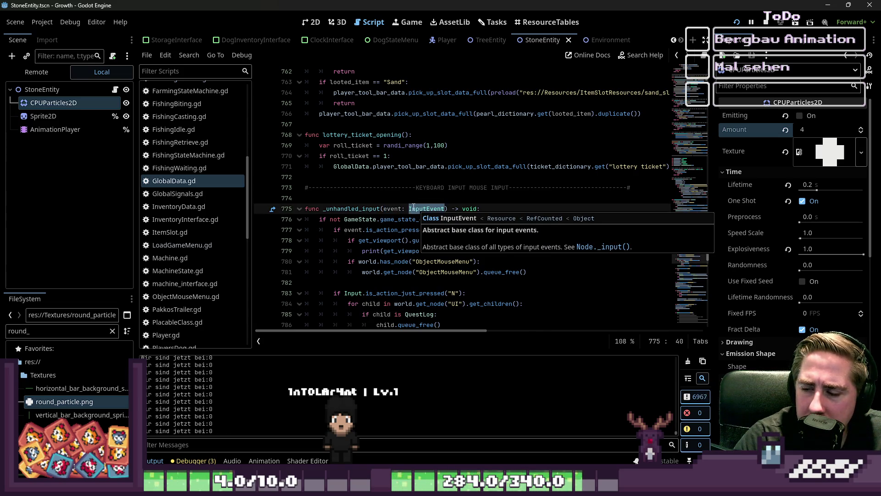
Step: Stop the running game and relaunch it in debug mode
mouse_move(472, 487)
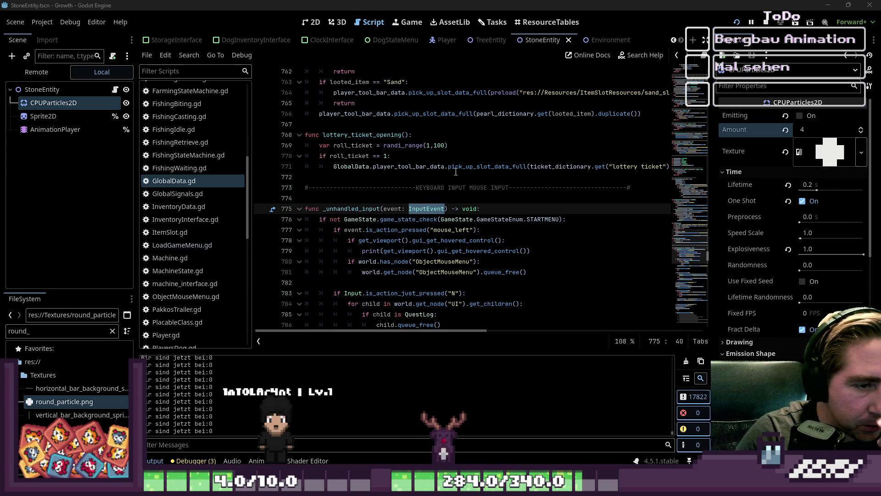
left_click(425, 198)
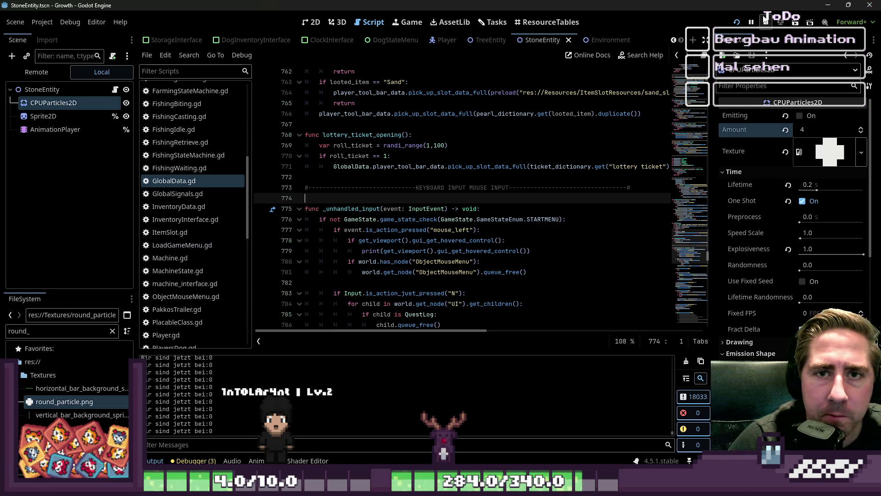
left_click(766, 21)
left_click(737, 23)
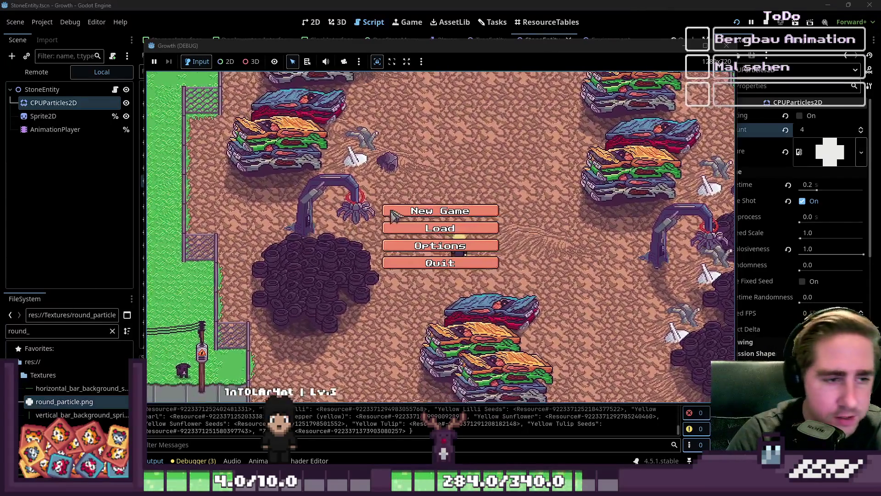
Step: Start a new game with a character named 'cx'
left_click(394, 215)
type("cx")
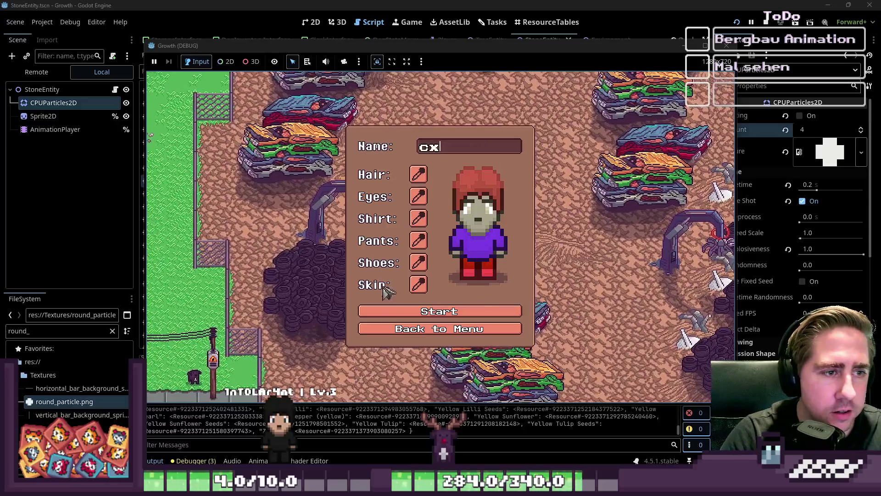
left_click(399, 314)
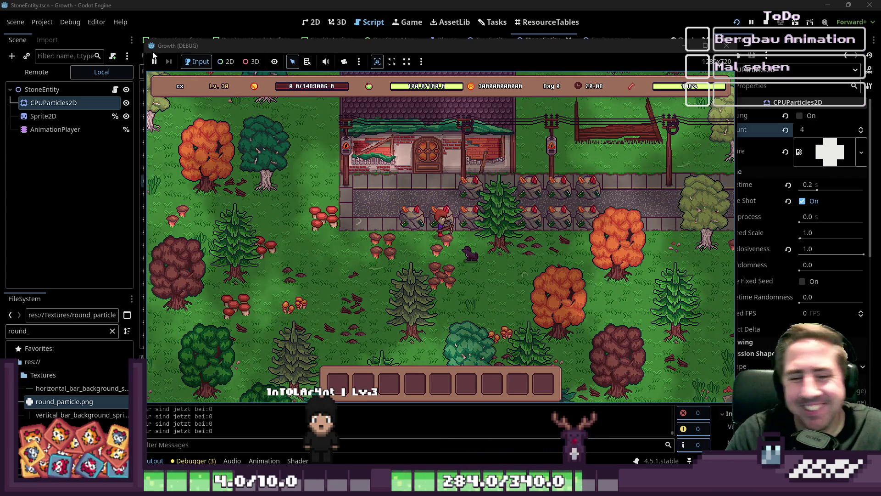
Step: Move the Trap from the in-game inventory into hotbar slot 1
key("a")
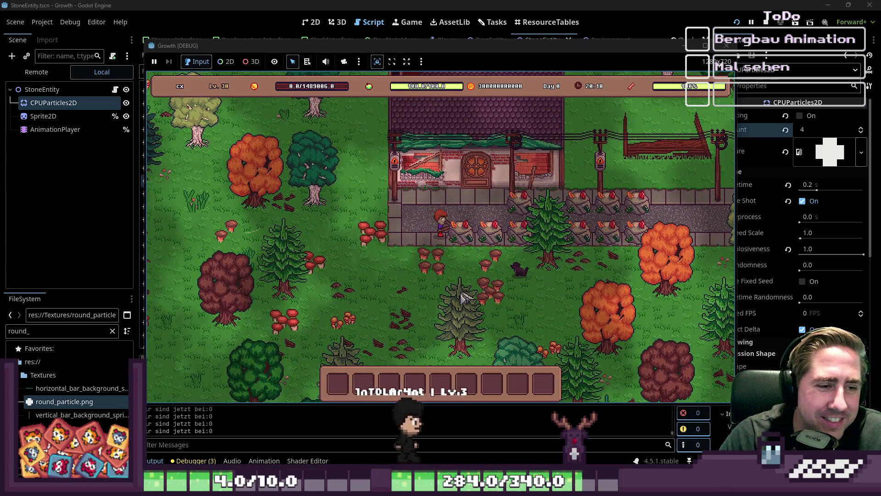
key("1")
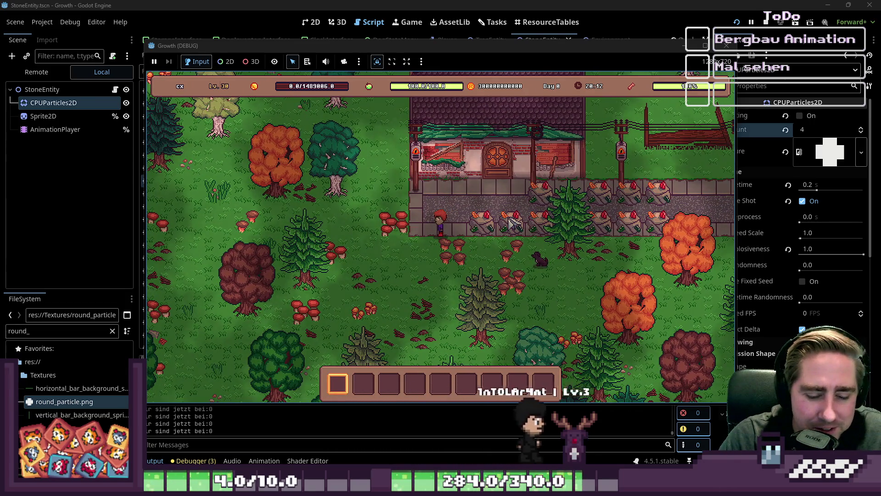
key("i")
key("3")
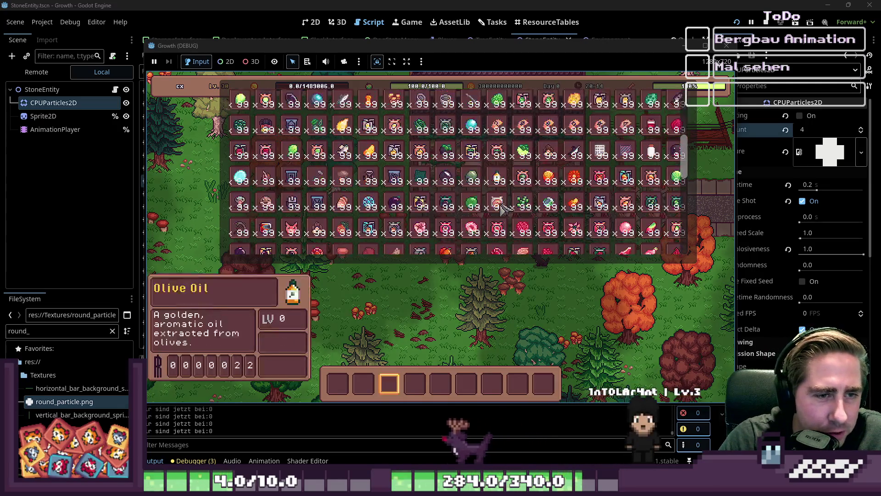
scroll(502, 207, "down", 10)
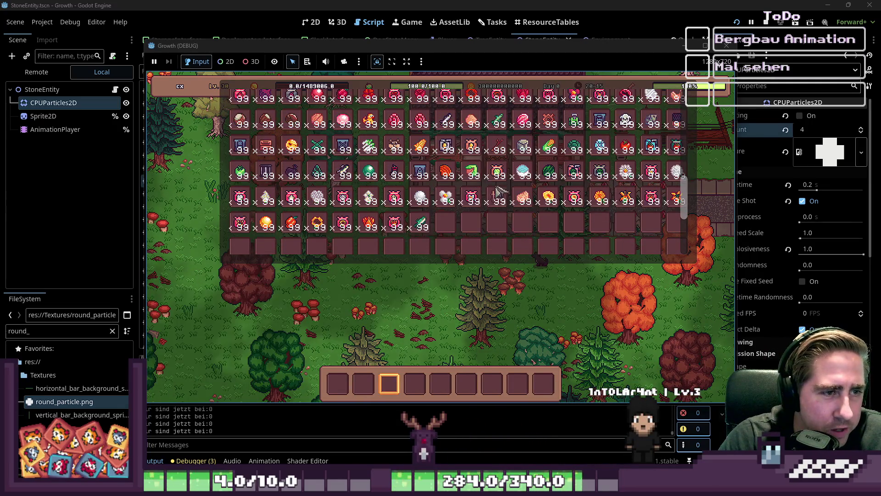
scroll(511, 184, "up", 1)
key("2")
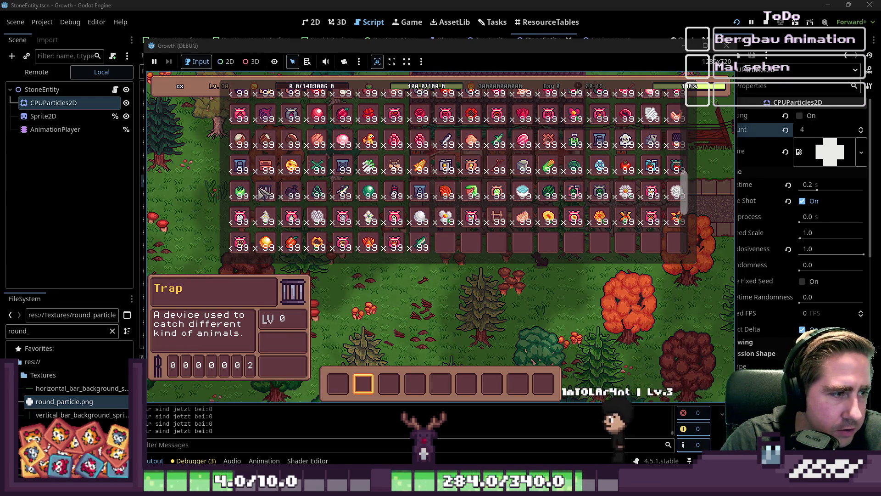
left_click_drag(267, 195, 337, 380)
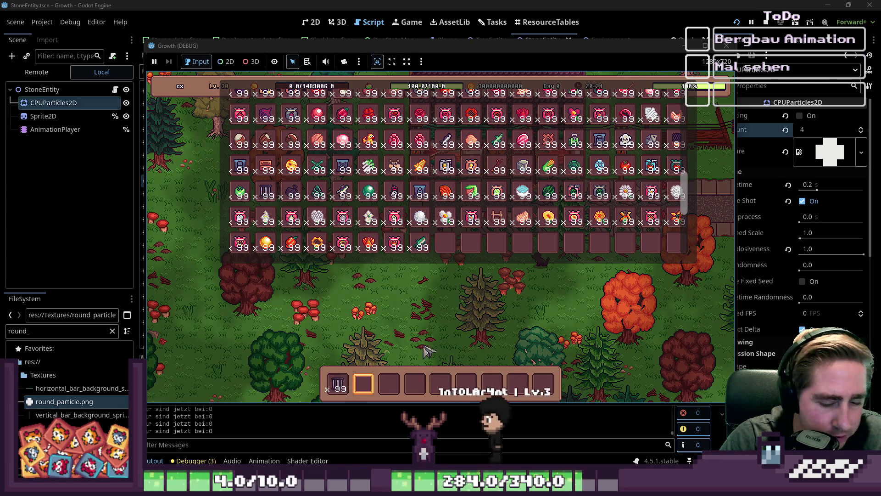
key("Escape")
Step: Walk up-left to place the Trap, hitting the rotate_object error, and return to the editor
key("w")
key("a")
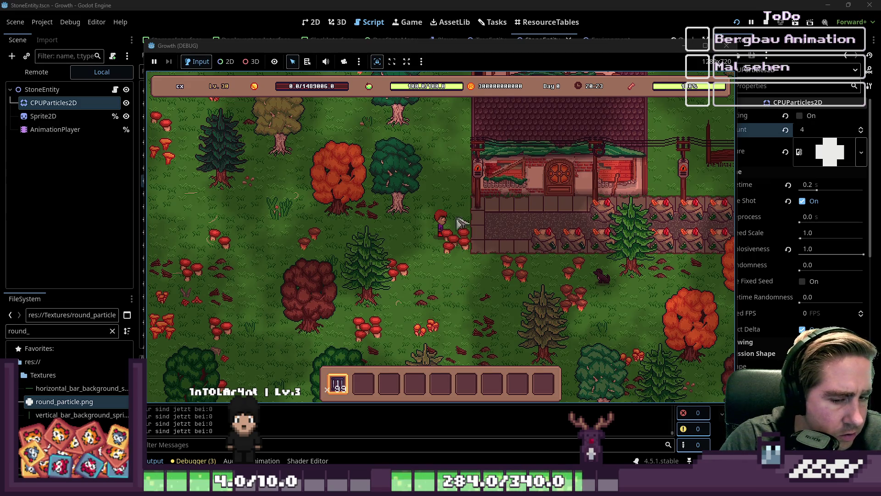
mouse_move(453, 46)
left_mouse_down()
mouse_move(615, 45)
mouse_move(672, 30)
mouse_move(406, 42)
mouse_move(452, 39)
left_mouse_up()
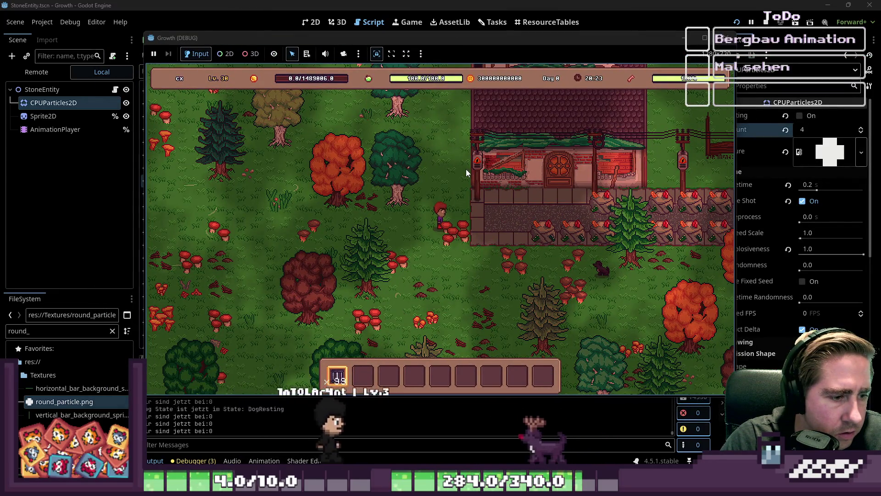
left_click(419, 4)
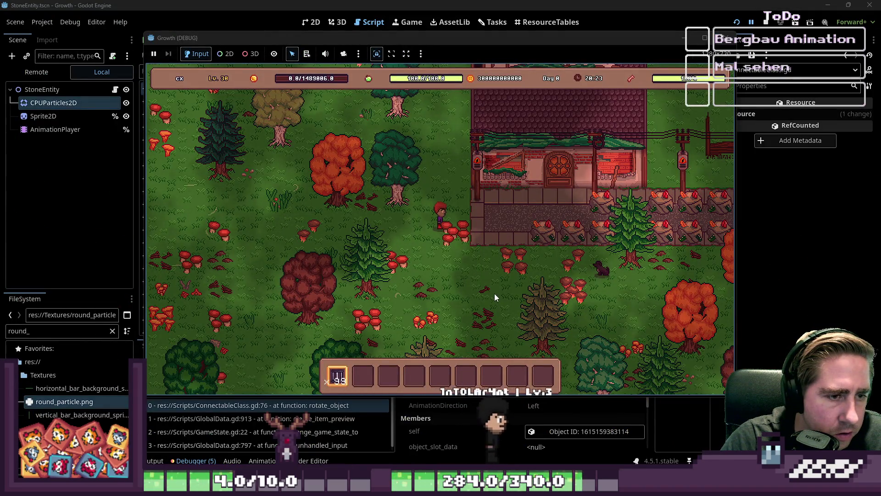
Step: Jump to the error in ConnectableClass.gd and inspect the rotate_object call on line 14
left_click(254, 4)
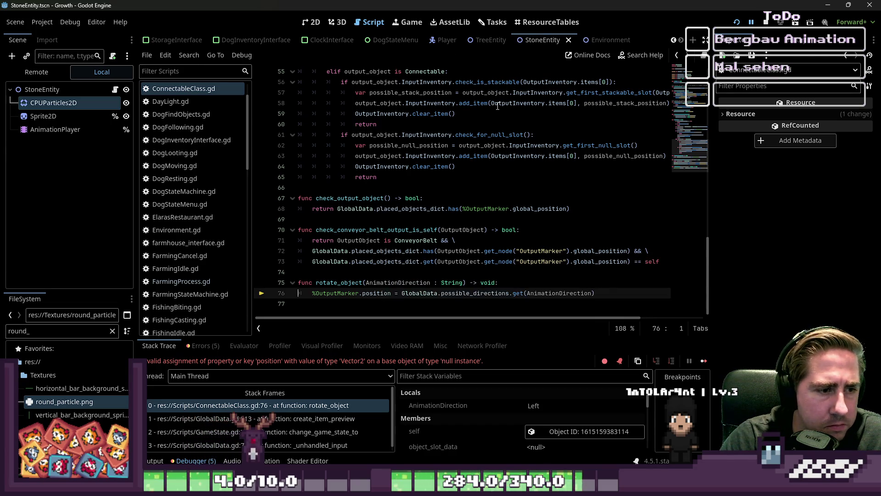
scroll(440, 181, "up", 15)
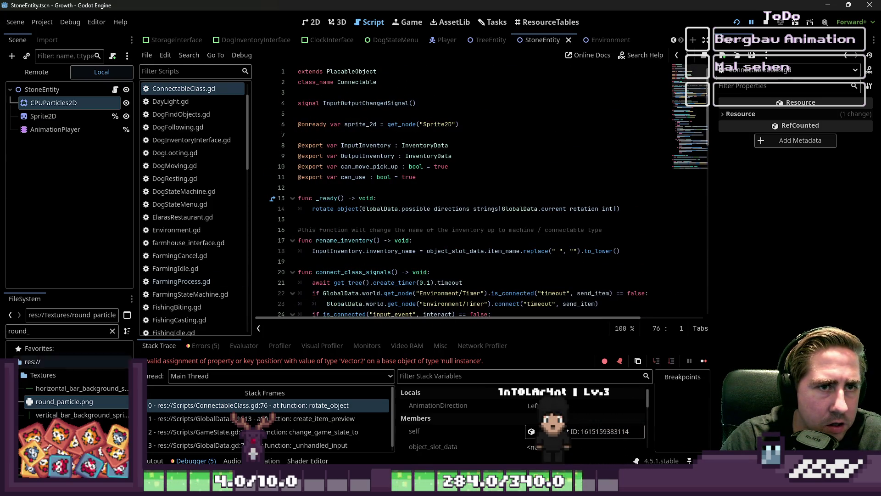
double_click(22, 333)
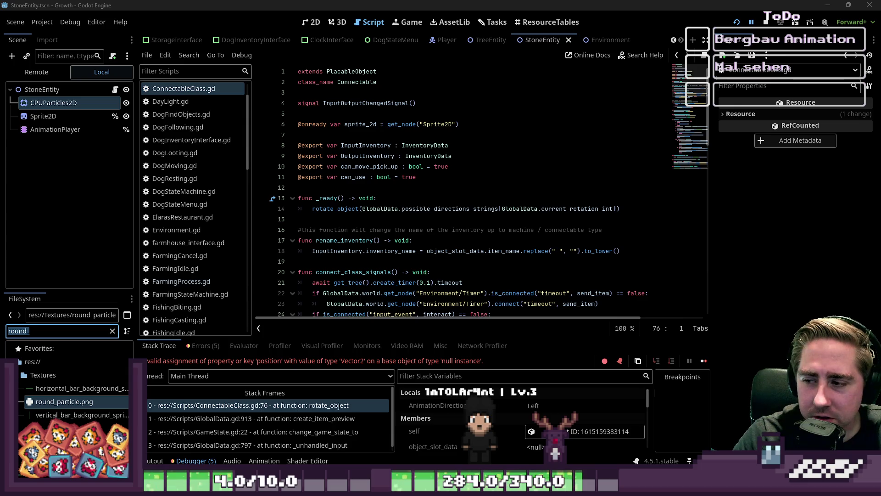
left_click(501, 208)
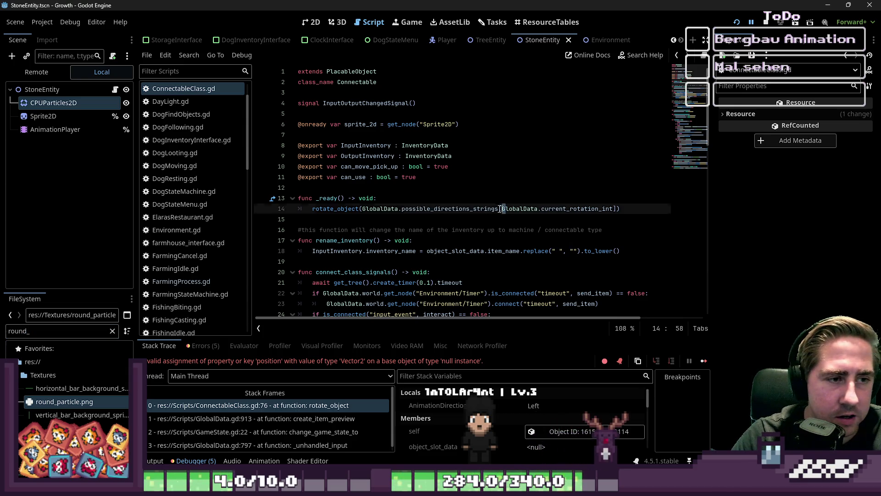
left_click(497, 209)
Step: Review the timer wait and input_event connection on lines 21–25, and select StoneEntity
scroll(497, 211, "down", 3)
left_click(486, 220)
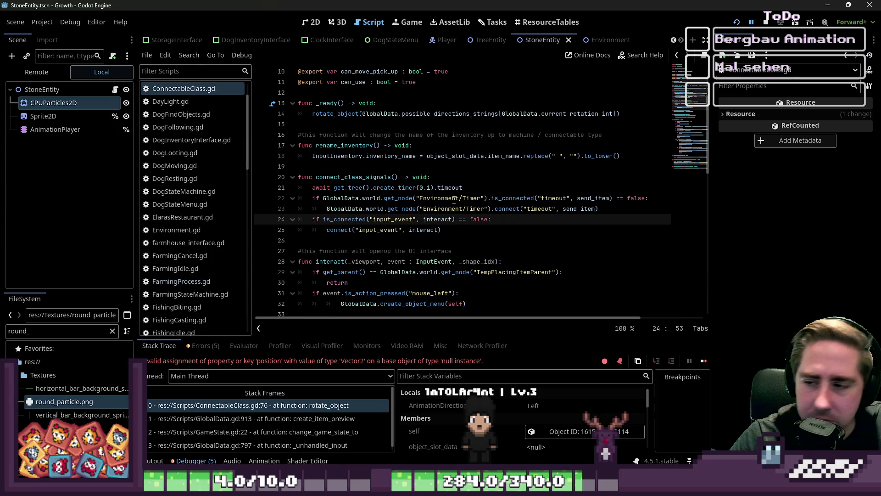
left_click(496, 187)
left_click(473, 229)
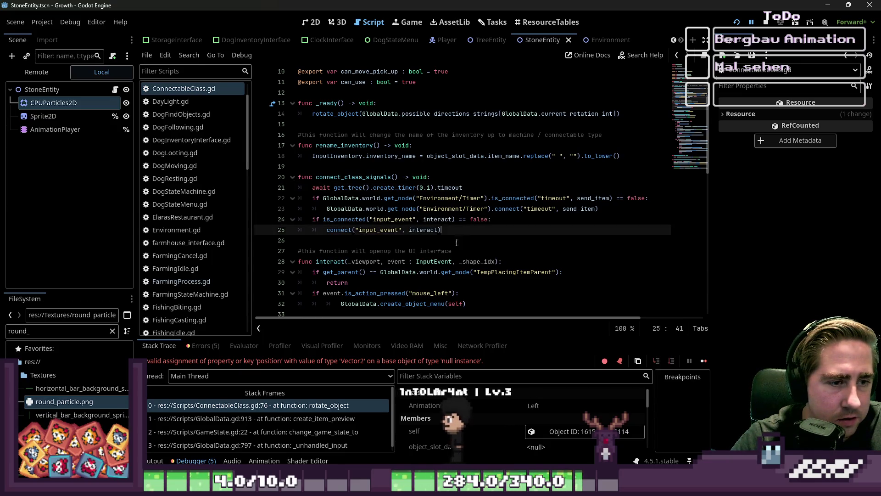
scroll(455, 243, "down", 4)
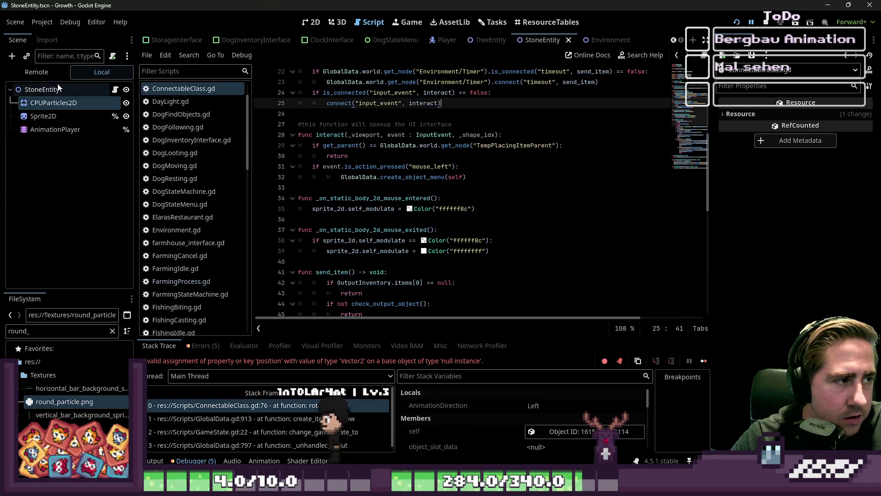
left_click(57, 88)
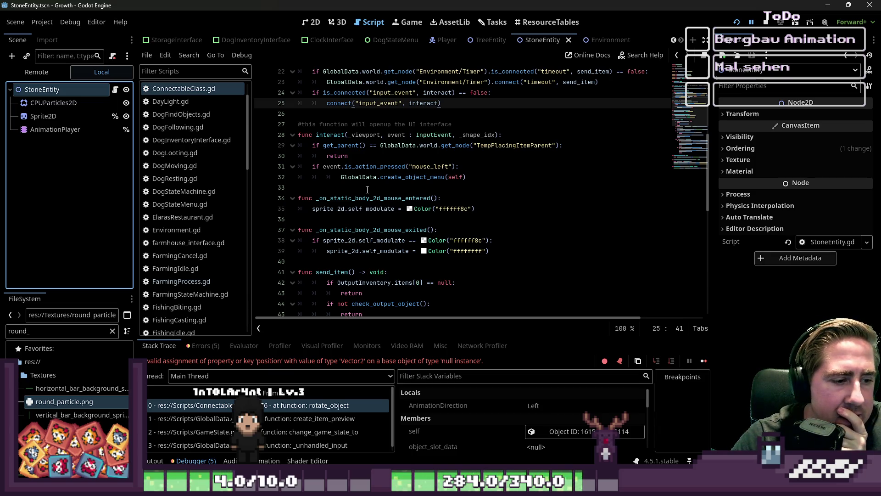
scroll(188, 202, "down", 2)
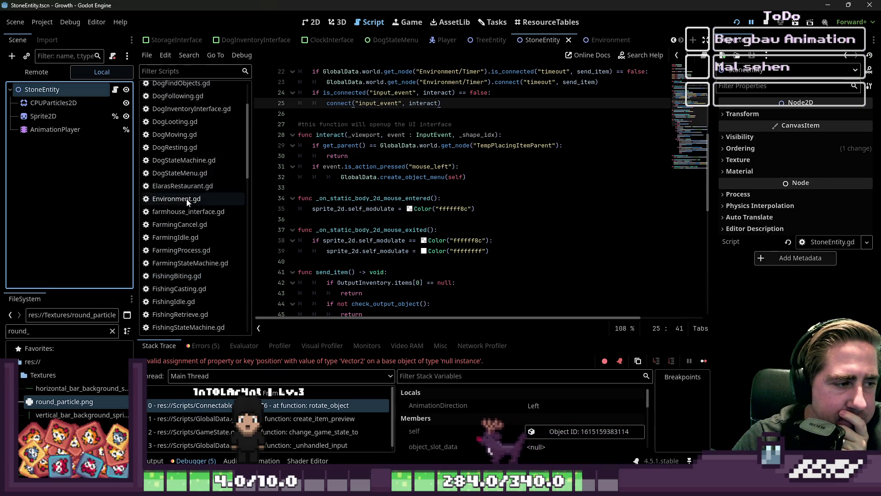
Step: Filter the FileSystem for 'Trap' and open Scenes/Trap.tscn in the 2D view
scroll(187, 202, "down", 2)
left_click(37, 332)
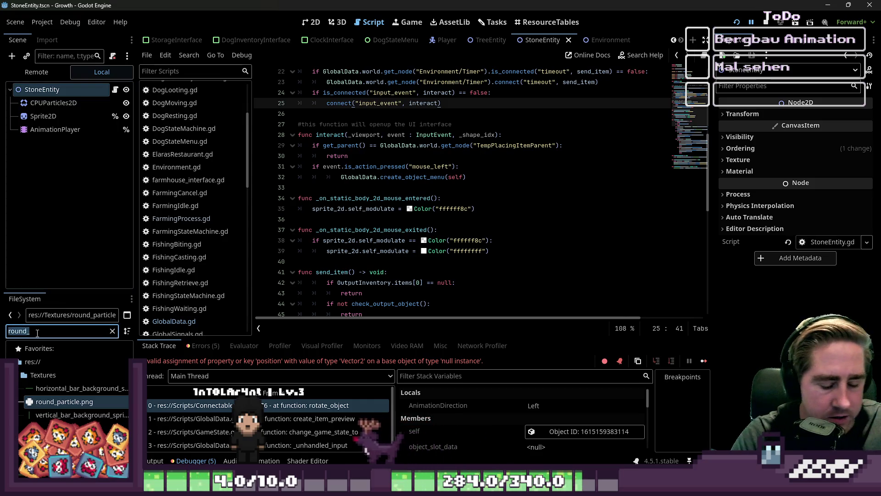
type("Trap")
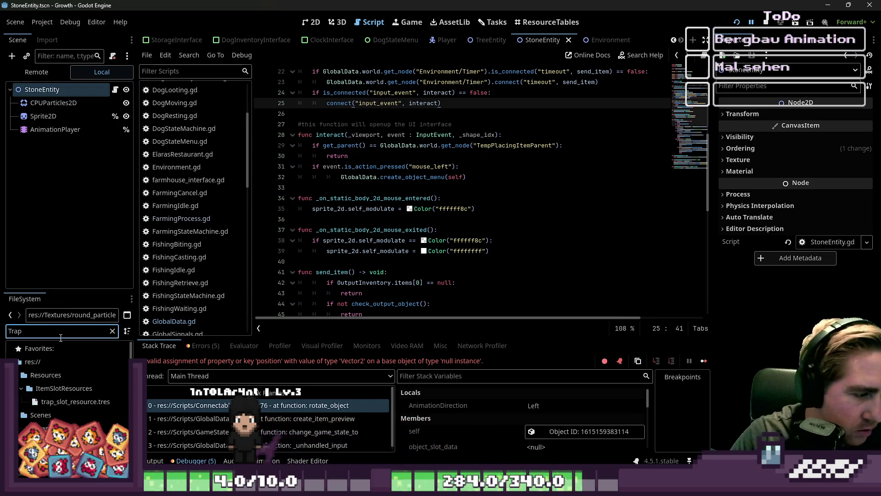
left_click(72, 413)
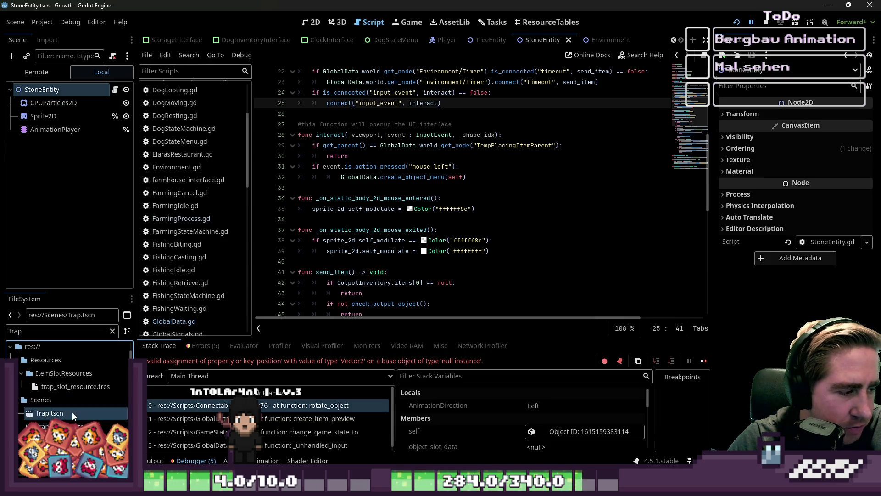
double_click(72, 412)
left_click(312, 22)
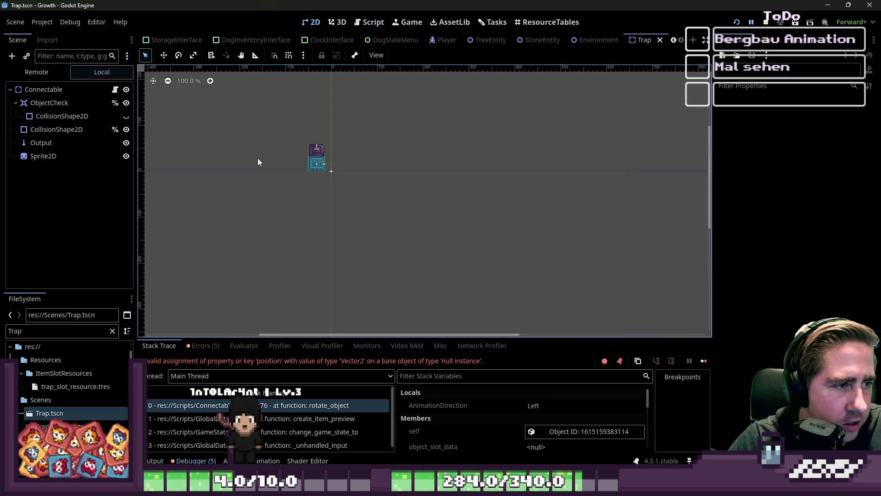
Step: Inspect the CollisionShape2D under ObjectCheck in the Trap scene
scroll(258, 158, "up", 20)
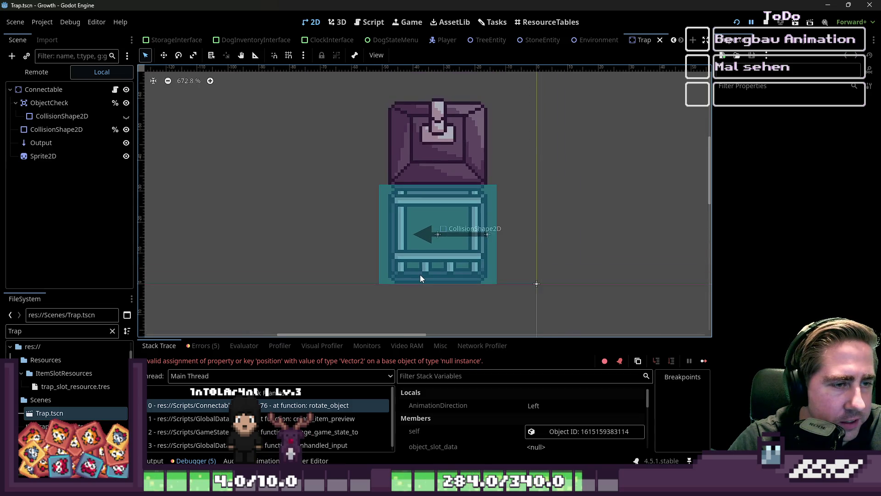
scroll(421, 277, "down", 3)
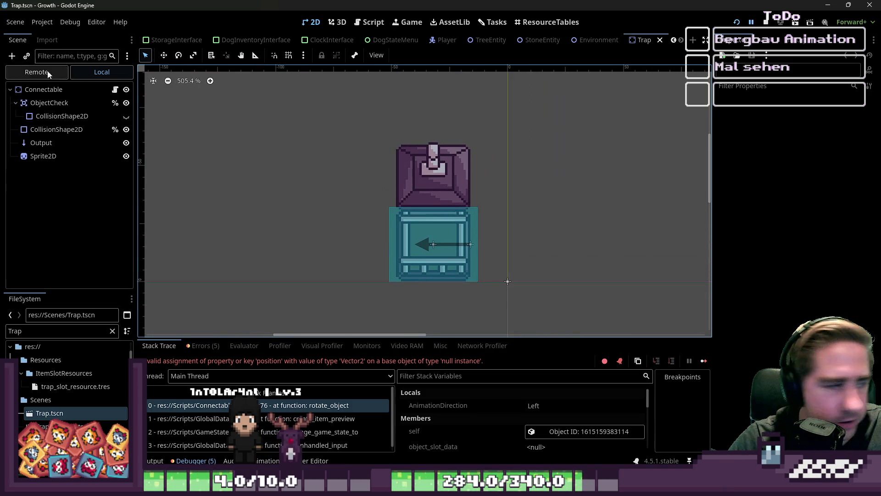
left_click(63, 116)
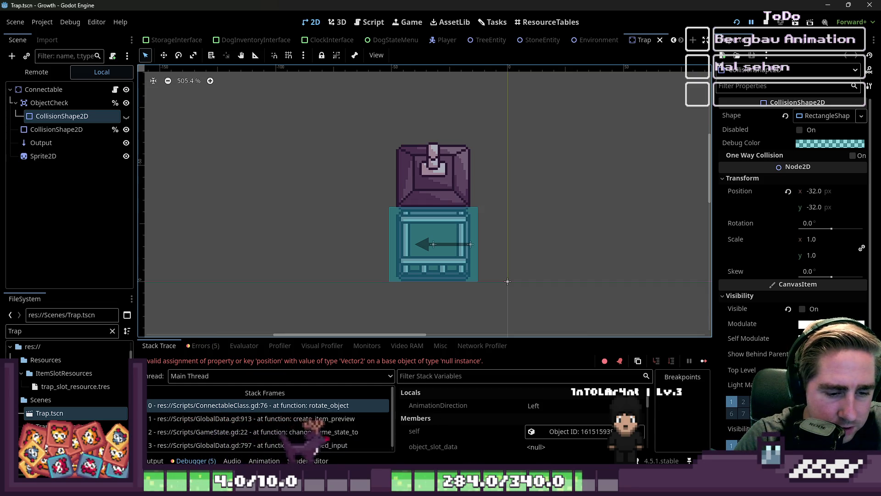
Step: Restart the game with F5 to test the trap
scroll(549, 212, "down", 2)
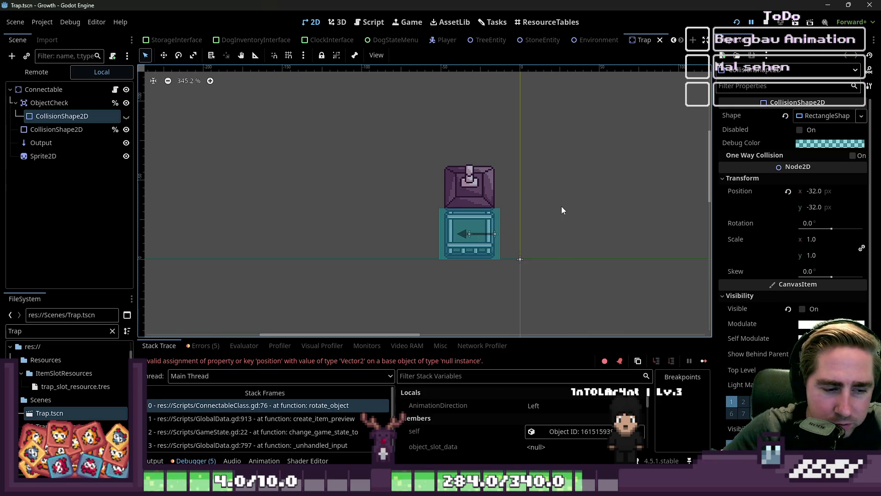
mouse_move(488, 486)
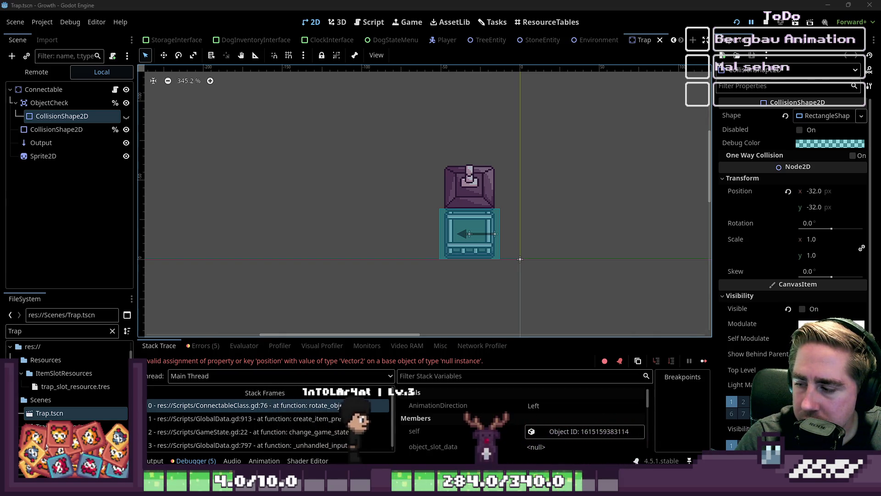
key("F5")
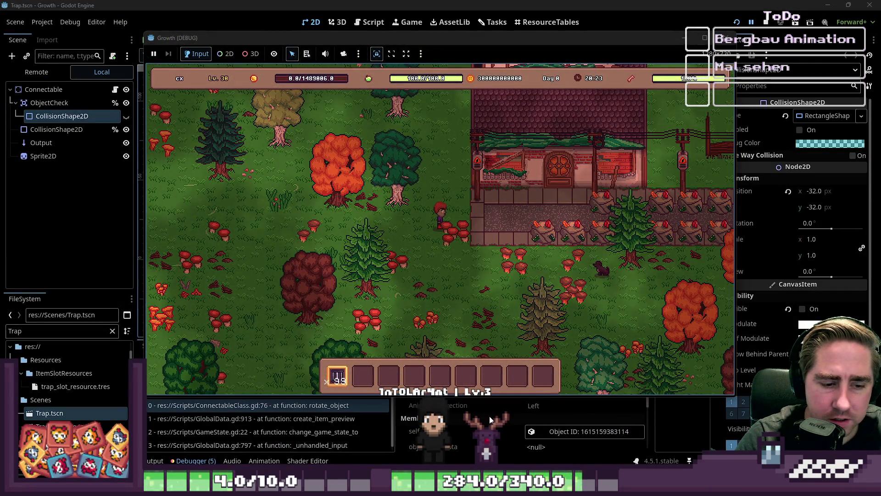
Step: Bring the editor back in front of the Growth (DEBUG) game window
left_click(484, 4)
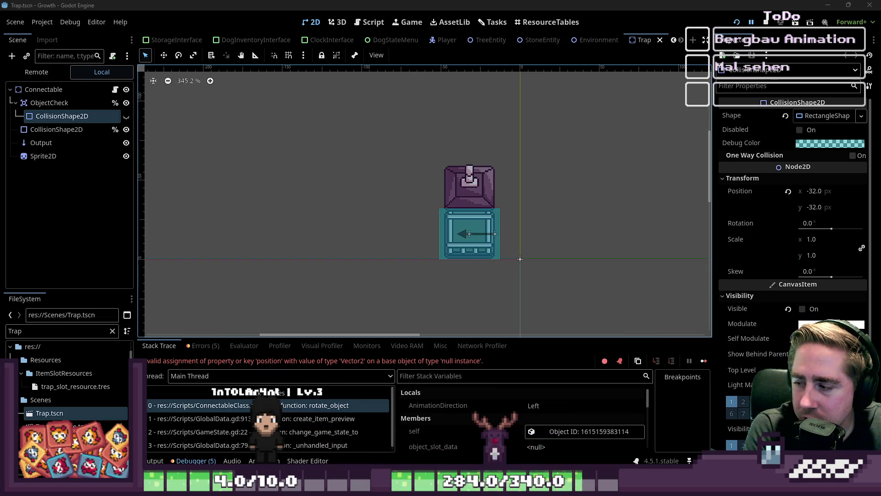
Step: Select the trap's nodes, including Sprite2D and Output, and open the Trap.gd script
left_click(373, 22)
left_click(312, 22)
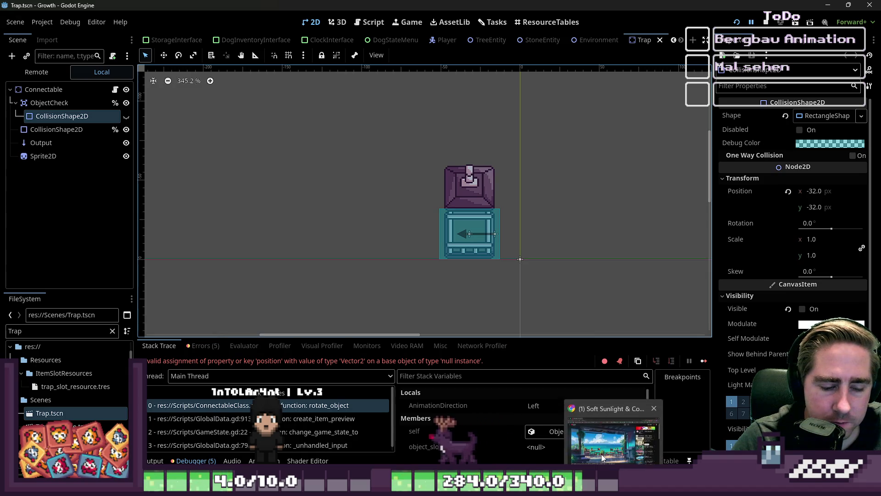
left_click(475, 291)
mouse_move(387, 151)
left_mouse_down()
mouse_move(511, 258)
mouse_move(543, 273)
left_mouse_up()
left_click(44, 156)
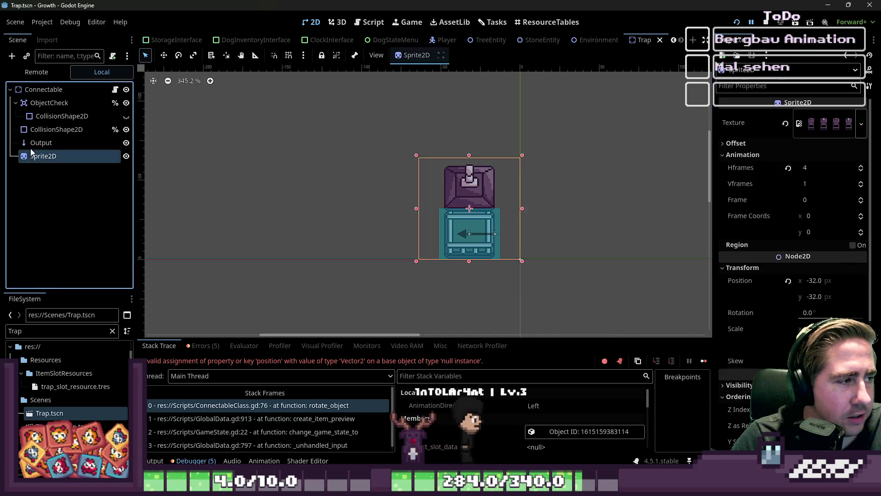
left_click(41, 143)
left_click(114, 89)
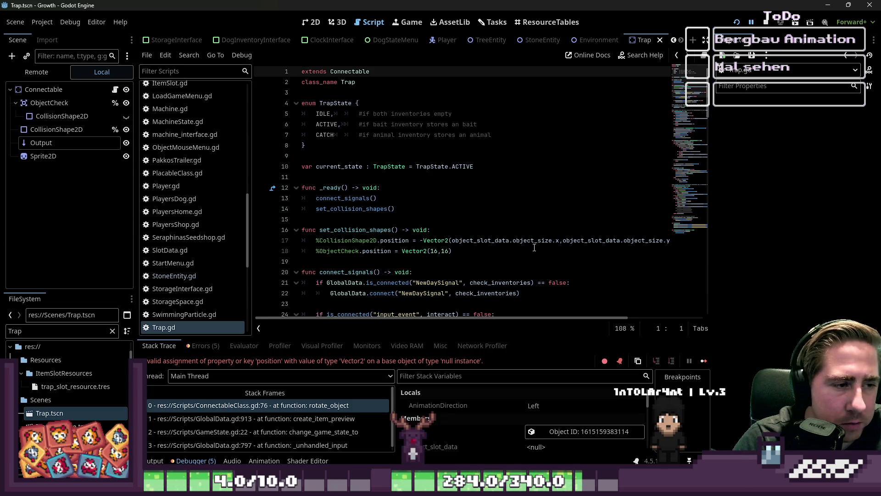
Step: Review get_overlapping_objects and its commented-out water and street checks, then return to 2D
scroll(596, 221, "down", 20)
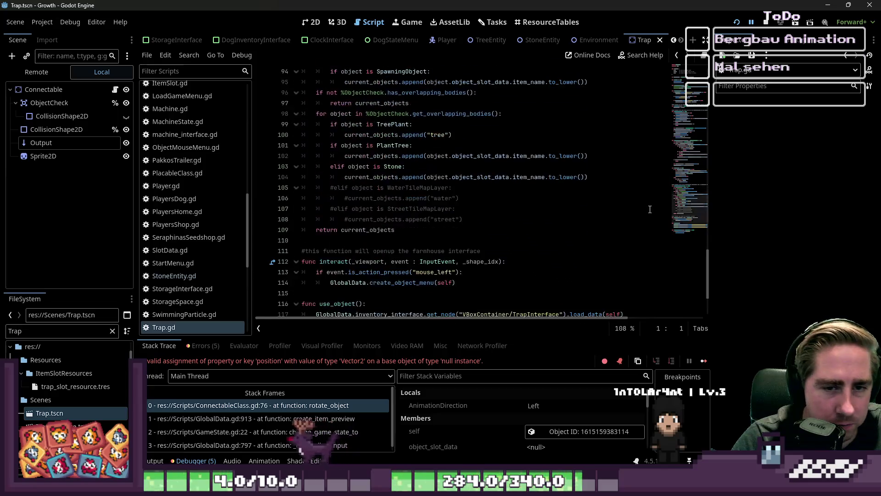
scroll(596, 207, "down", 3)
scroll(528, 207, "up", 3)
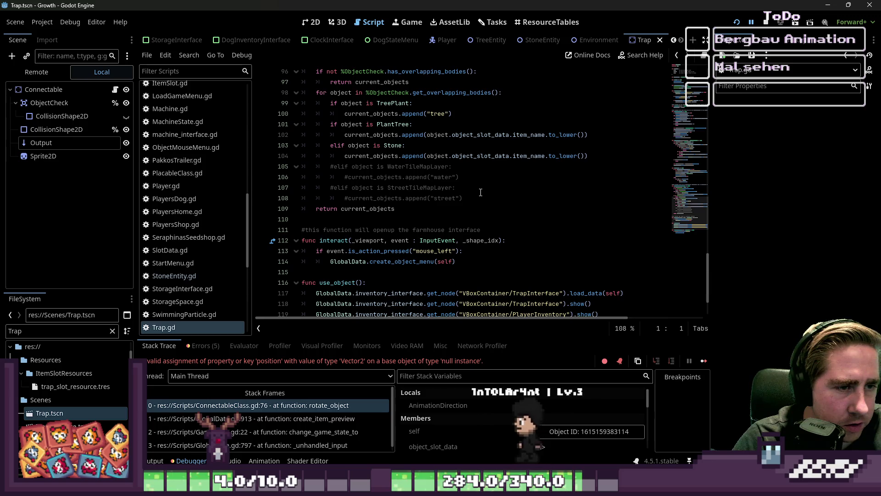
left_click_drag(463, 198, 303, 166)
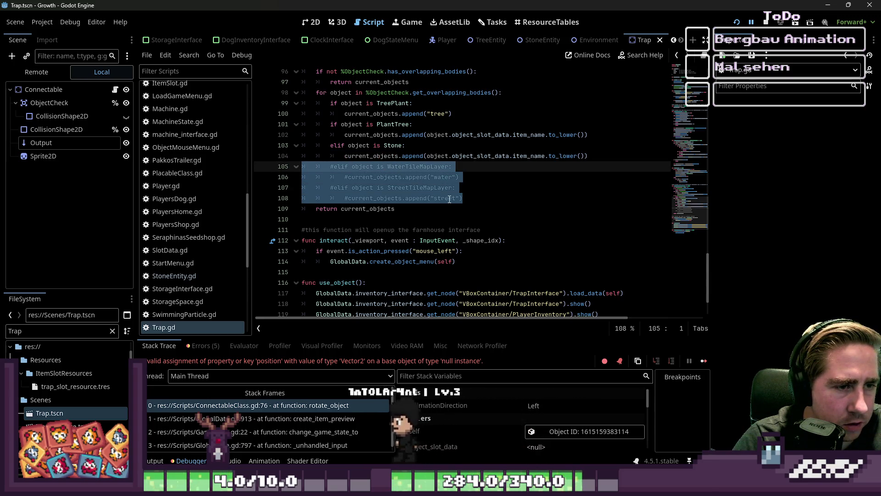
key("Right")
scroll(360, 124, "up", 4)
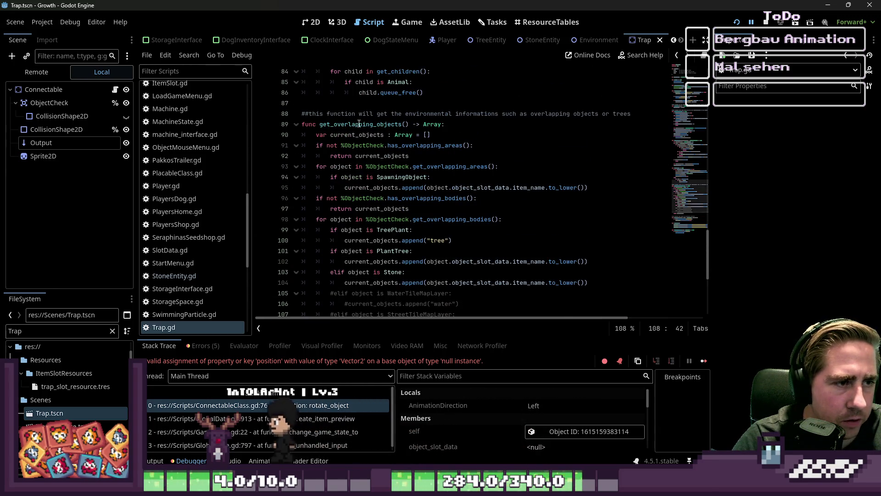
double_click(358, 123)
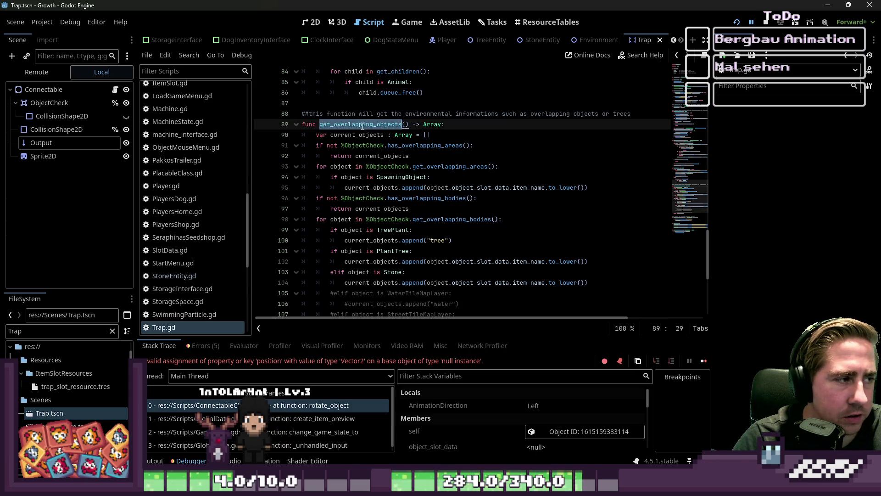
left_click(312, 22)
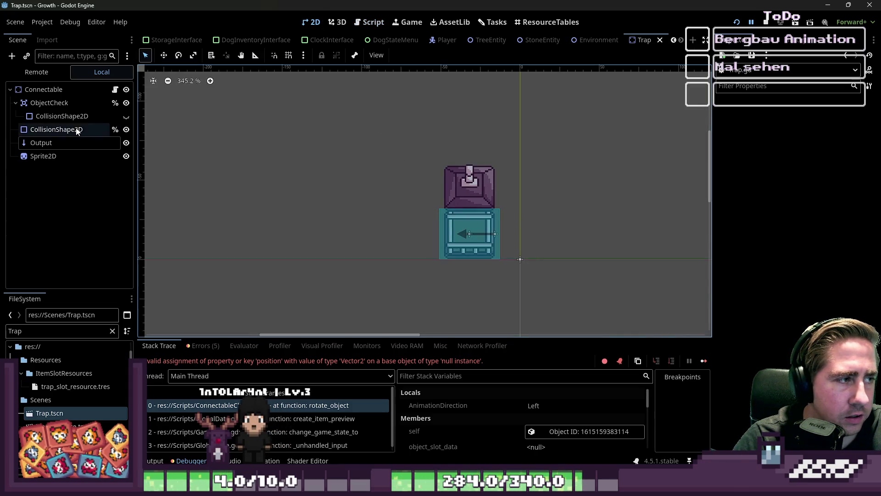
Step: Unhide ObjectCheck's detection shape, zoom out, and close the game window
left_click(126, 116)
scroll(517, 196, "down", 2)
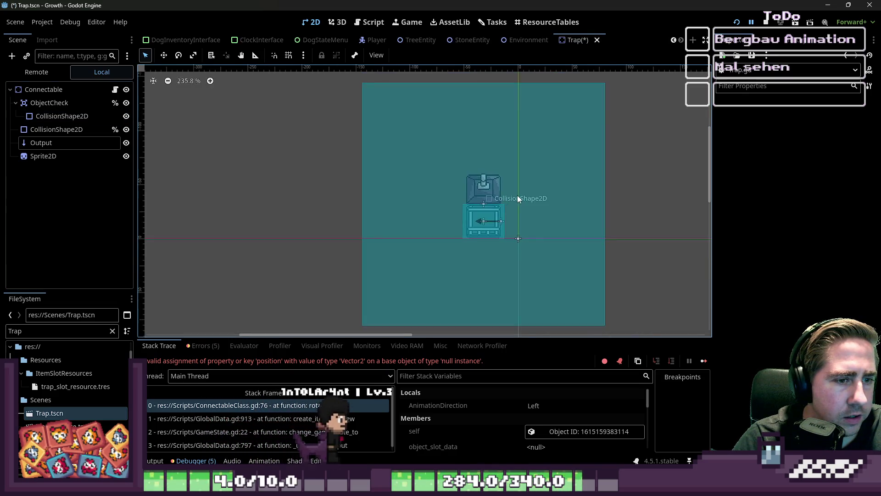
scroll(518, 198, "down", 3)
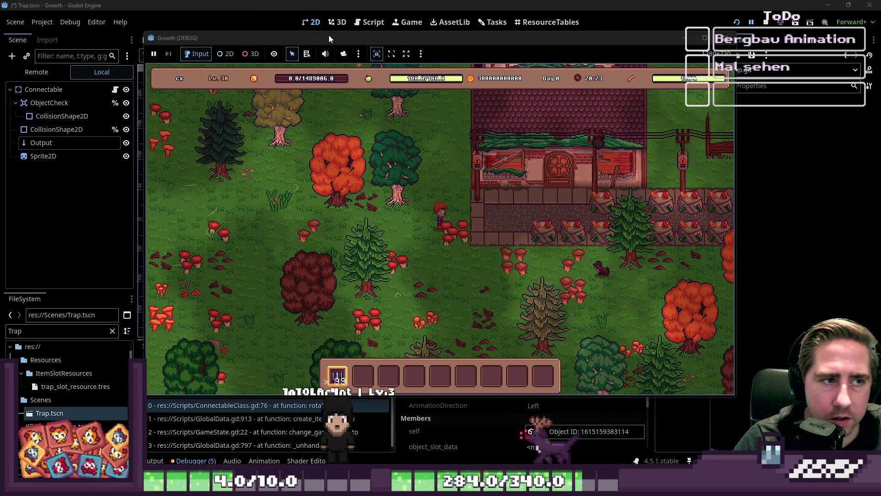
mouse_move(329, 36)
left_mouse_down()
mouse_move(396, 56)
mouse_move(376, 53)
left_mouse_up()
left_click(776, 57)
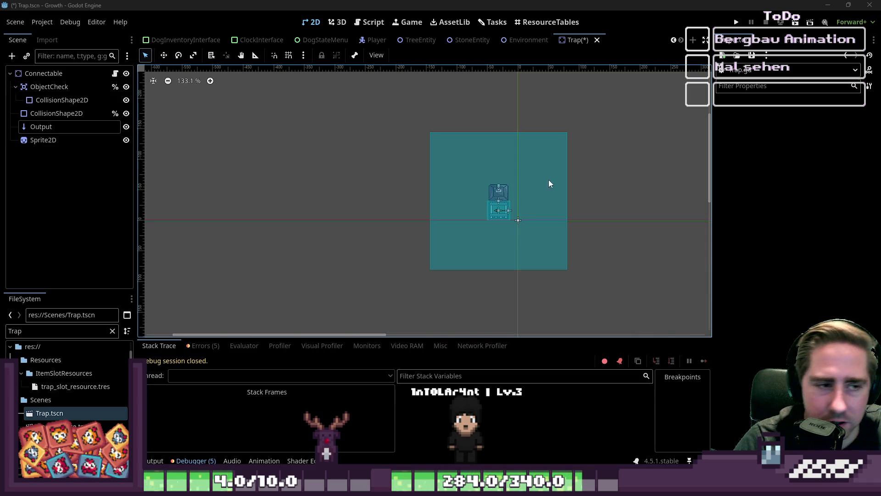
Step: Box-select the Trap scene's nodes, showing the large teal ObjectCheck area around the trap sprite
mouse_move(386, 106)
left_mouse_down()
mouse_move(572, 230)
mouse_move(625, 286)
mouse_move(398, 92)
left_mouse_up()
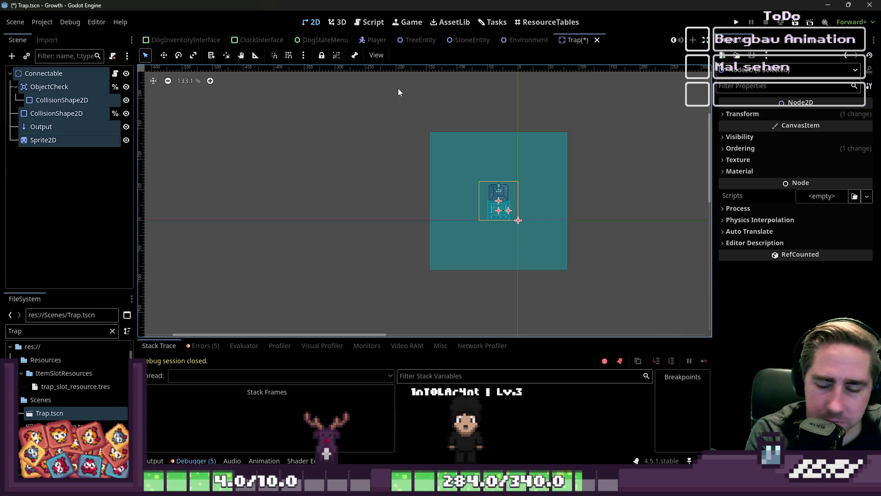
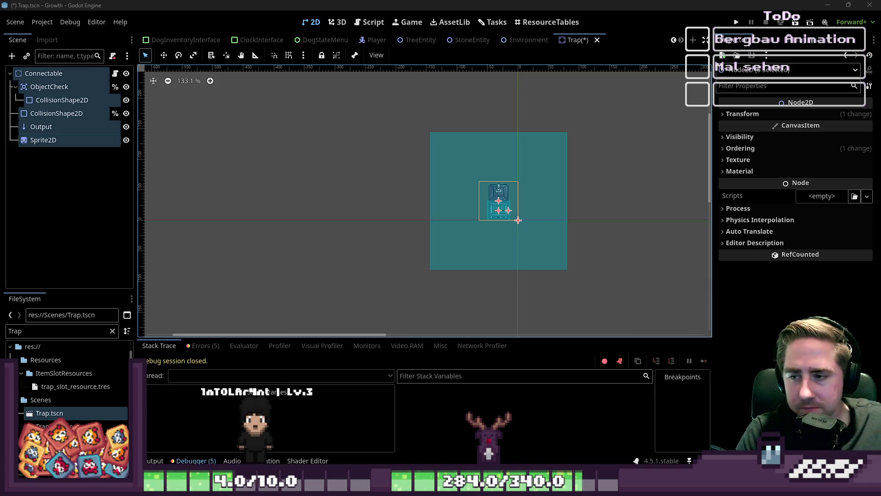
Step: Delete the Output raycast node from the Trap scene and save the scene
left_click_drag(383, 139, 644, 291)
left_click(64, 129)
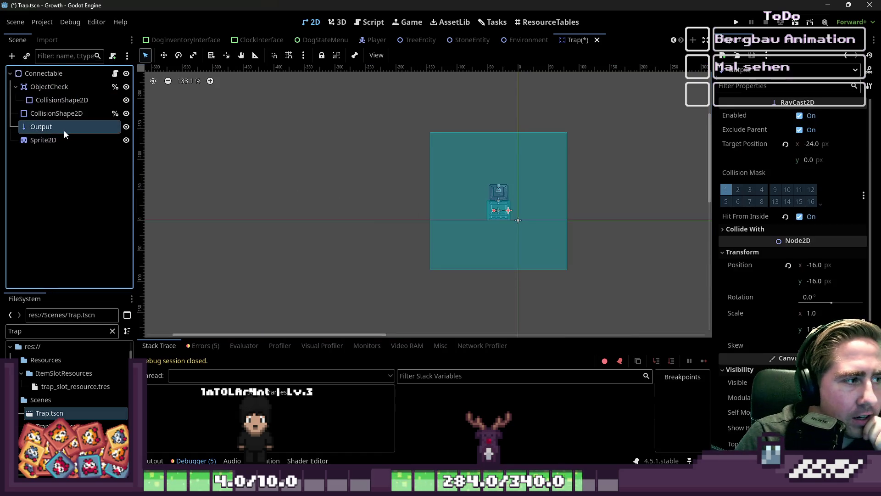
key("Delete")
key("Return")
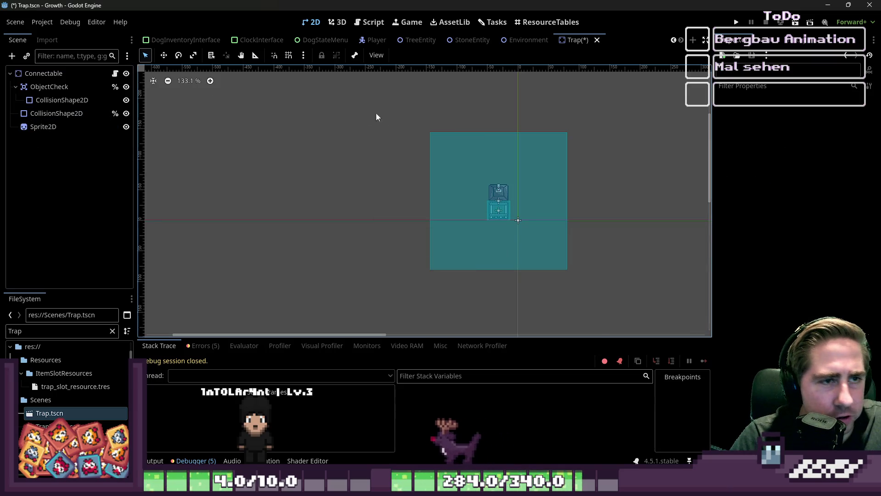
key("ctrl+s")
Step: Delete the ObjectCheck area node together with its collision shape, leaving Connectable selected
left_click(452, 158)
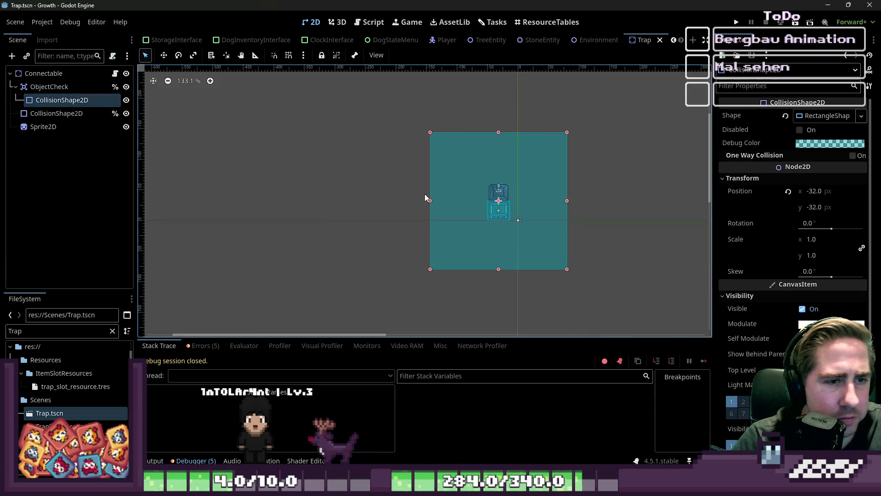
left_click(24, 88)
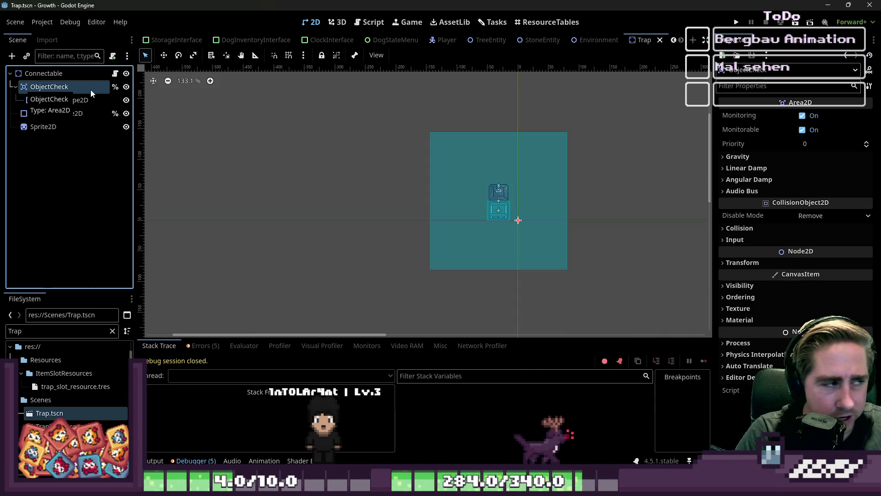
double_click(32, 87)
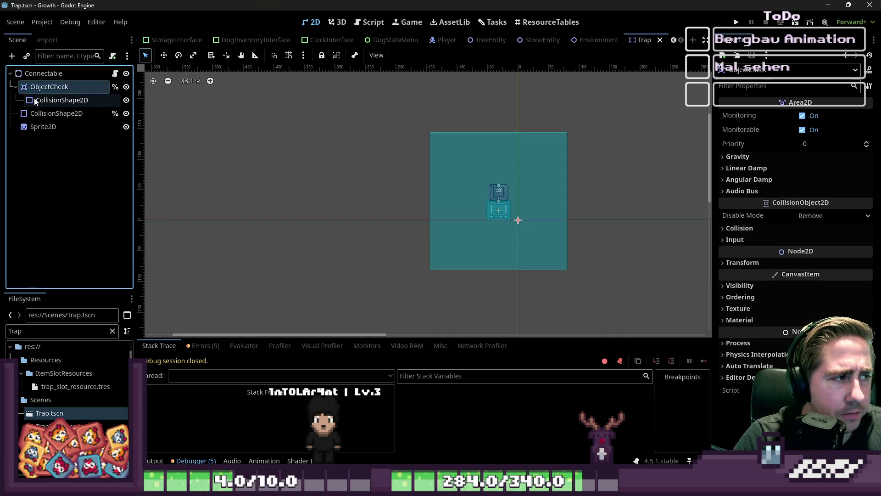
left_click(53, 98, "ctrl")
key("Delete")
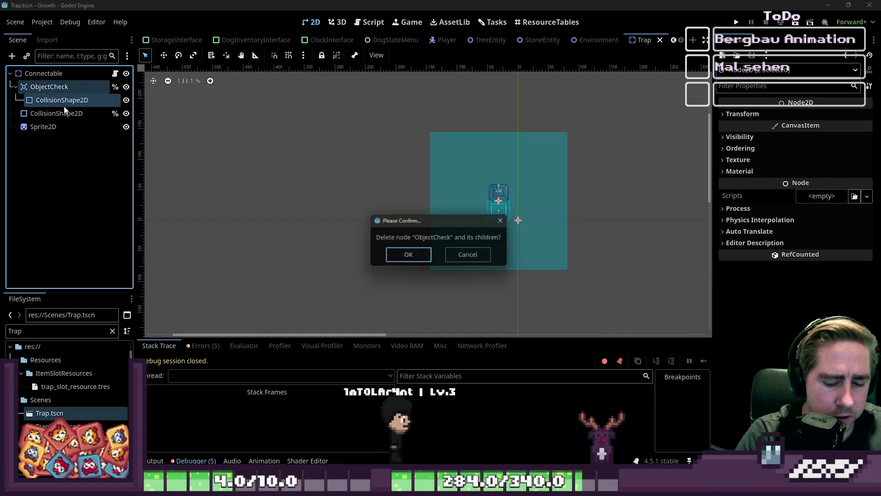
key("Return")
left_click(62, 74)
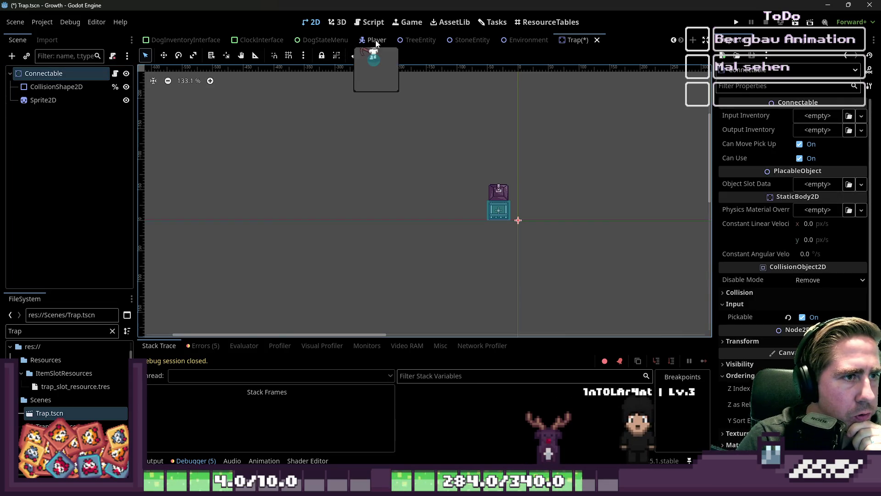
scroll(376, 44, "up", 4)
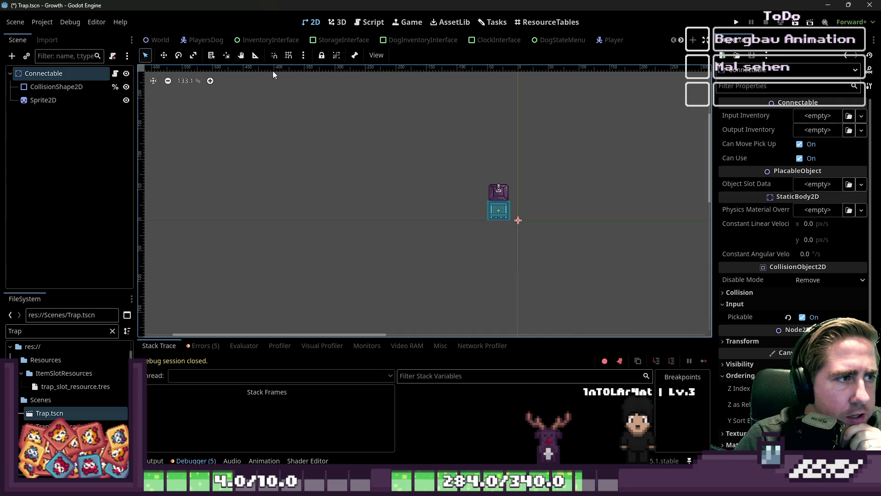
Step: Filter the FileSystem for 'Machine' and open Machine.tscn
double_click(29, 328)
type("Machine")
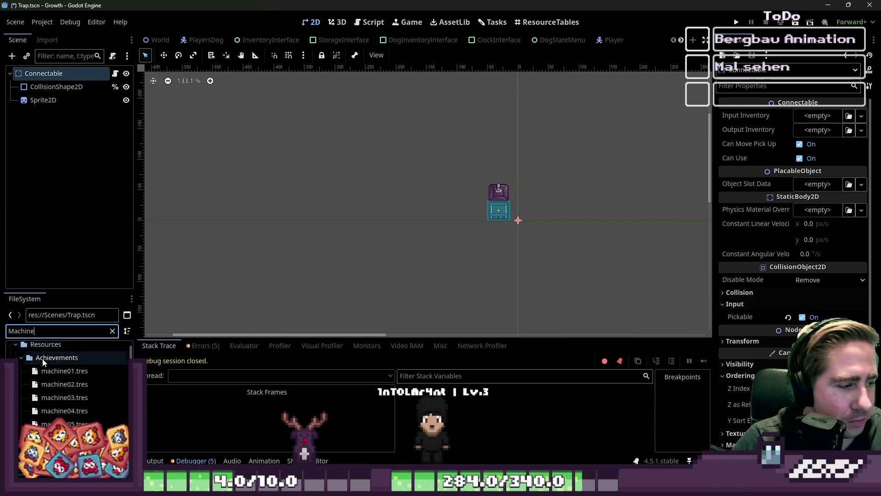
scroll(65, 387, "down", 5)
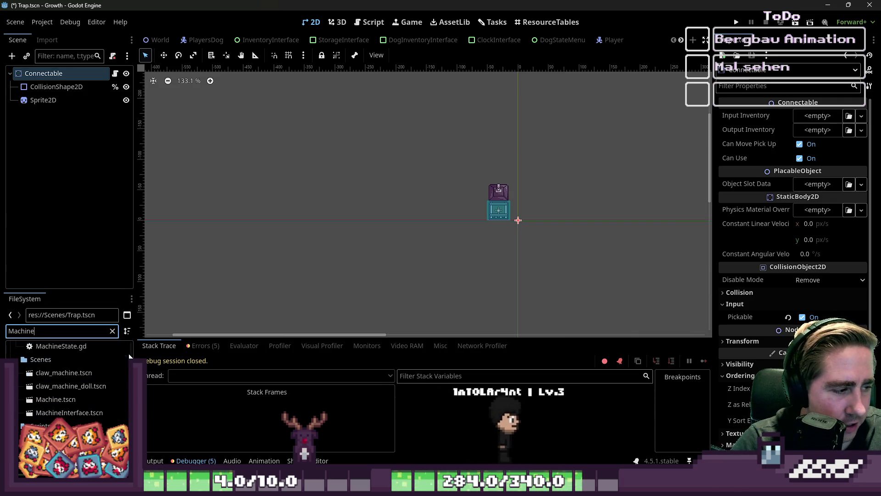
left_click(72, 403)
double_click(72, 403)
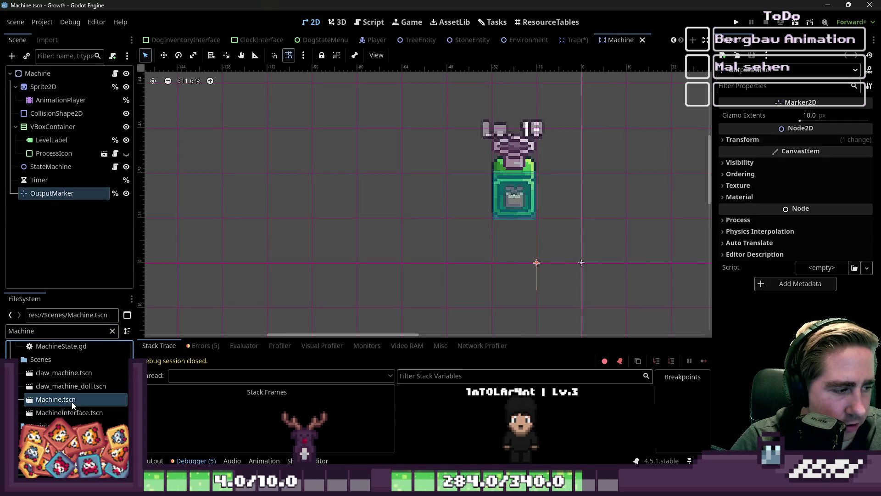
scroll(523, 274, "up", 1)
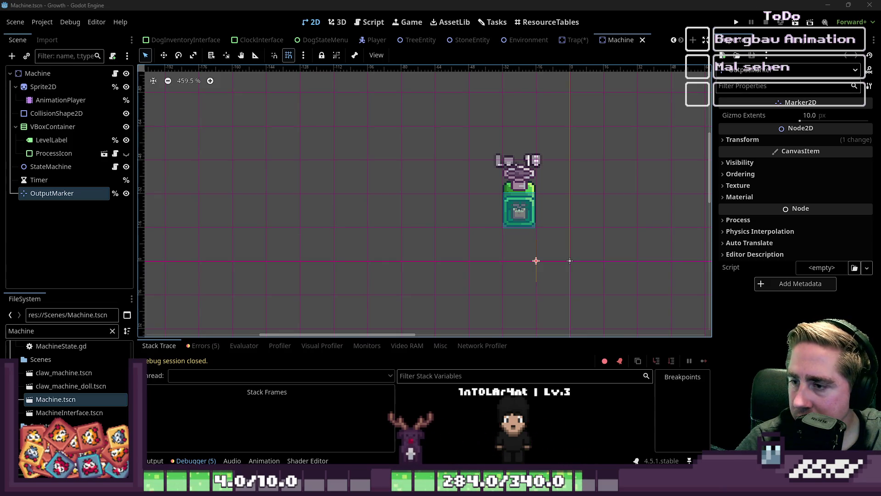
Step: Inspect the Machine scene's StateMachine, Timer and OutputMarker nodes, then return to the Trap scene
mouse_move(430, 126)
left_mouse_down()
mouse_move(480, 200)
mouse_move(571, 264)
left_mouse_up()
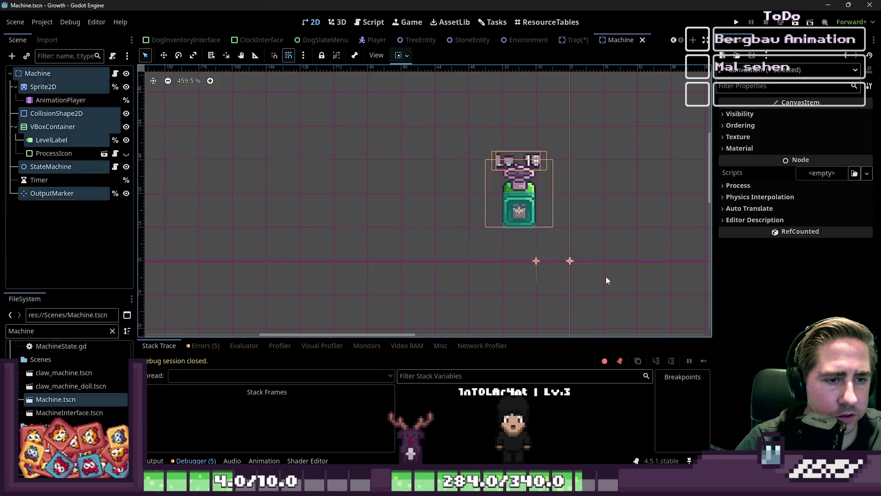
left_click(67, 189)
left_click(88, 167)
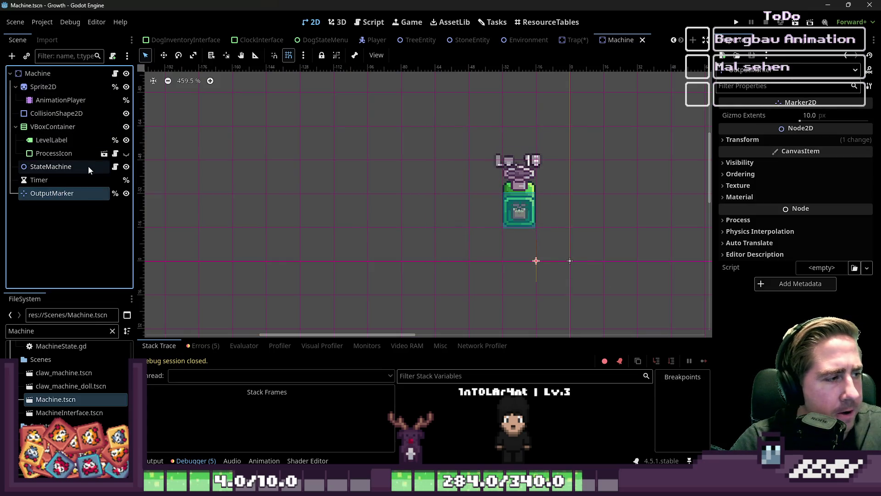
left_click(70, 179)
left_click(63, 194)
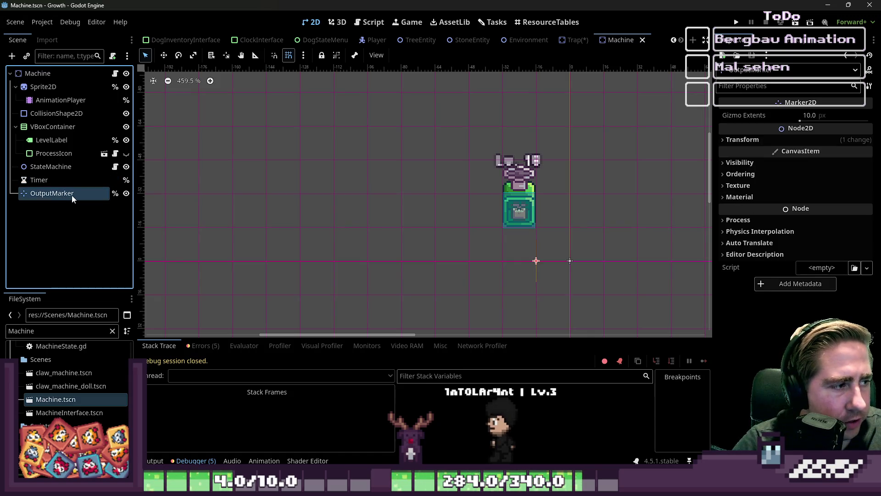
left_click(77, 177)
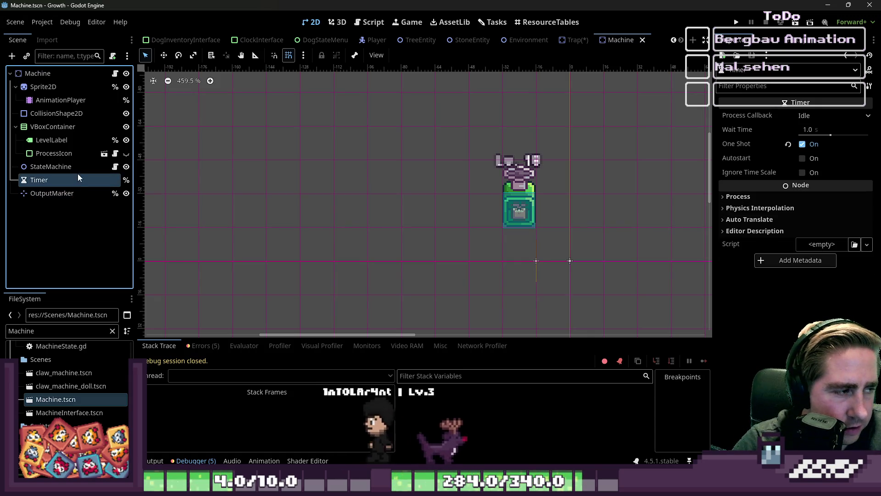
left_click(70, 193)
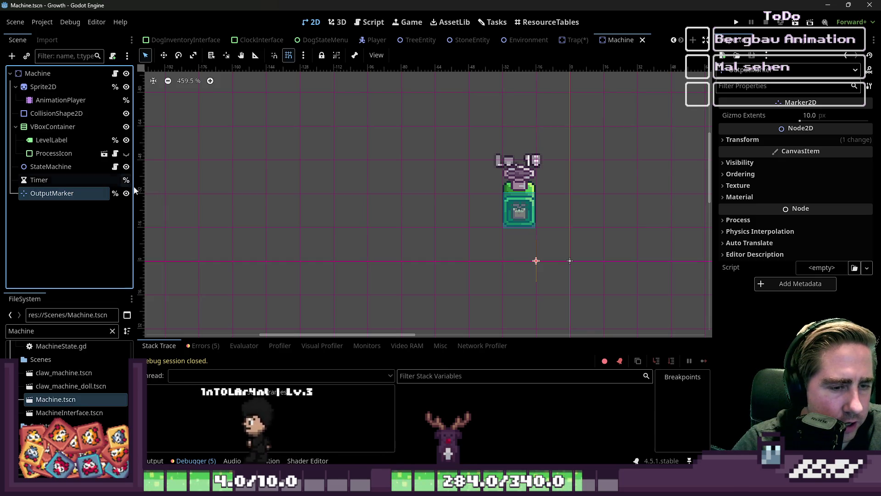
left_click(572, 40)
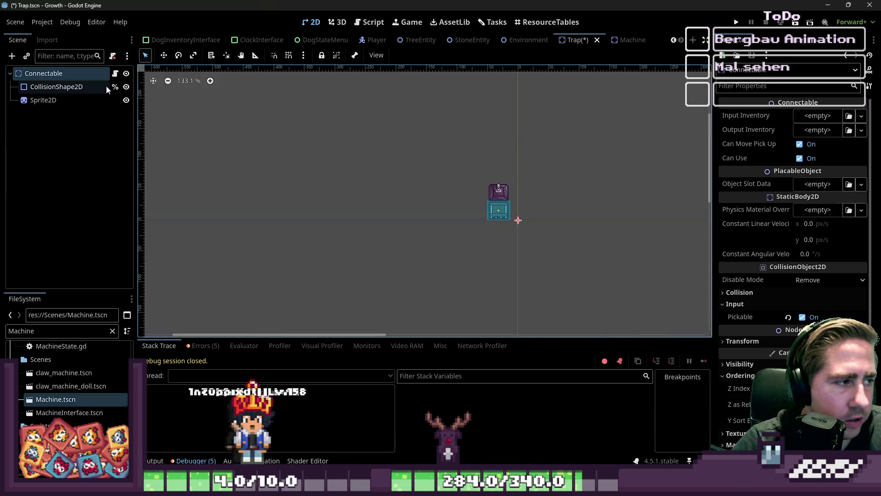
Step: Paste the Machine scene's OutputMarker node under the Trap scene's Connectable node
left_click(618, 40)
left_click(68, 178)
left_click(69, 192)
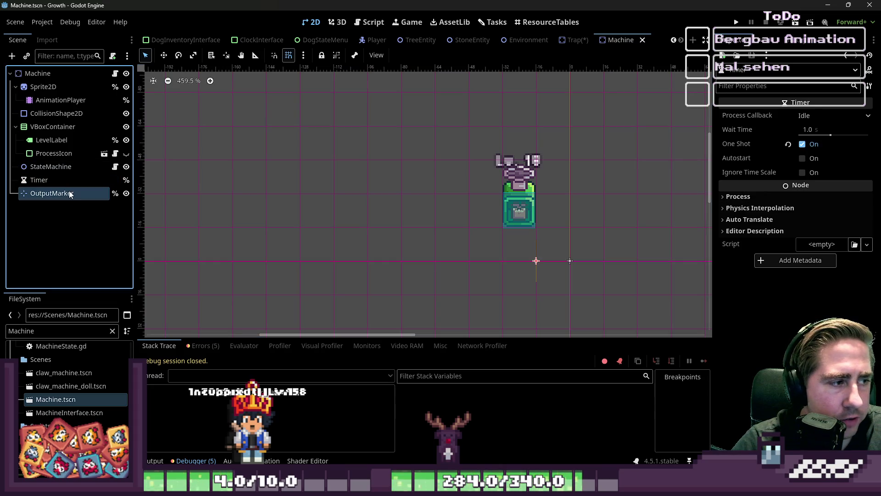
left_click(579, 40)
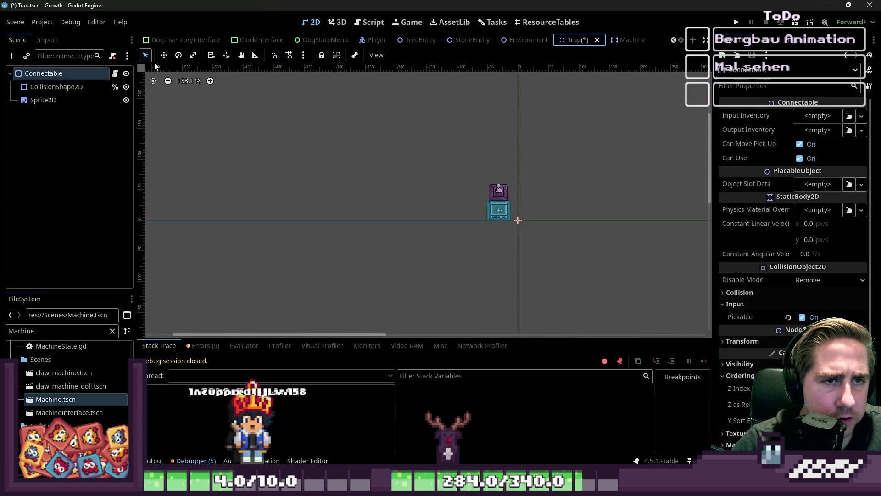
left_click(78, 74)
key("ctrl+v")
scroll(510, 208, "up", 8)
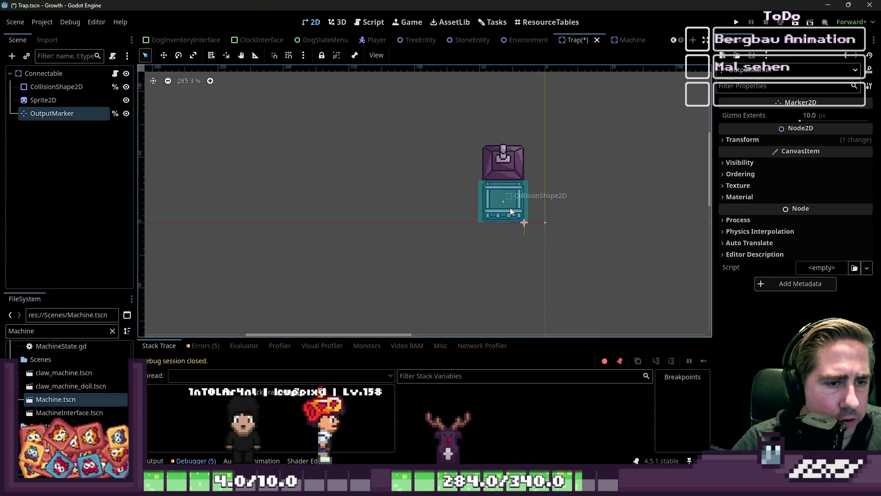
scroll(531, 217, "down", 4)
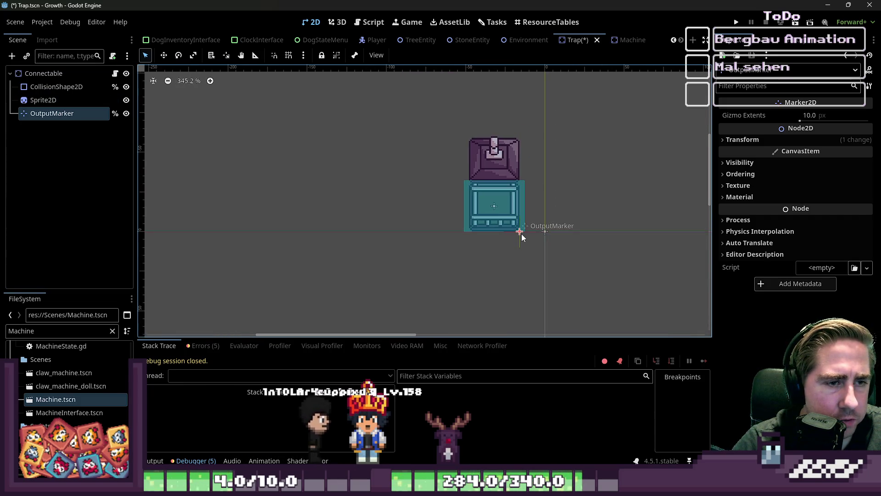
left_click(478, 180)
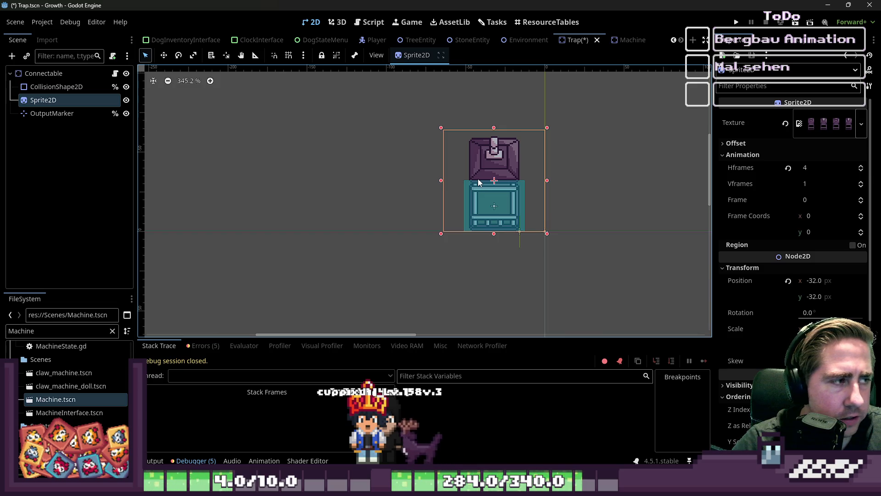
left_click(634, 42)
key("alt+Tab")
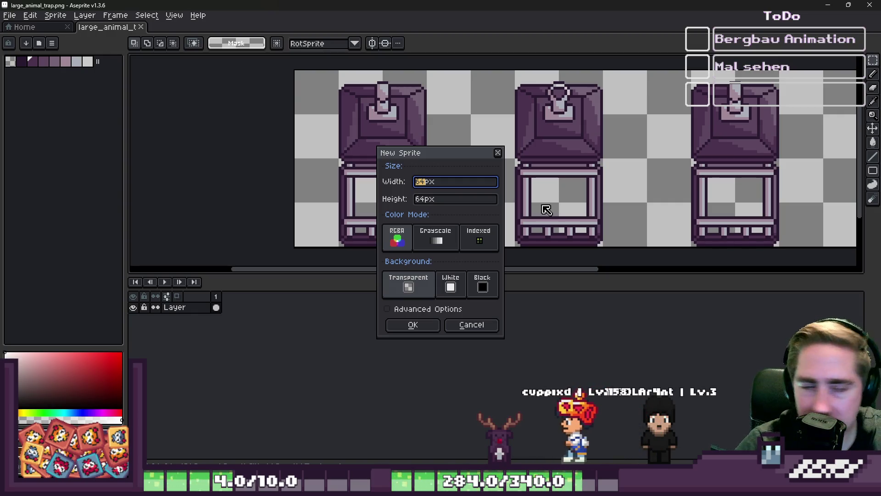
Step: Dismiss the 64px New Sprite dialog in Aseprite
mouse_move(499, 206)
left_mouse_down()
mouse_move(722, 204)
mouse_move(427, 225)
mouse_move(420, 233)
mouse_move(505, 225)
mouse_move(494, 215)
left_mouse_up()
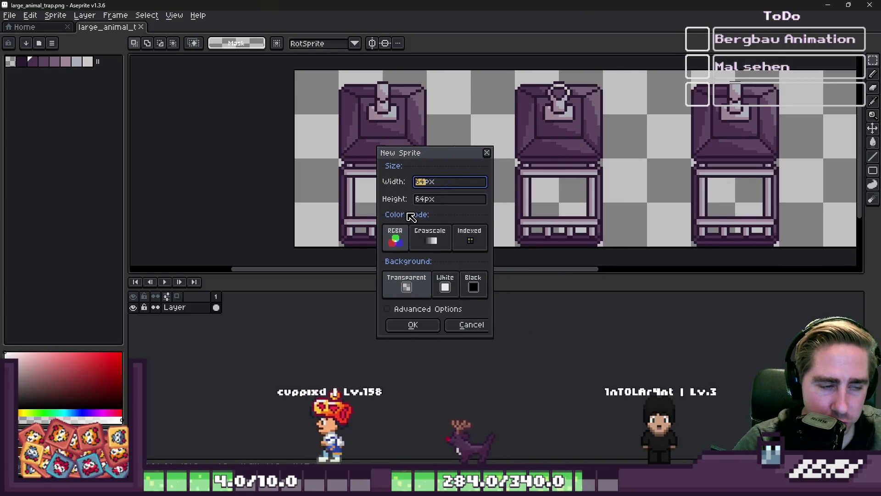
left_click_drag(377, 211, 331, 213)
mouse_move(365, 161)
left_mouse_down()
mouse_move(464, 161)
mouse_move(483, 149)
left_mouse_up()
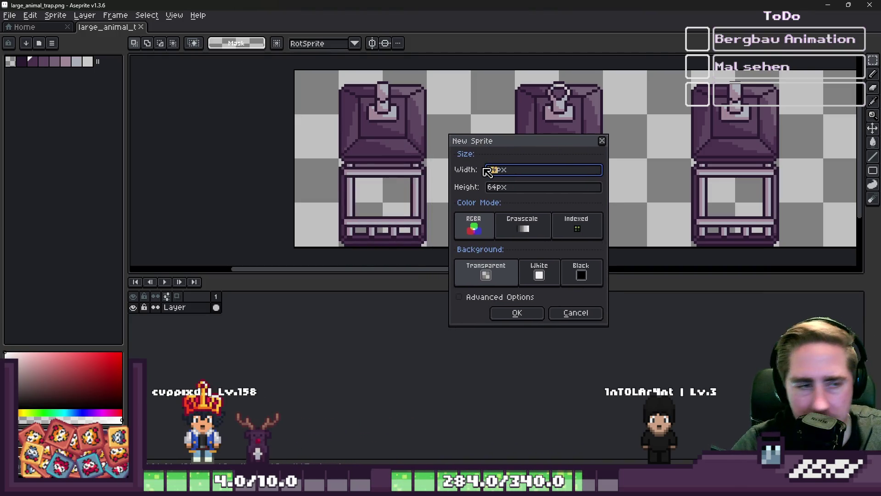
key("Escape")
scroll(423, 158, "down", 2)
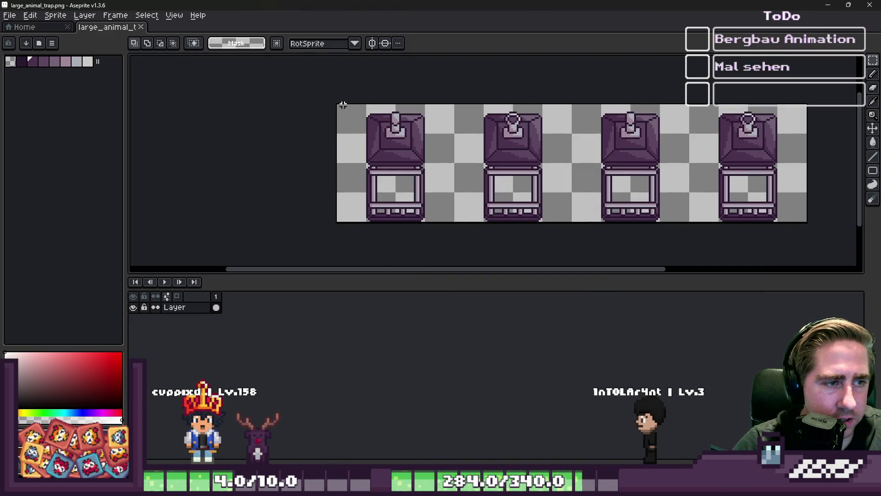
Step: Shift the first three chest frames right so they sit against the fourth
mouse_move(340, 99)
left_mouse_down()
mouse_move(448, 221)
mouse_move(461, 219)
left_mouse_up()
left_click_drag(407, 195, 457, 194)
left_click_drag(383, 71, 576, 259)
left_click_drag(508, 179, 566, 179)
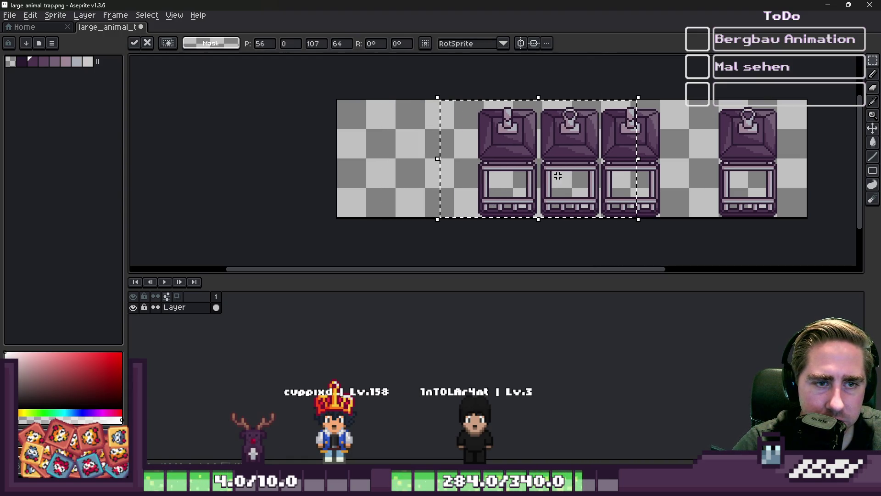
left_click_drag(463, 73, 637, 242)
left_click_drag(610, 170, 666, 169)
left_click(543, 72)
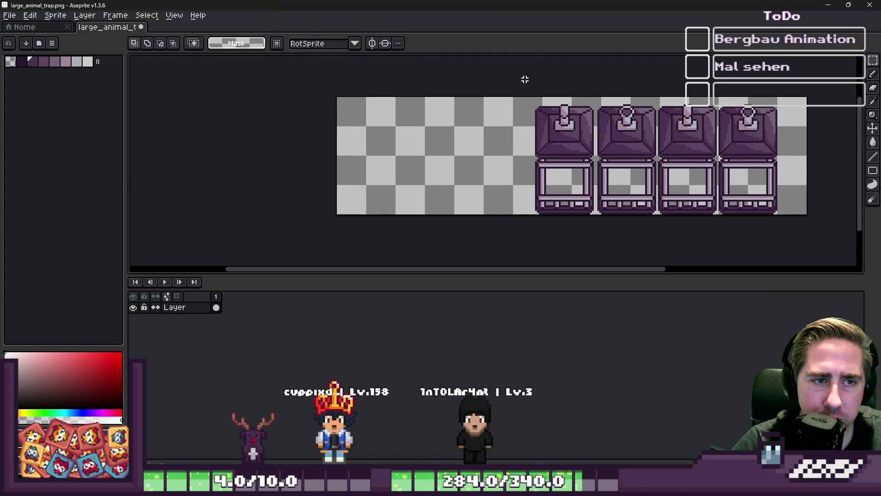
Step: Place a copy of the leftmost chest further left on the sheet
left_click_drag(595, 234, 523, 193)
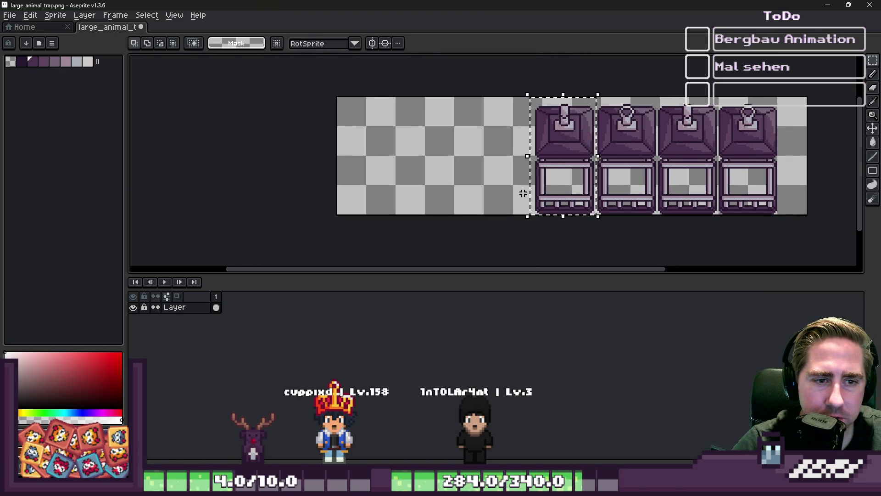
left_click_drag(563, 157, 466, 157)
scroll(379, 134, "up", 1)
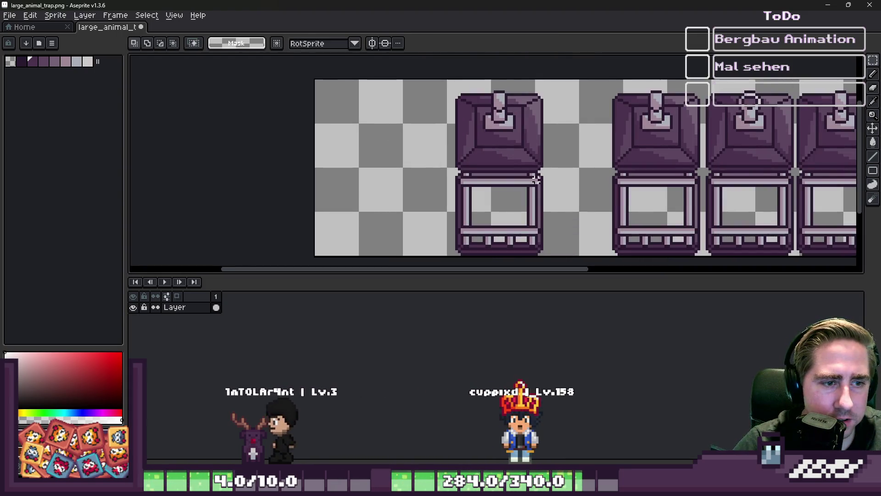
scroll(450, 200, "up", 1)
scroll(450, 200, "down", 2)
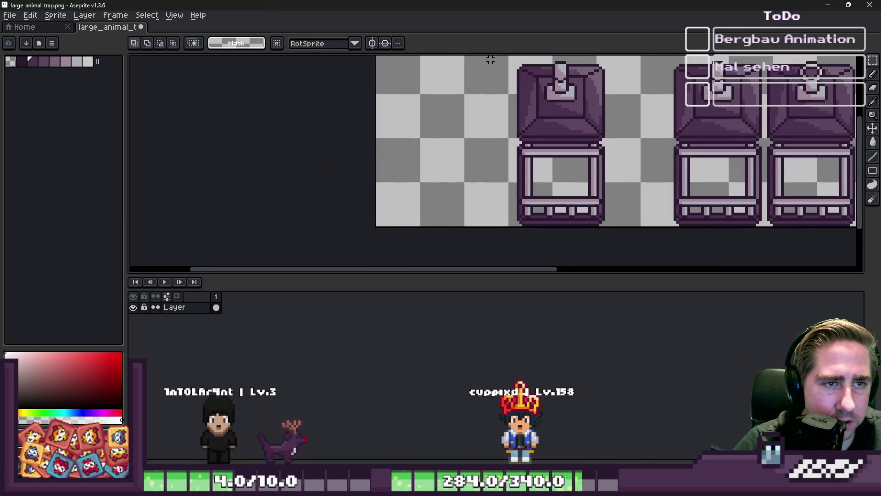
scroll(491, 60, "down", 2)
scroll(491, 92, "up", 1)
Step: Deselect the first trap piece and give the canvas more vertical room
left_click_drag(492, 73, 614, 204)
scroll(523, 190, "up", 1)
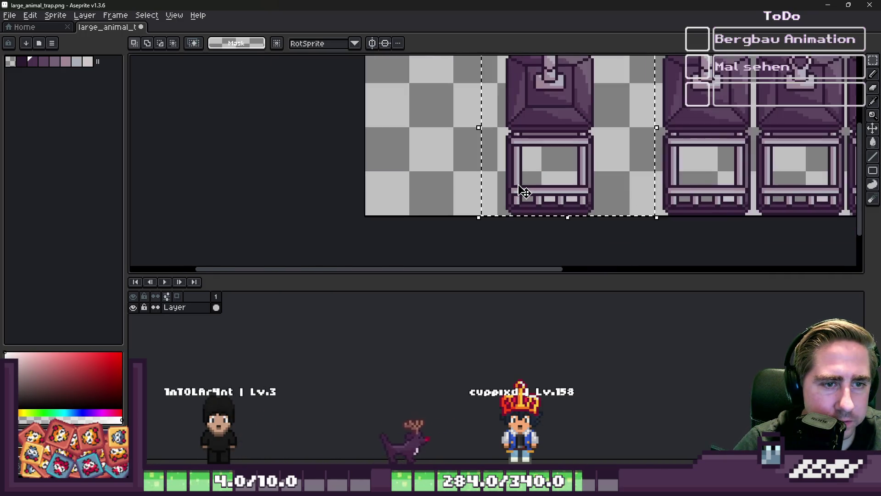
key("ctrl+d")
scroll(476, 107, "down", 2)
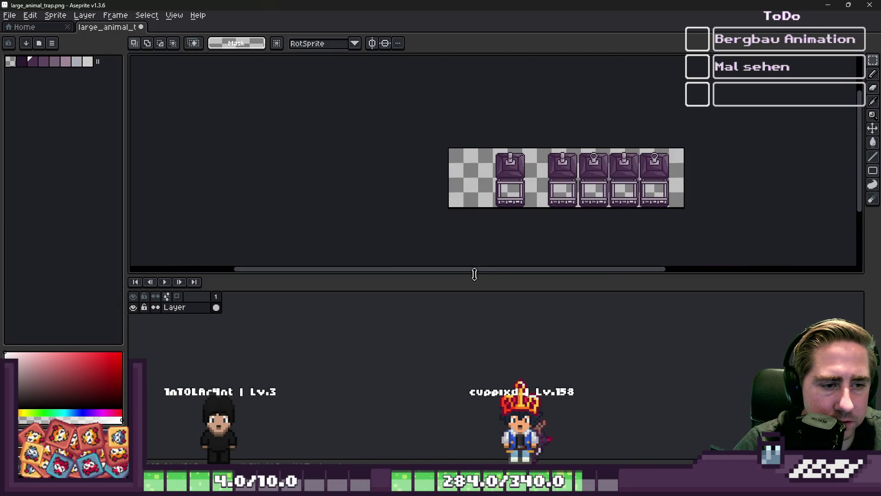
left_click_drag(475, 274, 474, 408)
scroll(486, 260, "up", 4)
scroll(467, 153, "down", 1)
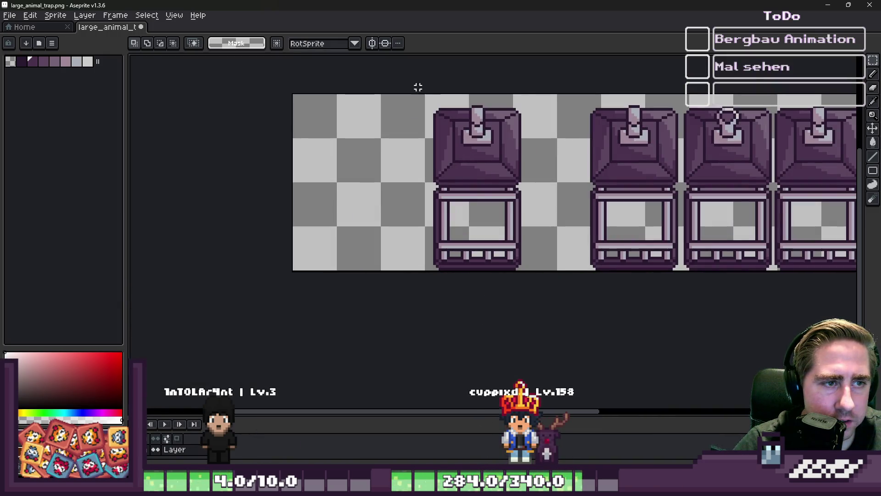
Step: Nudge the first trap piece two pixels left and commit its new position
left_click_drag(406, 92, 529, 272)
key("Left")
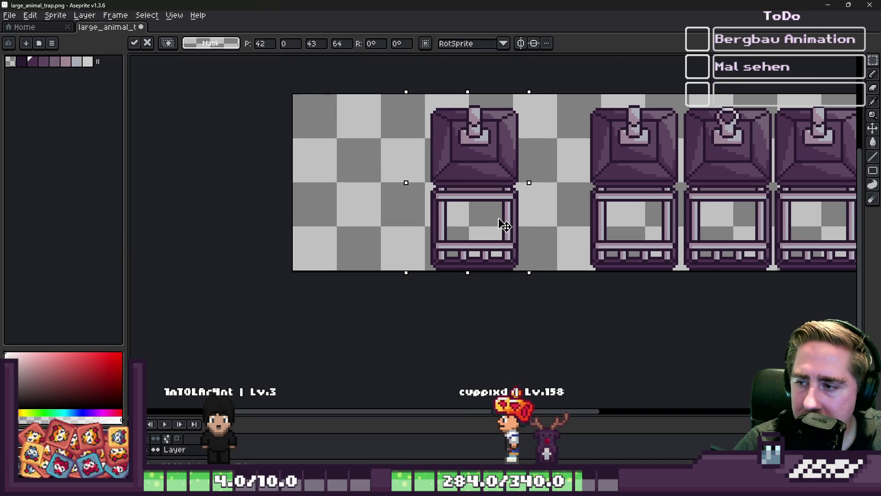
left_click_drag(504, 224, 498, 224)
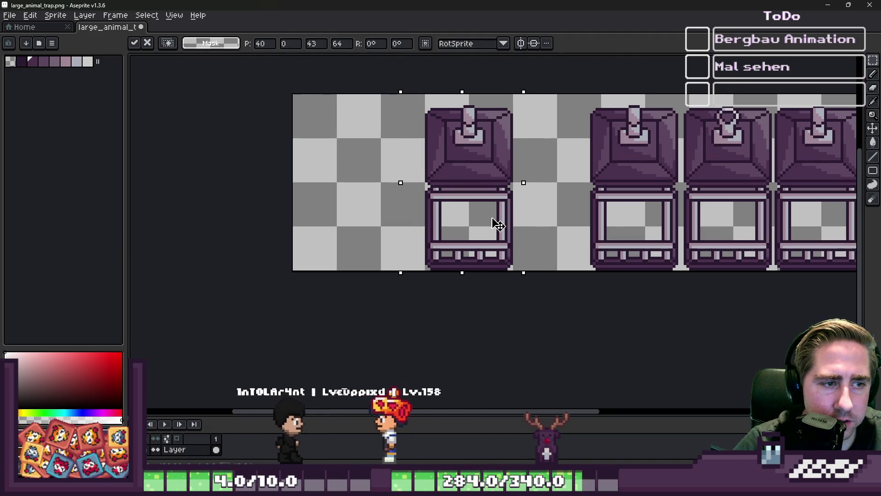
left_click(530, 212)
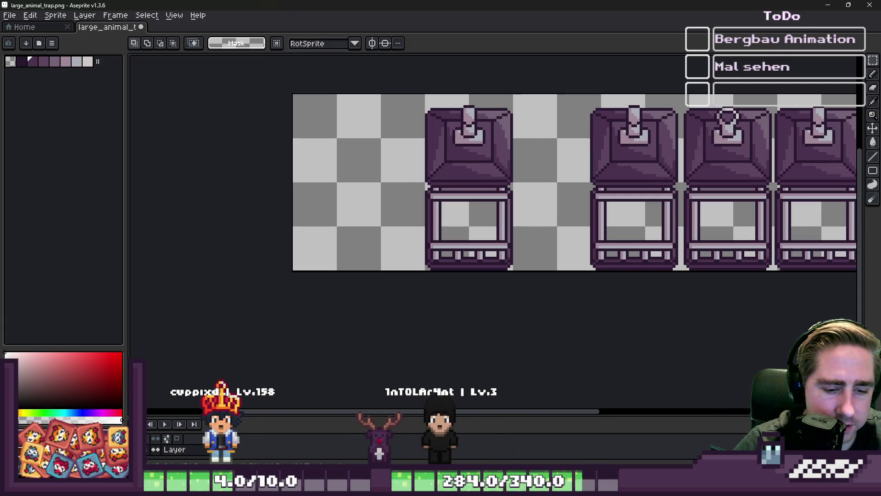
key("alt+Tab")
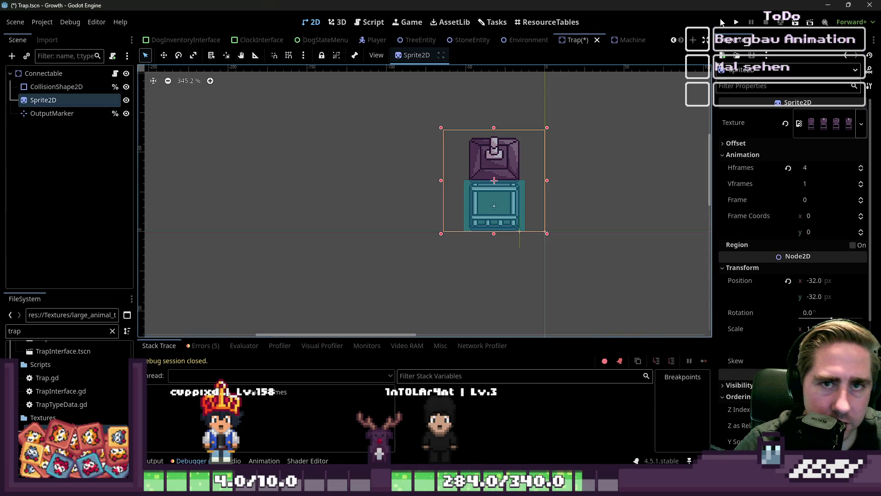
Step: Save and run the game, starting a new game with a character named 'daw'
left_click(735, 22)
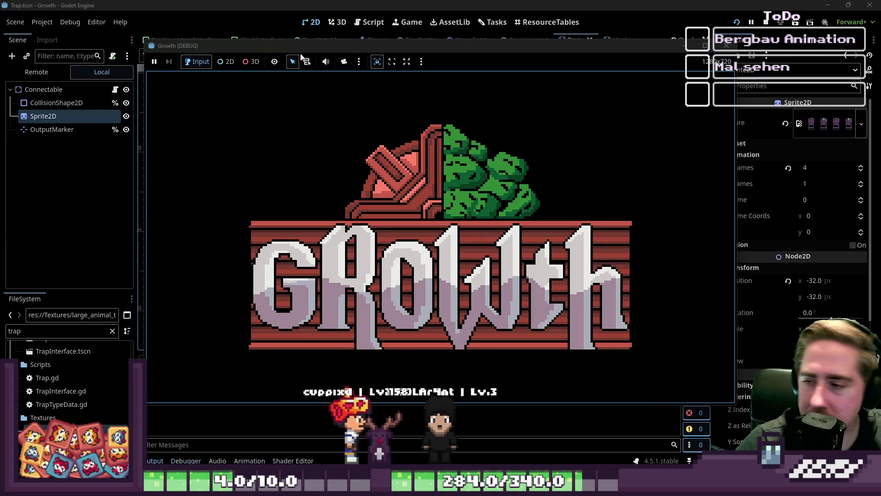
left_click(440, 211)
type("daw")
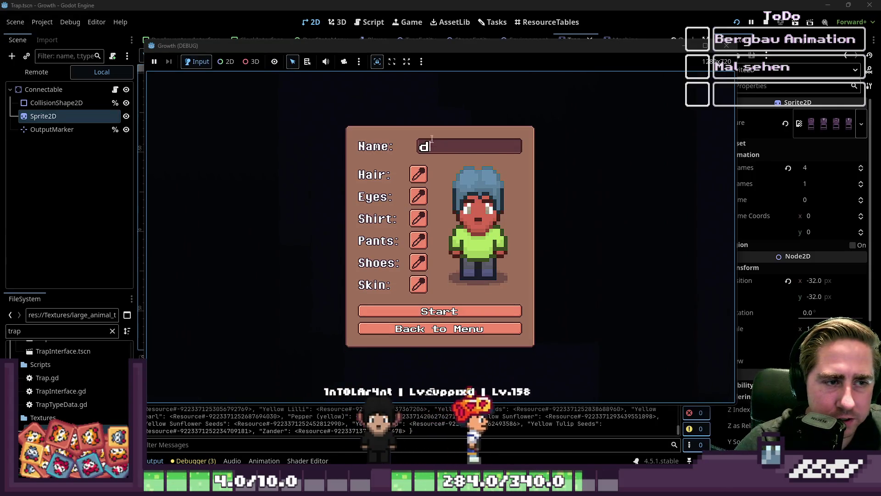
left_click(455, 314)
Step: Put the Pickaxe in the first hotbar slot and walk along the rock row
key("i")
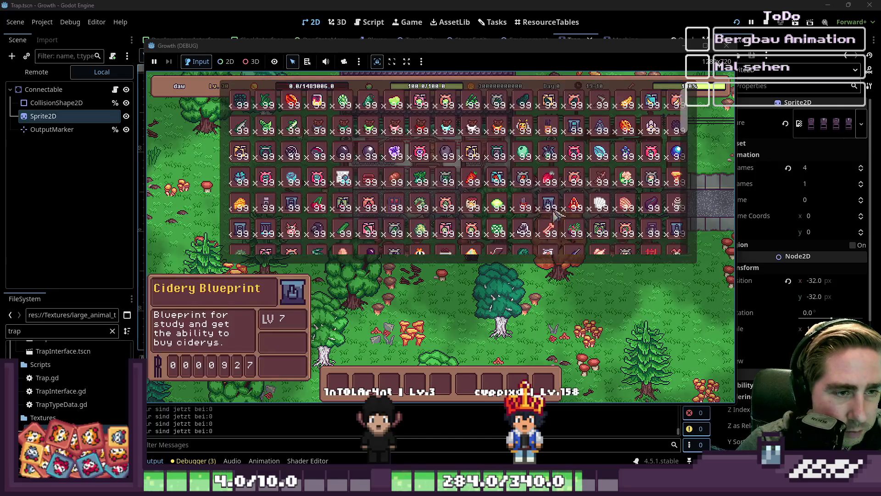
scroll(559, 159, "down", 10)
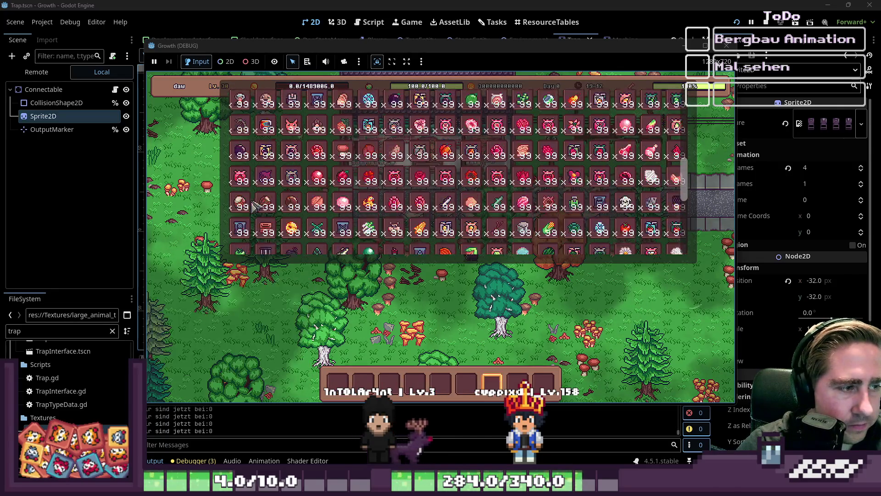
left_click(244, 156)
key("i")
key("a")
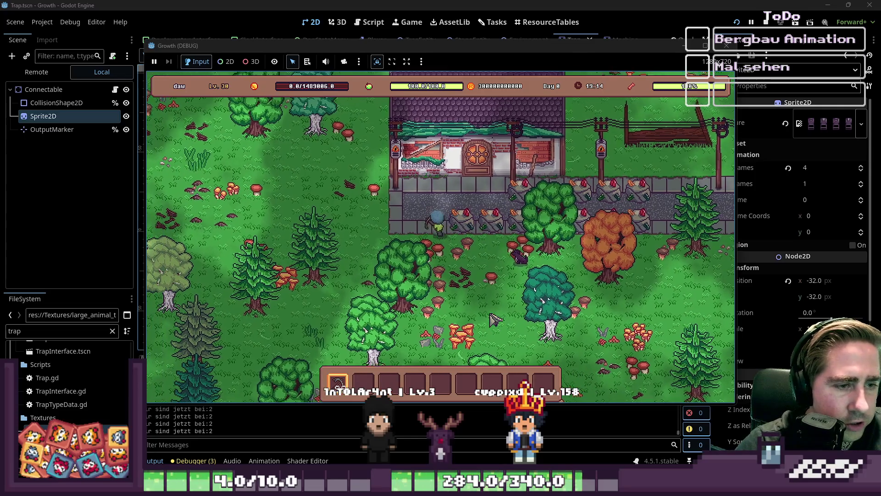
key("w")
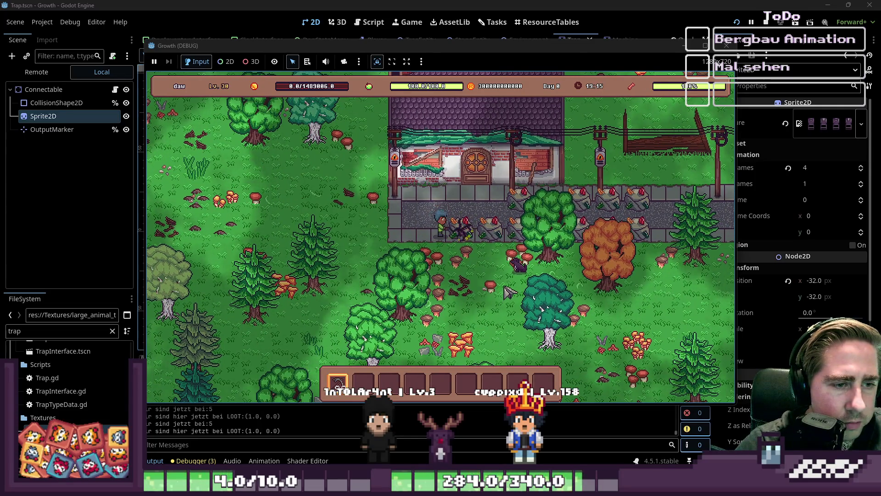
key("d")
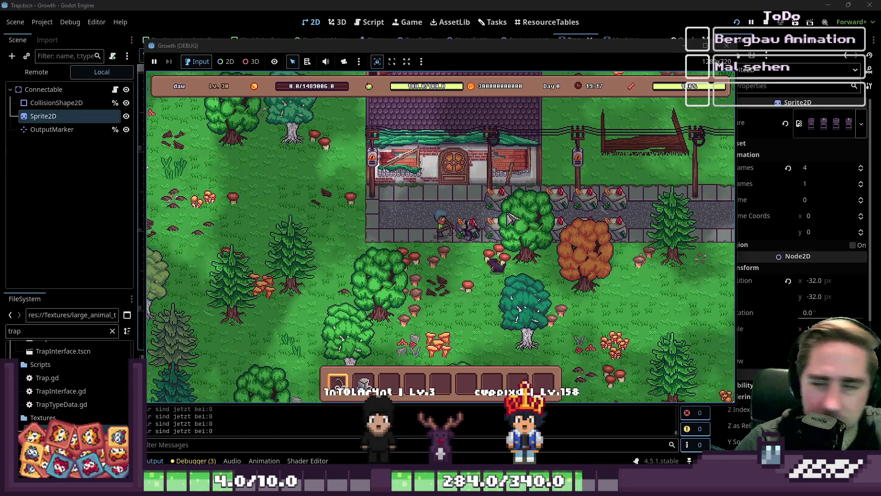
key("w")
key("d")
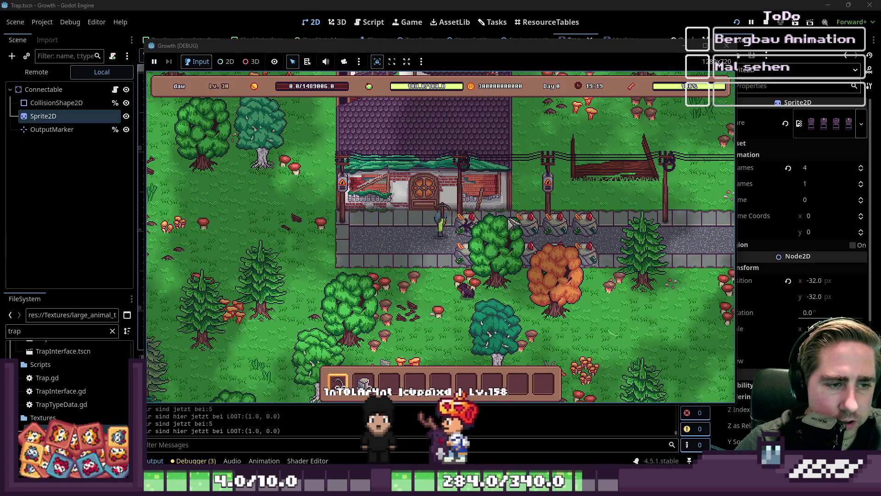
key("s")
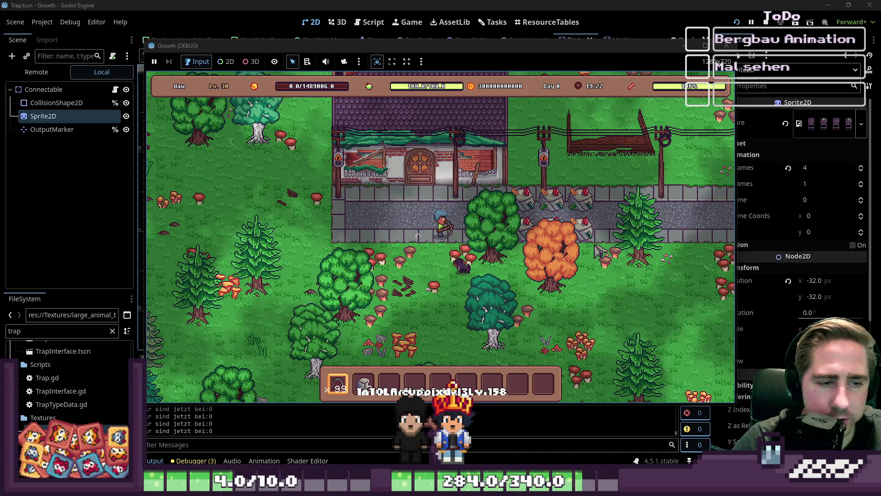
Step: Check the inventory, walk through the grass back to the rocks and swing the pickaxe
key("i")
scroll(465, 195, "up", 5)
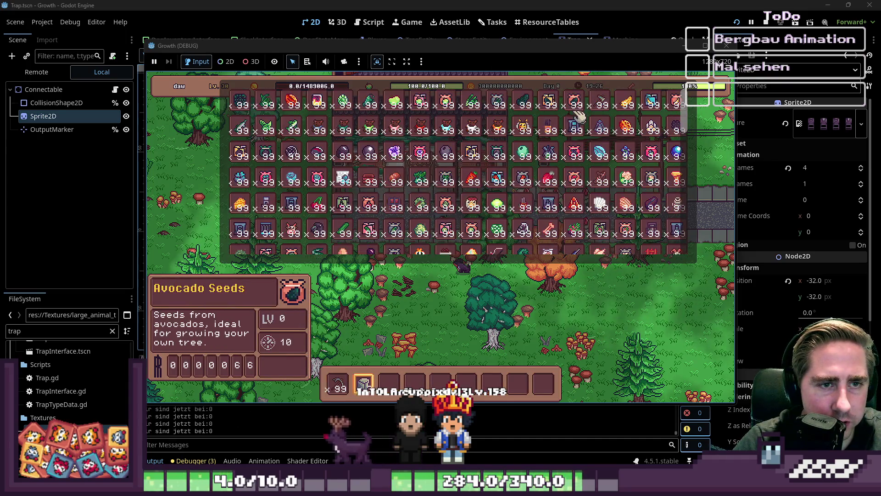
key("i")
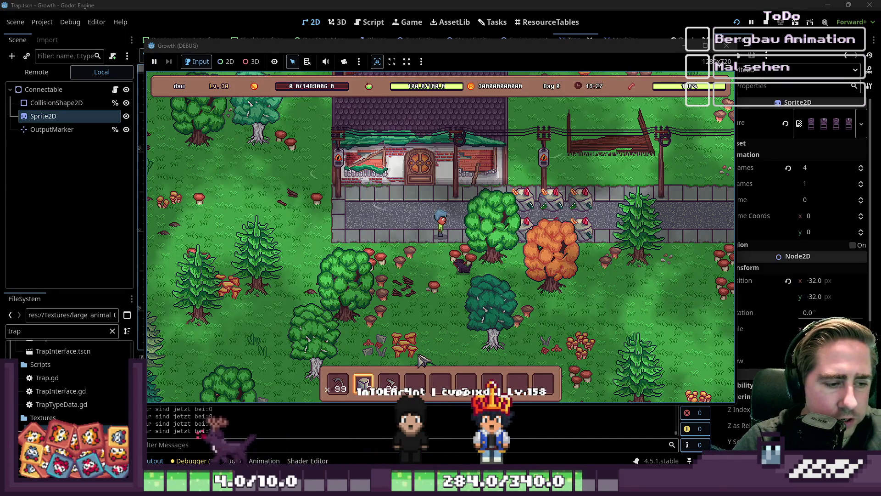
key("s+d")
scroll(418, 351, "down", 1)
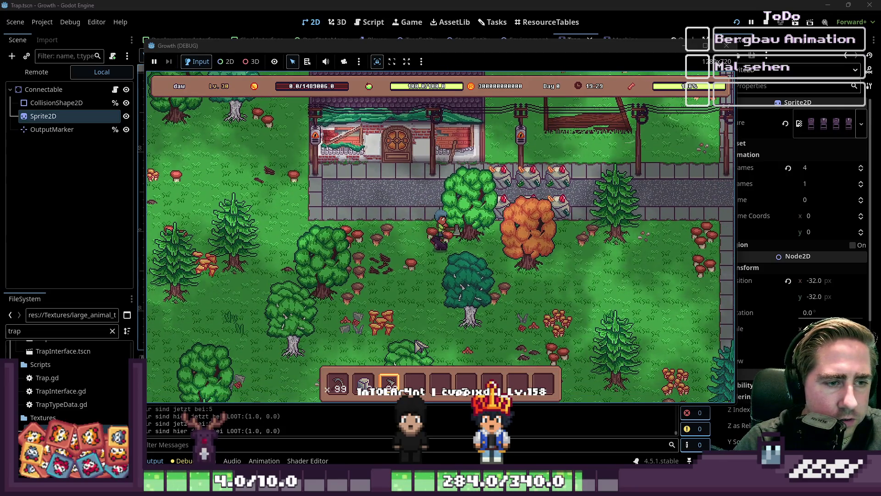
key("s+d")
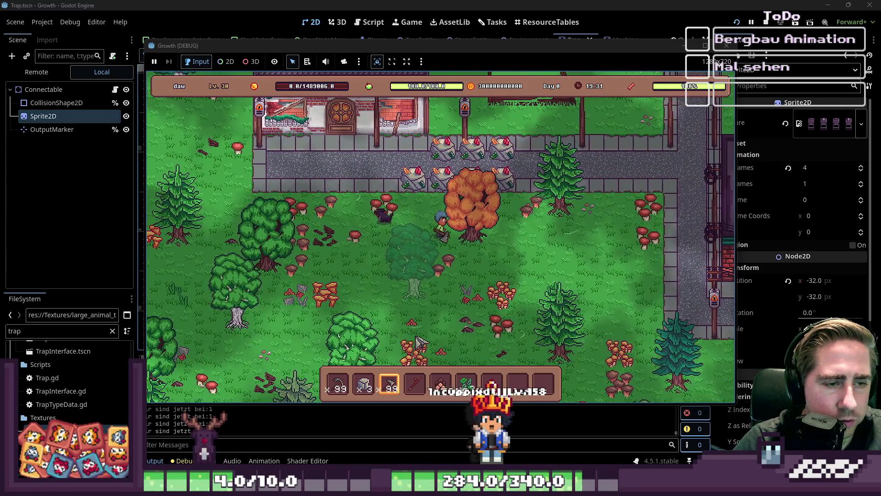
key("w+a")
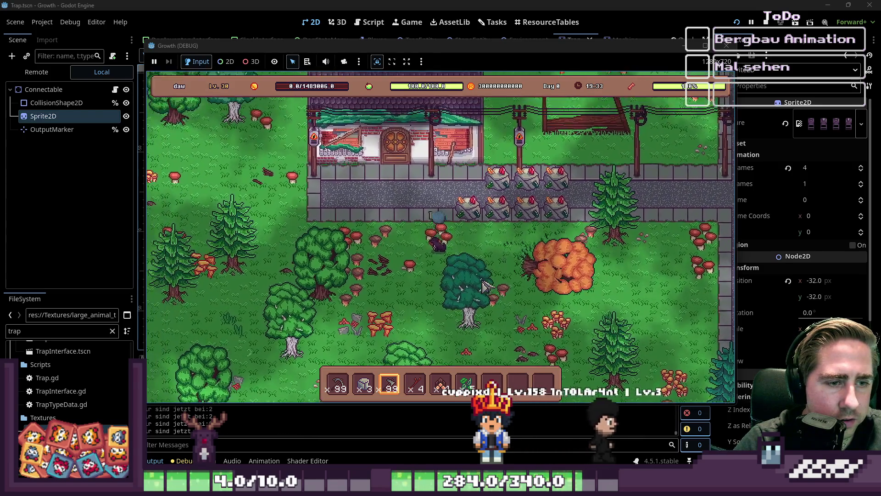
key("w")
scroll(486, 286, "up", 2)
left_click(487, 286)
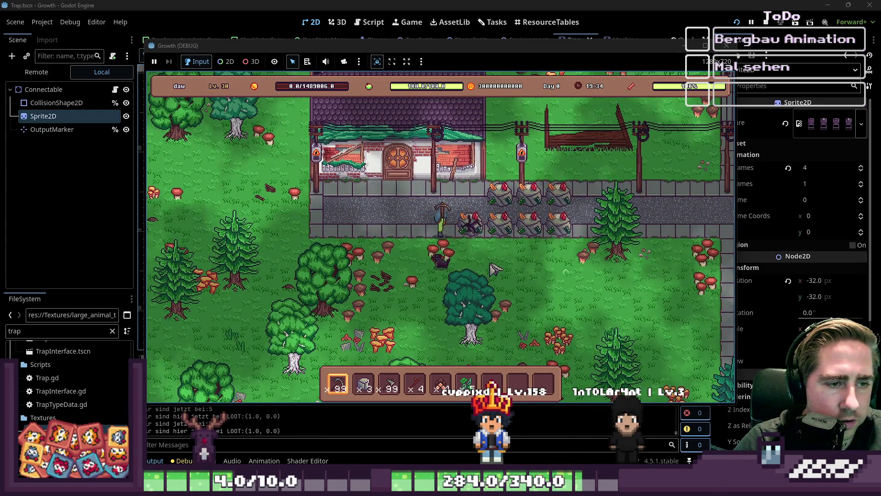
Step: Stop the running game and return to the trap sprite sheet in Aseprite
left_click(727, 45)
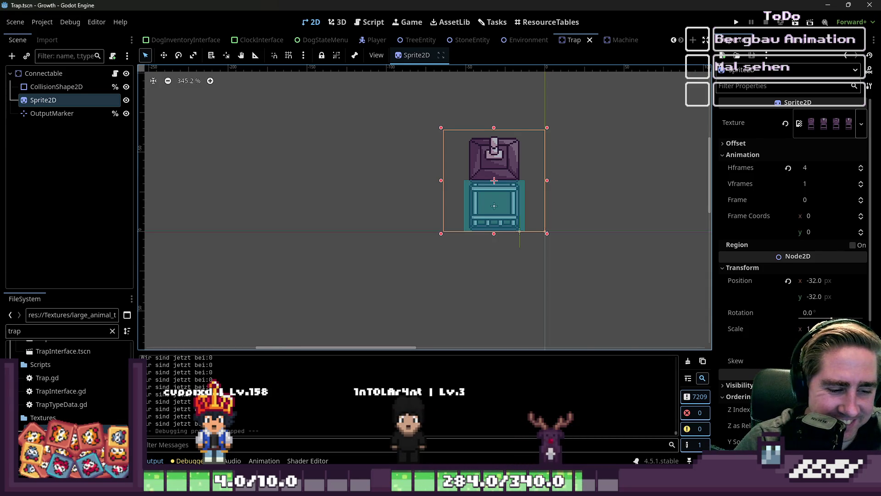
mouse_move(452, 487)
left_click(481, 439)
Step: Move the first cage out from under its lid and narrow it
mouse_move(389, 78)
left_mouse_down()
mouse_move(459, 299)
mouse_move(477, 276)
left_mouse_up()
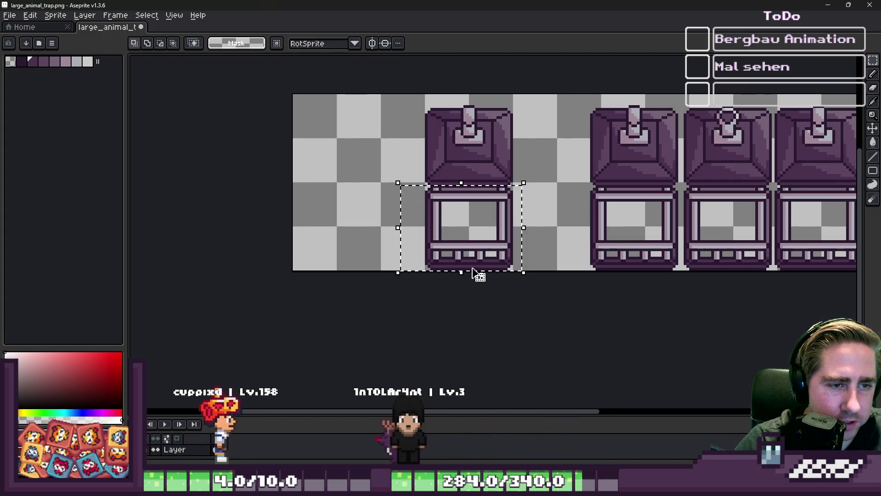
scroll(436, 238, "up", 2)
left_click_drag(437, 239, 305, 243)
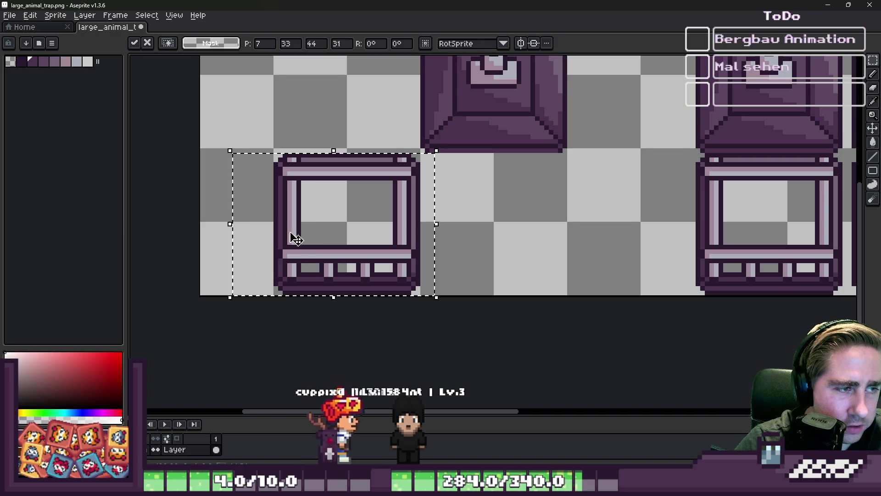
mouse_move(230, 119)
left_mouse_down()
mouse_move(344, 319)
mouse_move(349, 303)
left_mouse_up()
mouse_move(287, 227)
left_mouse_down()
mouse_move(328, 230)
mouse_move(320, 233)
left_mouse_up()
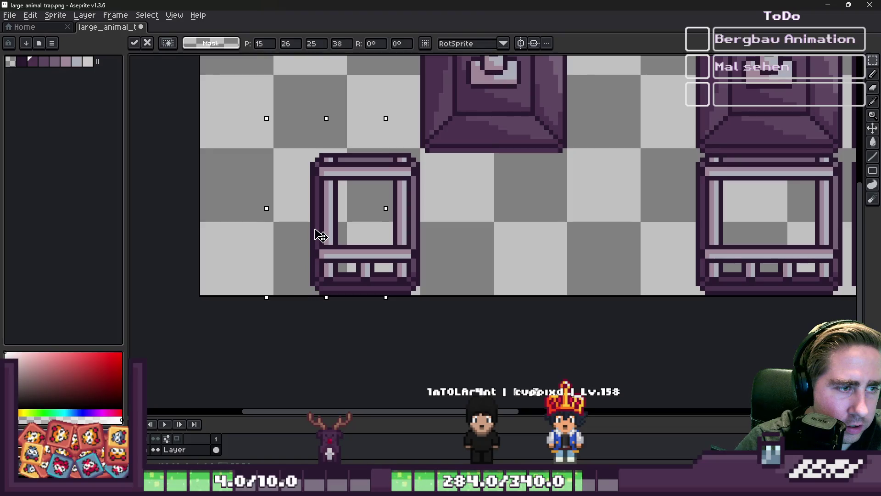
key("ctrl+d")
scroll(303, 155, "up", 1)
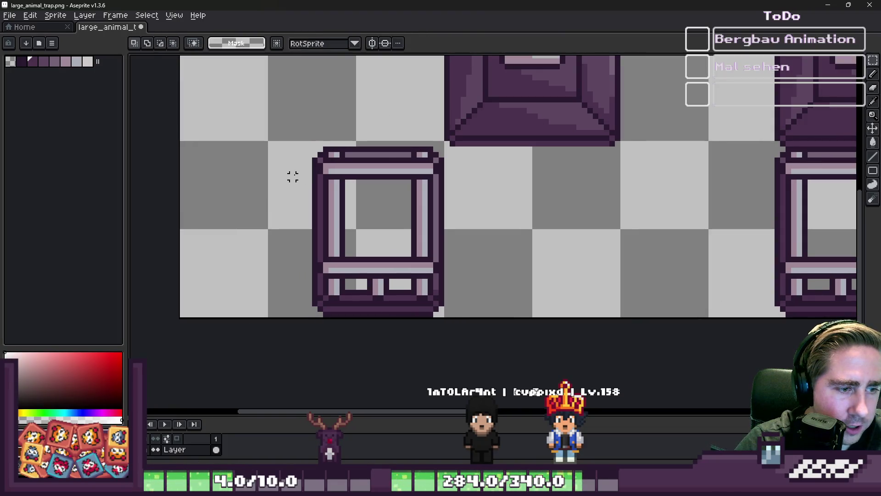
Step: Narrow the cage by shifting its left section right one pixel at a time
left_click_drag(287, 138, 362, 321)
scroll(331, 291, "up", 3)
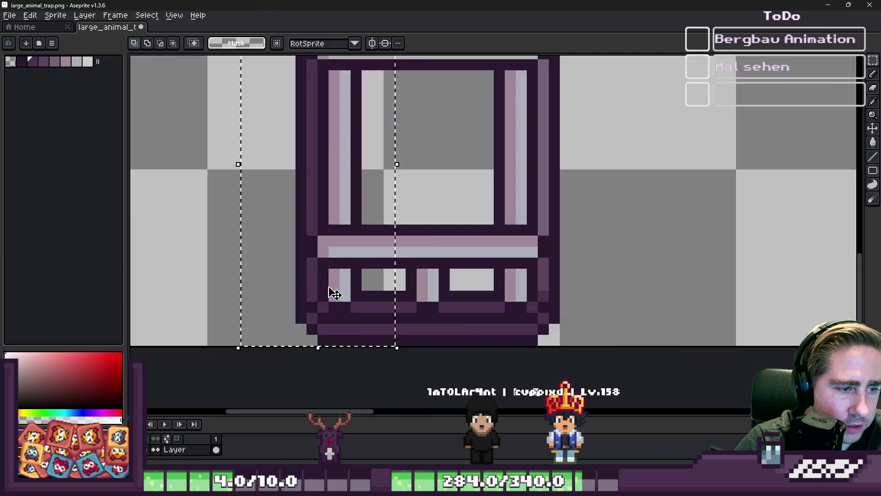
left_click(344, 271)
scroll(345, 269, "down", 2)
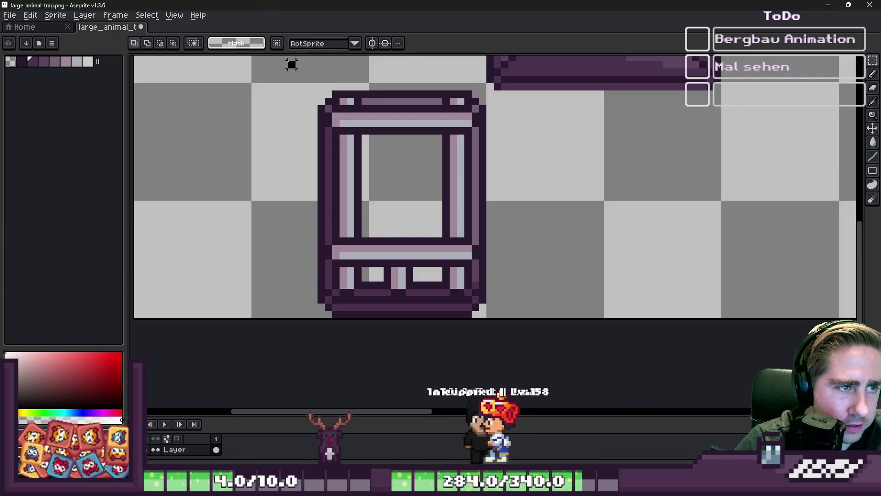
left_click_drag(291, 63, 417, 321)
left_click_drag(384, 246, 398, 247)
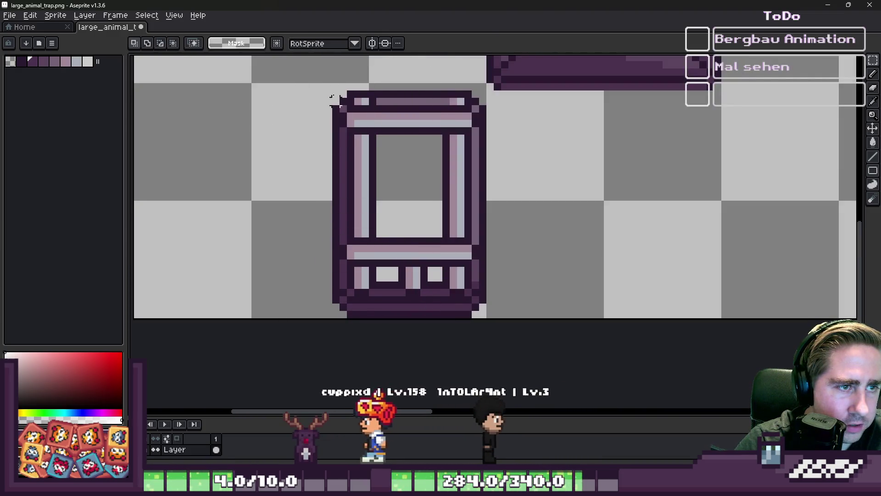
mouse_move(311, 63)
left_mouse_down()
mouse_move(371, 241)
mouse_move(381, 317)
left_mouse_up()
left_click_drag(354, 223, 362, 223)
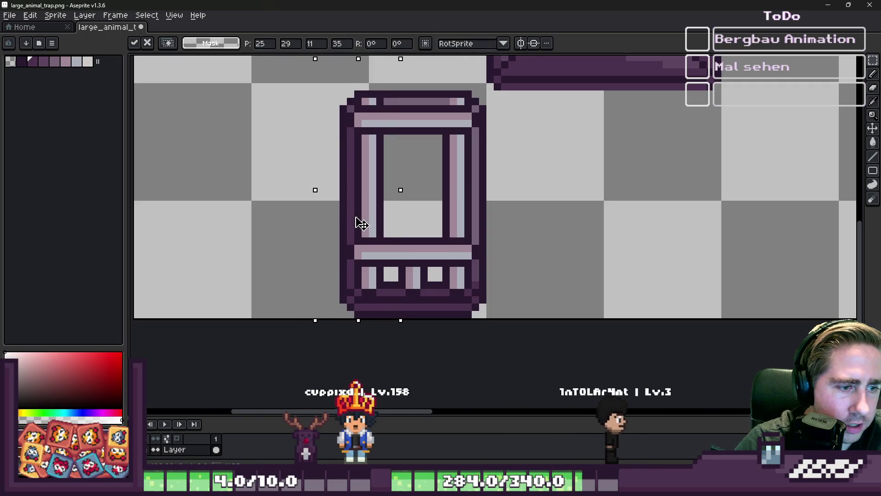
scroll(362, 223, "down", 2)
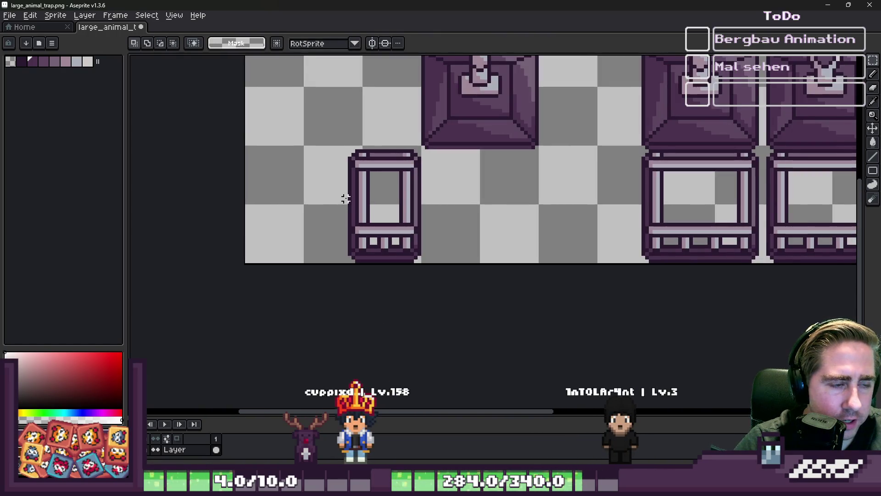
scroll(346, 199, "up", 3)
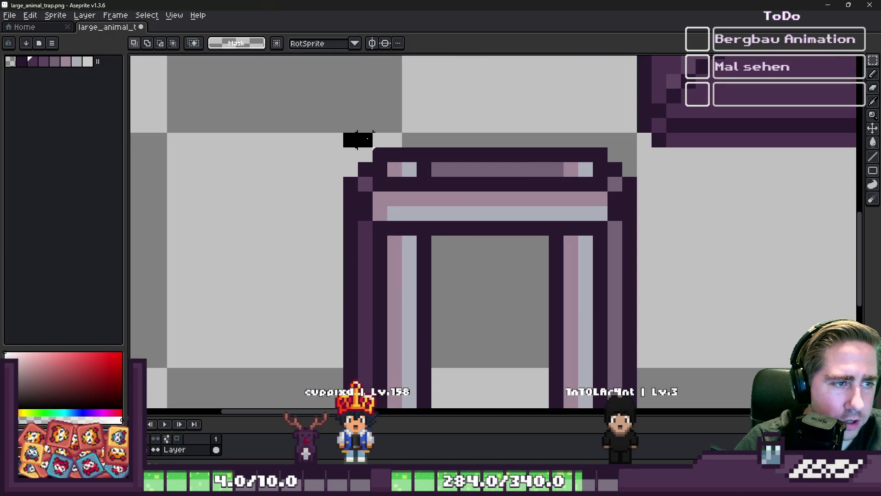
scroll(424, 110, "down", 2)
scroll(445, 314, "up", 1)
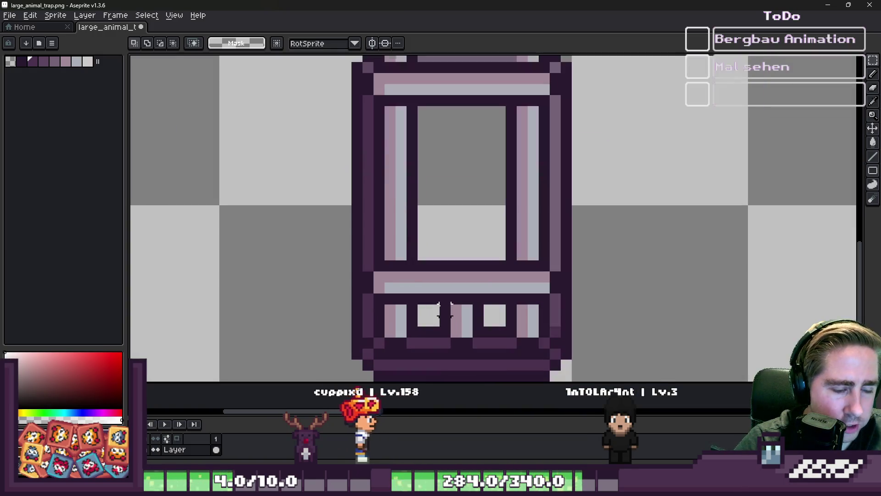
Step: Remove the middle bottom bars and repaint the cage base in dark purple
left_click_drag(445, 314, 480, 317)
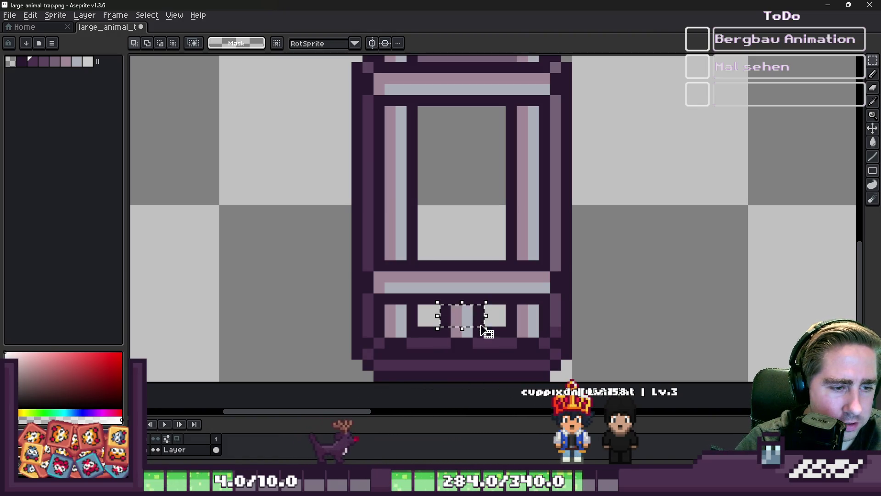
key("i")
left_click(444, 331)
key("b")
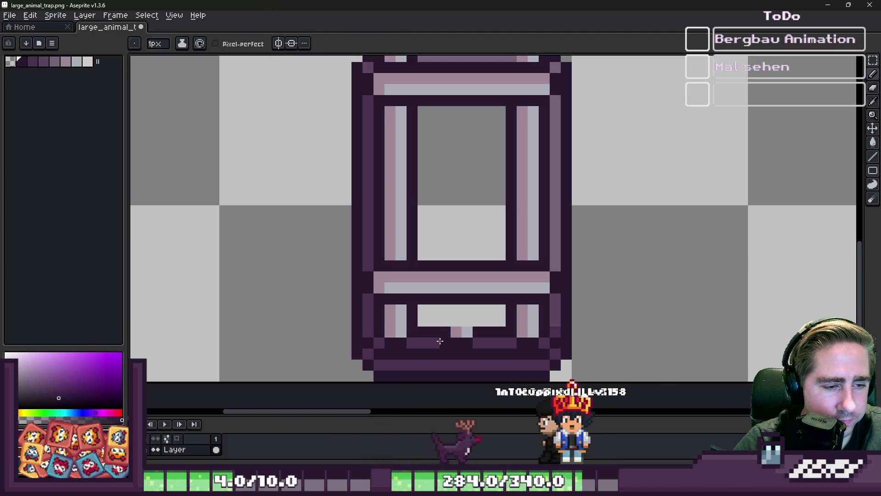
left_click(489, 343, "alt")
mouse_move(478, 343)
left_mouse_down()
mouse_move(443, 342)
mouse_move(473, 330)
left_mouse_up()
left_click(477, 332, "alt")
scroll(472, 330, "down", 3)
Step: Shift the narrow cage frame about 12 px right and commit the move
key("m")
left_click_drag(364, 151, 472, 364)
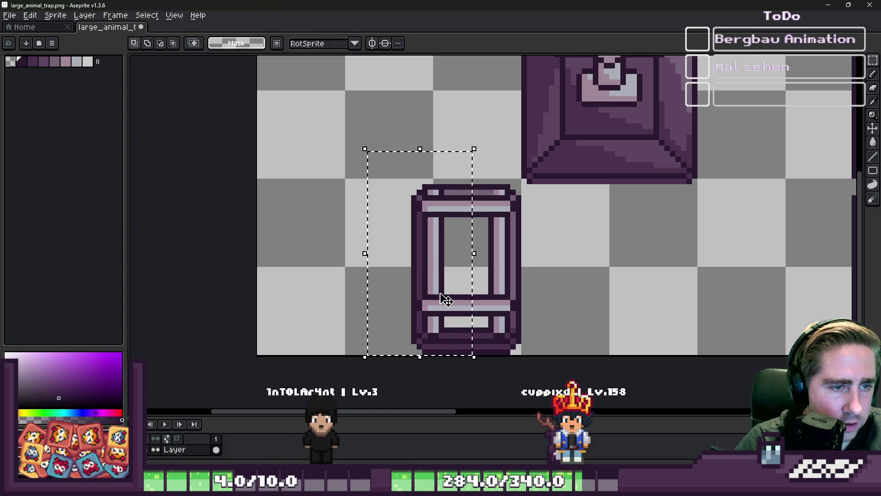
left_click_drag(460, 300, 469, 299)
key("Return")
scroll(408, 221, "down", 1)
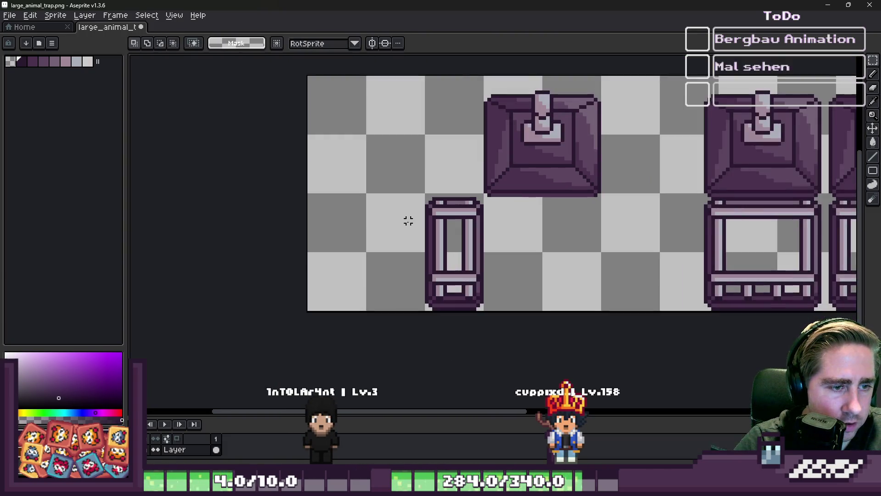
scroll(411, 218, "up", 1)
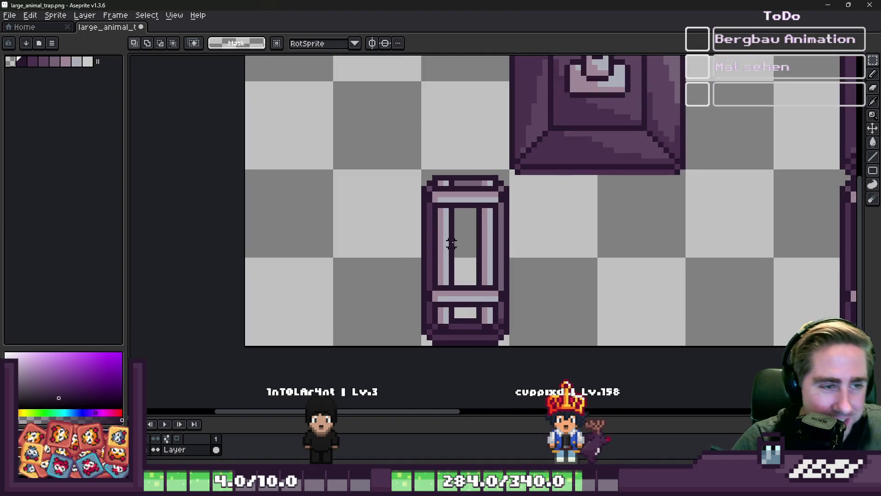
scroll(452, 243, "down", 1)
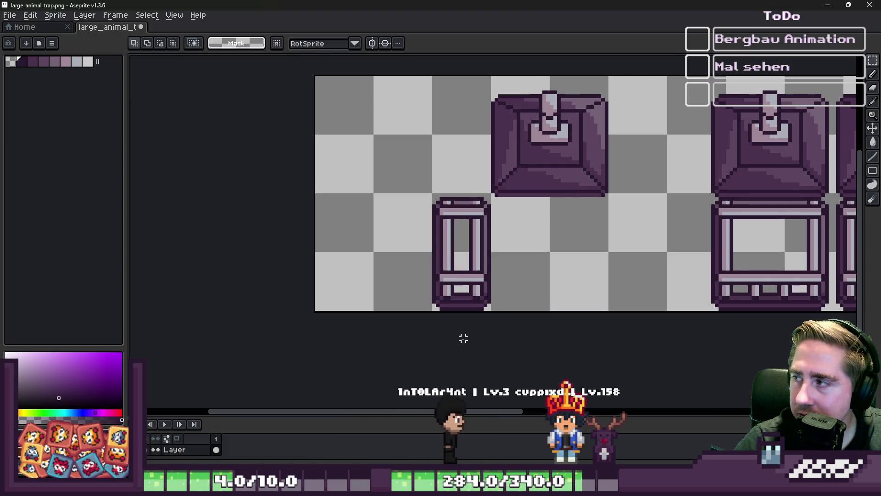
key("alt+Tab")
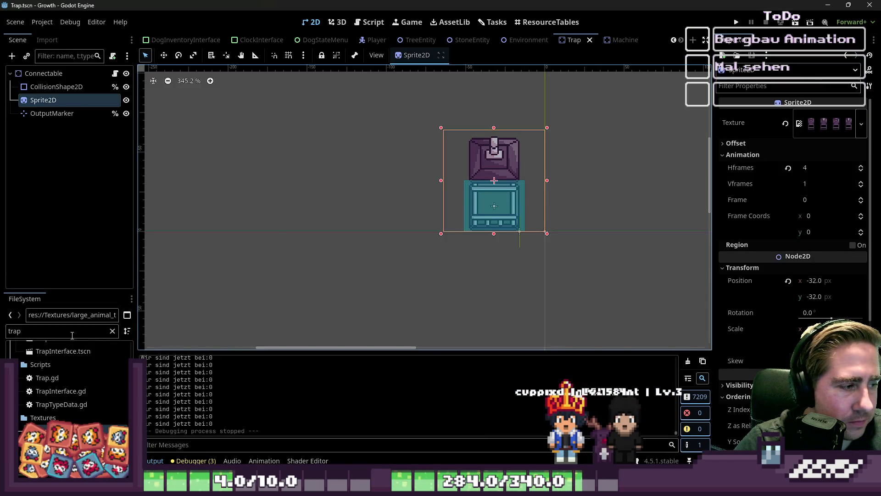
Step: Find Cow.png via the FileSystem filter and open it in the external image editor
double_click(72, 335)
type("cow")
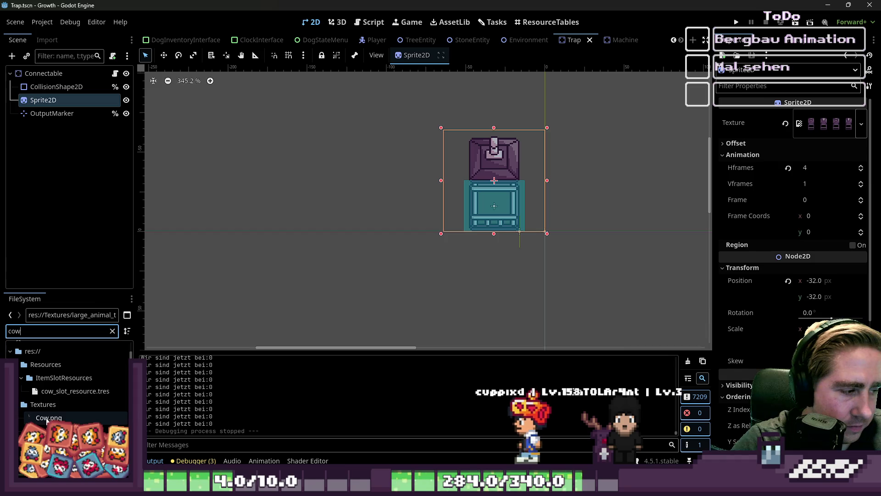
left_click(49, 417)
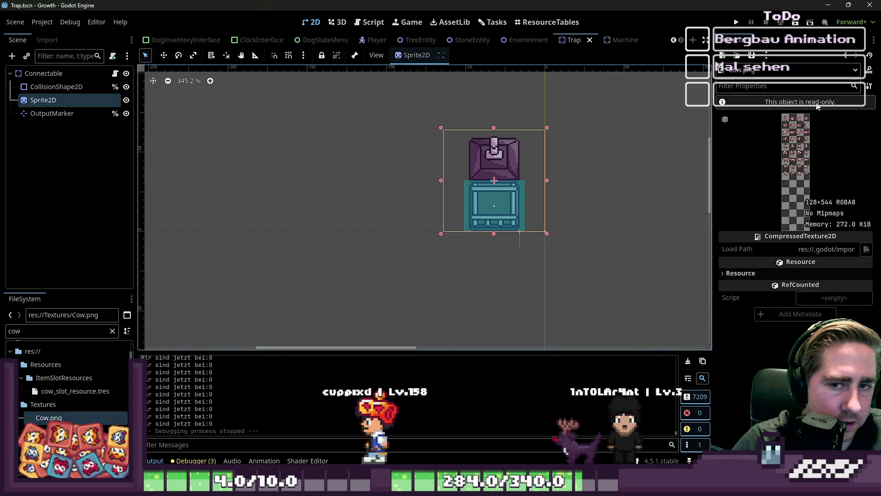
right_click(80, 417)
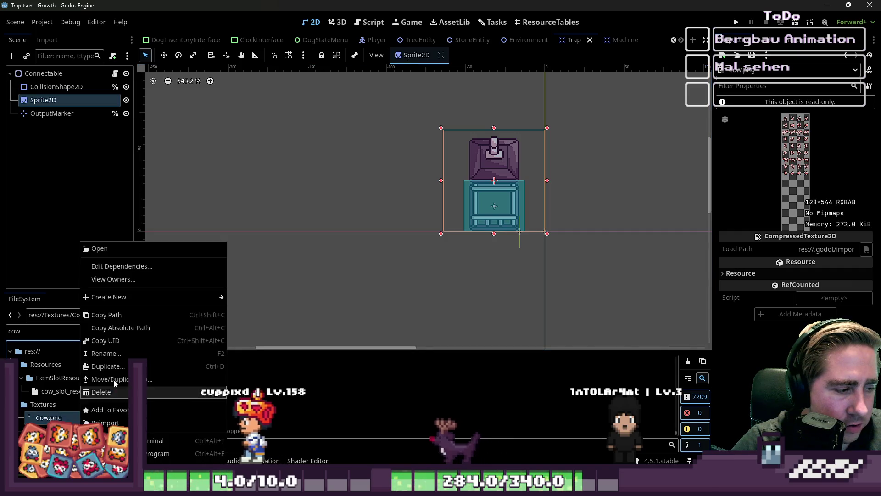
left_click(117, 277)
Step: Rectangle-select the first front-facing cow frame in Cow.png
scroll(482, 83, "down", 2)
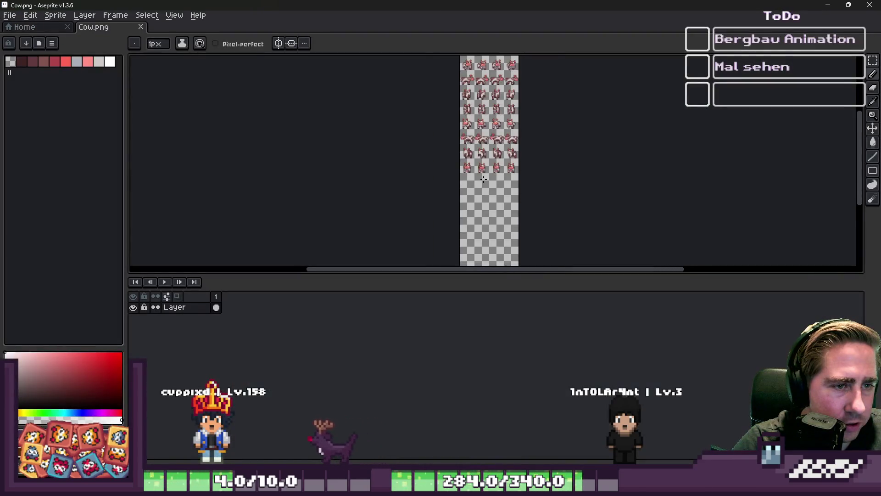
scroll(458, 81, "up", 2)
scroll(458, 197, "down", 2)
scroll(518, 230, "up", 3)
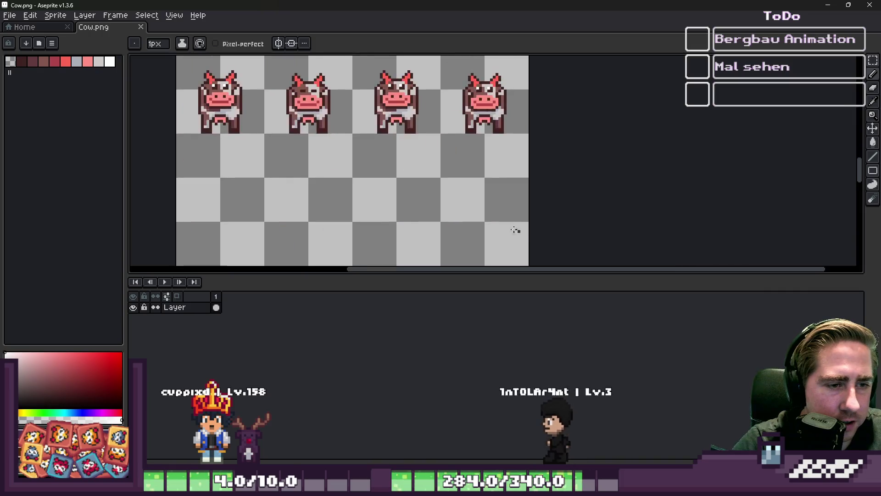
scroll(394, 230, "down", 1)
key("m")
scroll(401, 223, "up", 2)
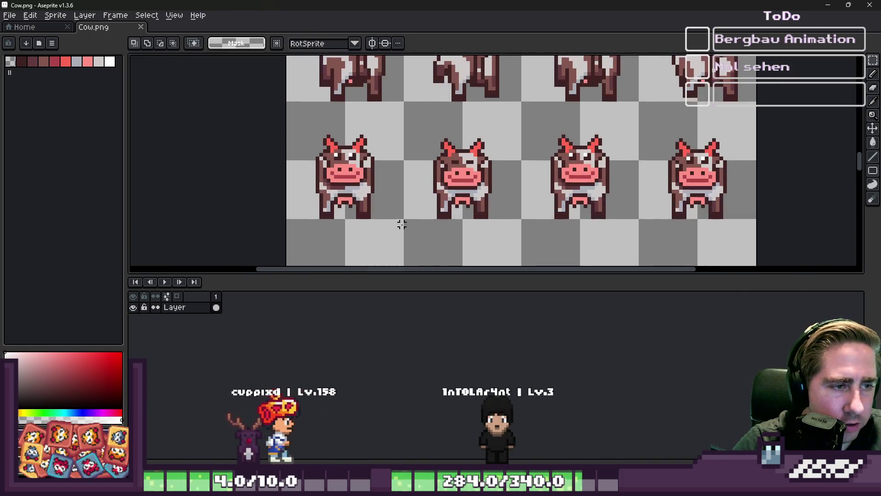
mouse_move(288, 104)
left_mouse_down()
mouse_move(643, 220)
mouse_move(753, 221)
left_mouse_up()
scroll(595, 242, "down", 5)
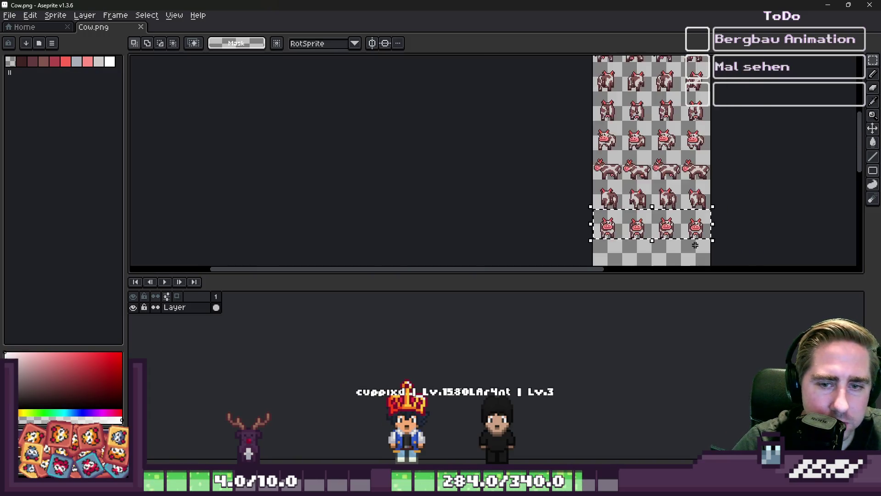
scroll(528, 121, "up", 5)
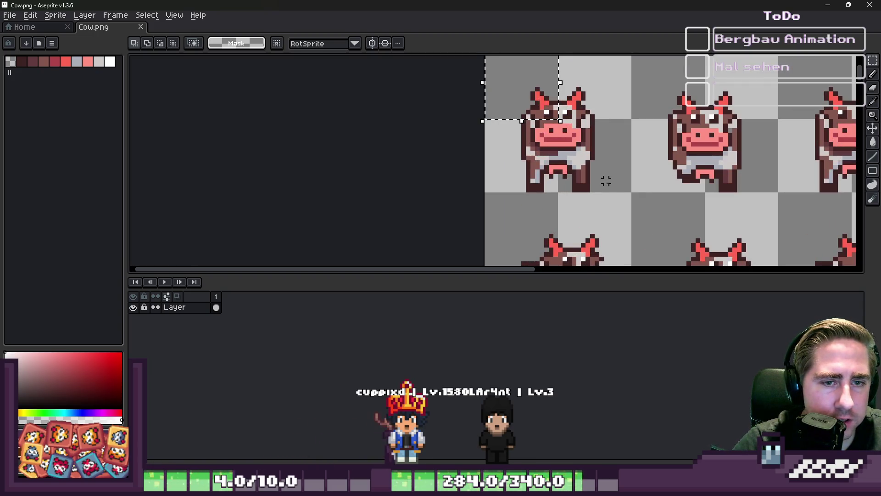
left_click_drag(625, 190, 486, 77)
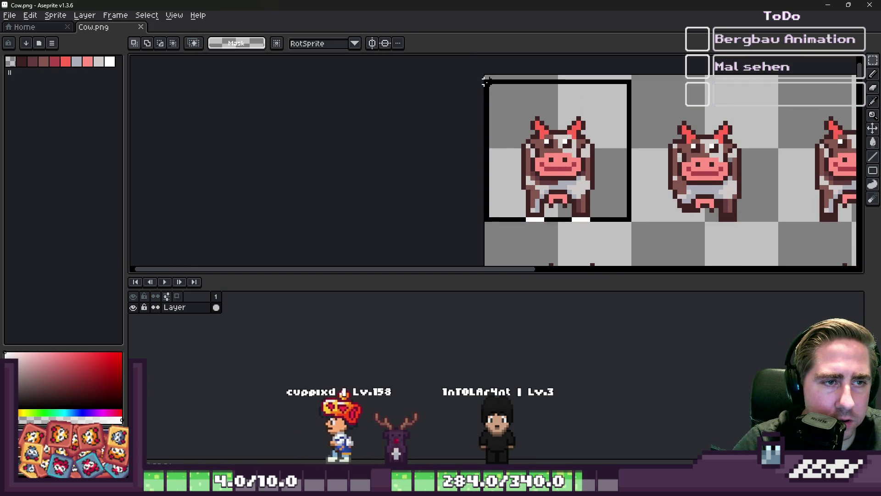
Step: Minimize Aseprite to bring Godot back into view
scroll(486, 122, "down", 4)
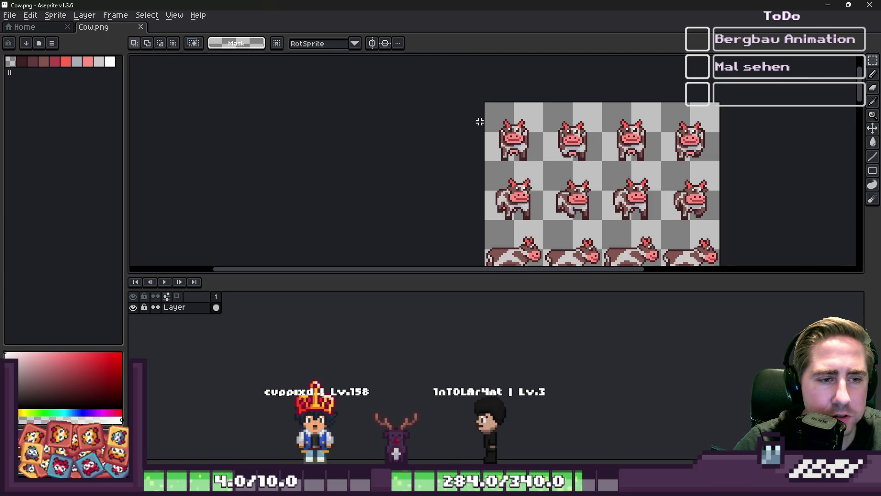
scroll(480, 183, "down", 1)
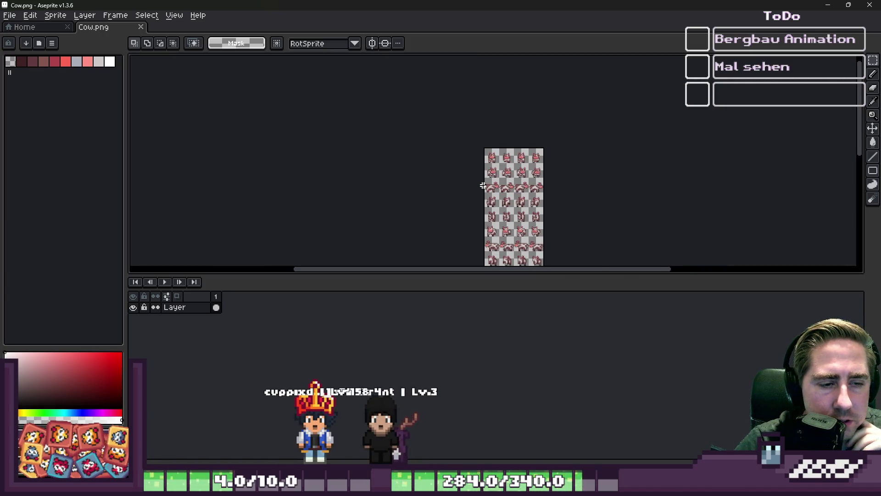
scroll(482, 185, "up", 1)
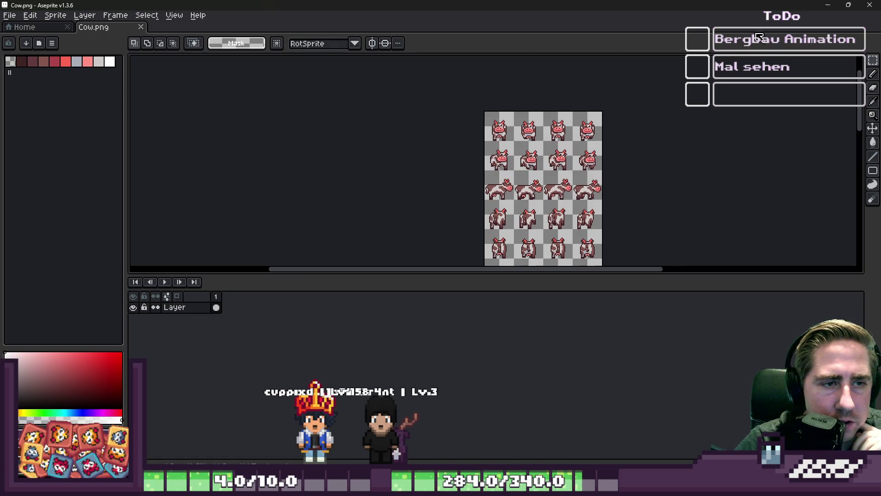
left_click(823, 4)
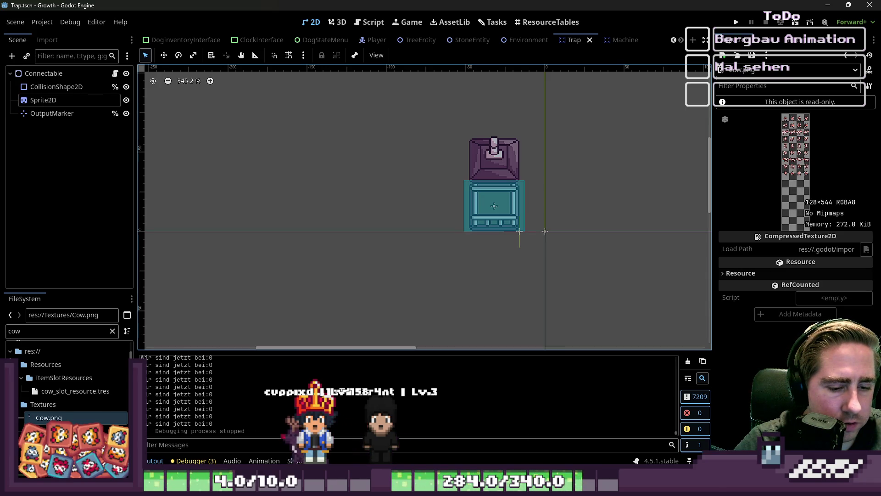
Step: Paste the cow into large_animal_trap.png and place it right of the narrow cage frame
mouse_move(492, 451)
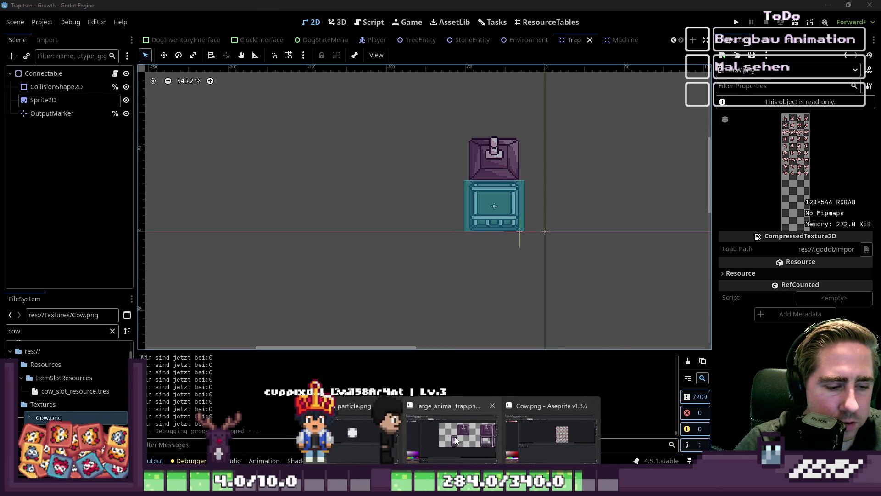
left_click(455, 437)
key("ctrl+v")
left_click_drag(383, 115, 512, 294)
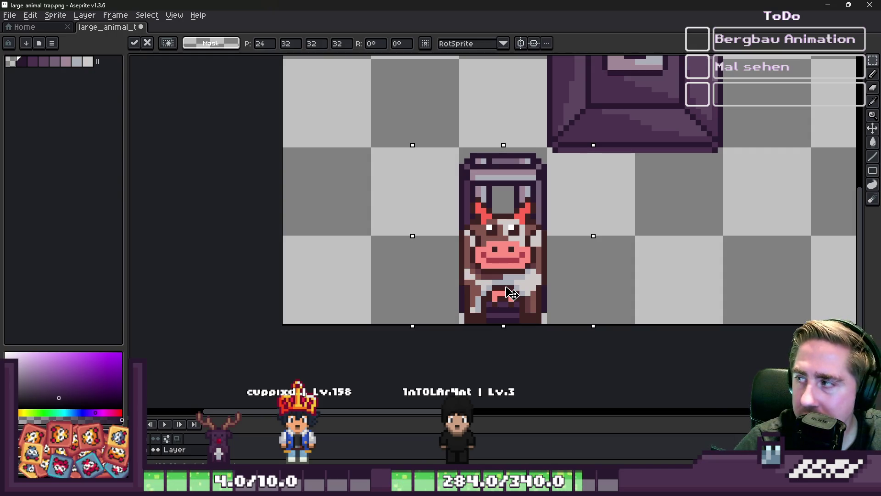
mouse_move(511, 293)
left_mouse_down()
mouse_move(375, 280)
mouse_move(336, 300)
mouse_move(358, 280)
mouse_move(687, 292)
left_mouse_up()
key("Return")
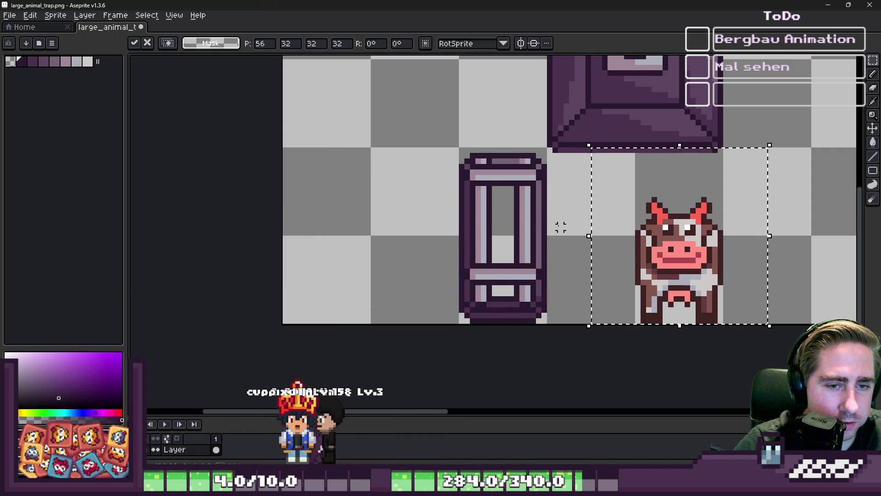
Step: Try a pasted copy of the narrow cage frame over the cow, then discard it and deselect
left_click_drag(456, 155, 542, 282)
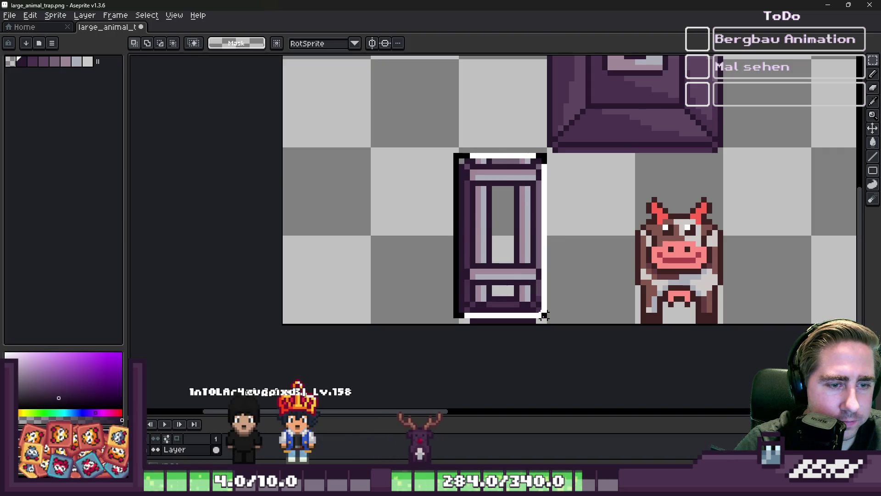
key("ctrl+c")
key("ctrl+v")
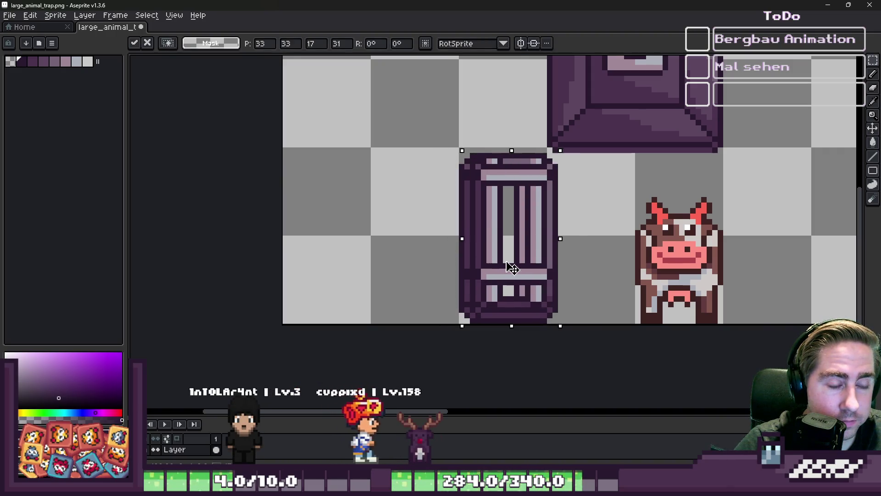
left_click_drag(509, 262, 672, 279)
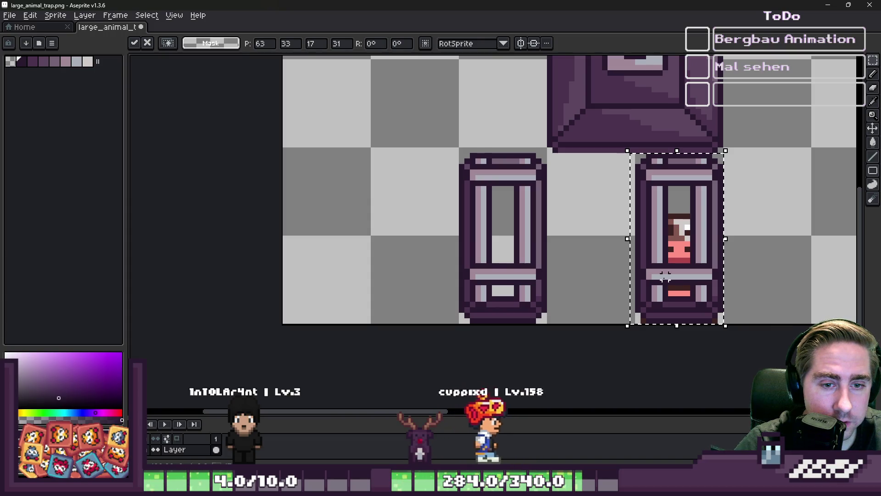
key("Escape")
key("ctrl+d")
Step: Switch to the pencil with a square brush shape
scroll(524, 165, "up", 2)
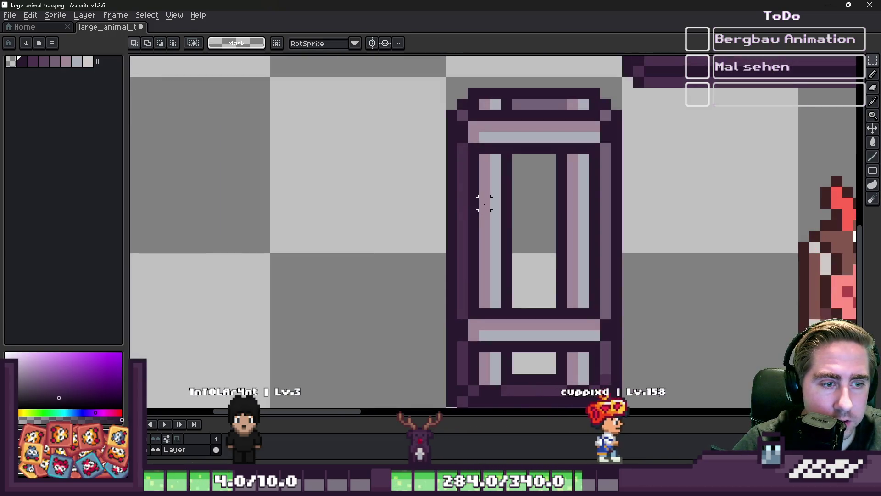
key("b")
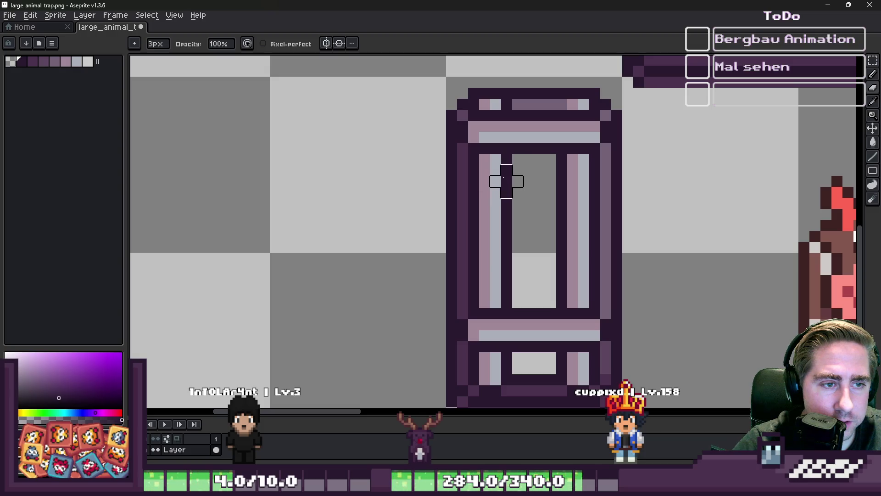
left_click(139, 42)
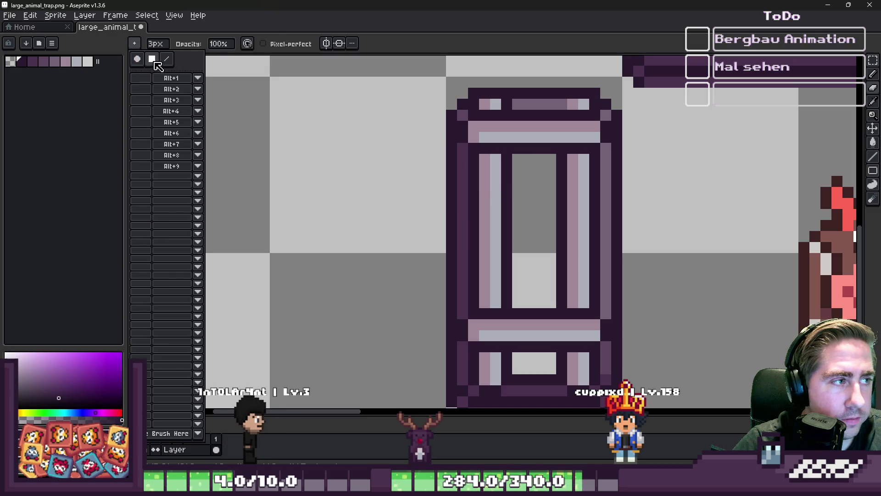
left_click(153, 60)
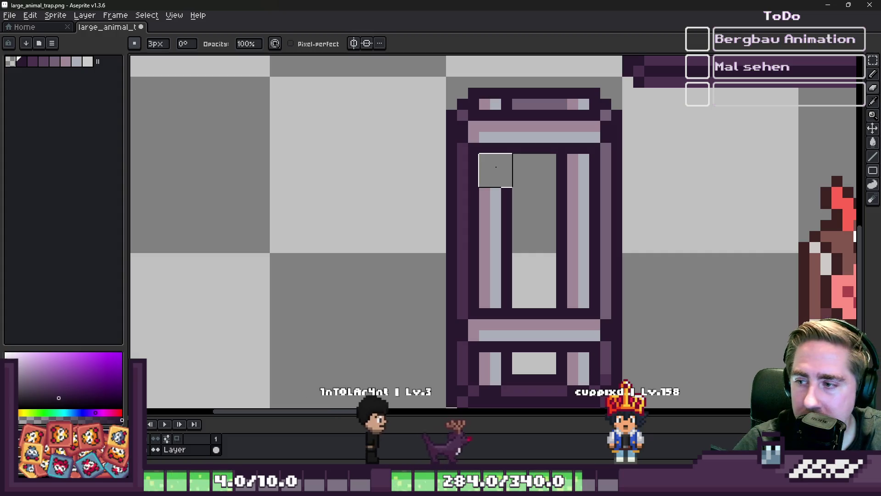
Step: Erase the light stripes of the cage's inner bars and its lower inner band
mouse_move(496, 166)
left_mouse_down()
mouse_move(495, 294)
mouse_move(570, 291)
mouse_move(571, 169)
left_mouse_up()
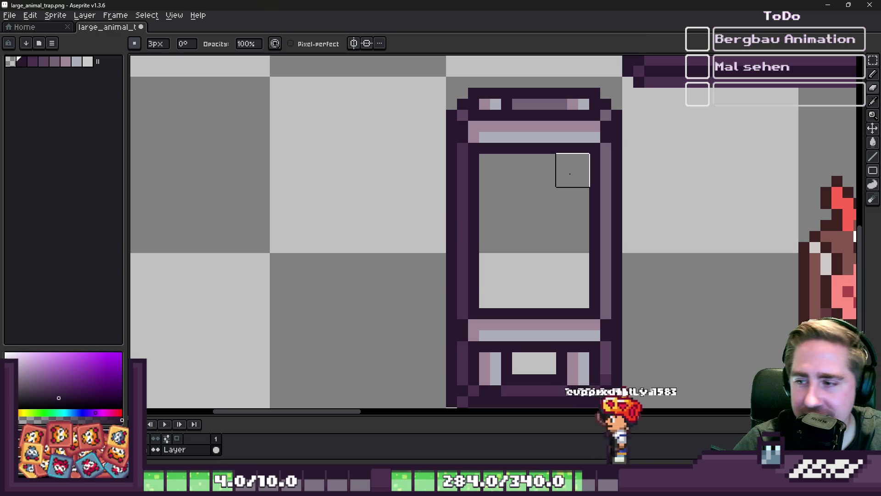
scroll(494, 170, "down", 2)
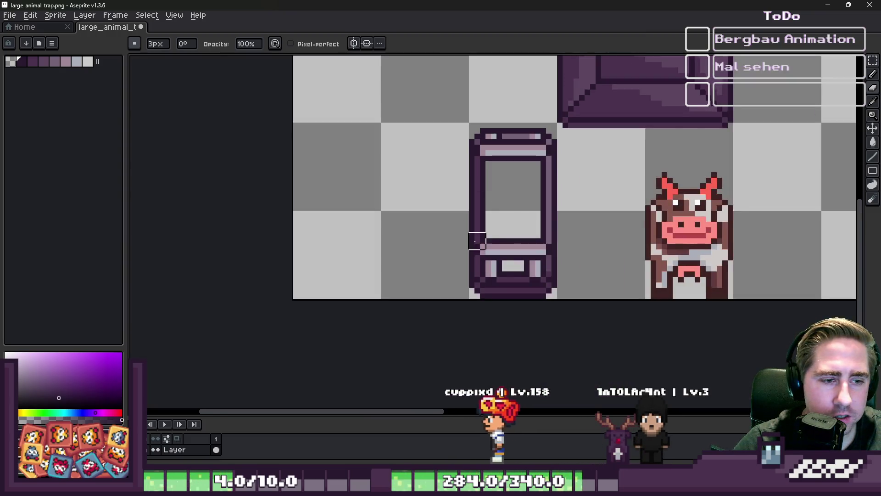
scroll(477, 241, "up", 3)
mouse_move(490, 240)
left_mouse_down()
mouse_move(593, 238)
mouse_move(592, 165)
mouse_move(549, 197)
mouse_move(479, 193)
left_mouse_up()
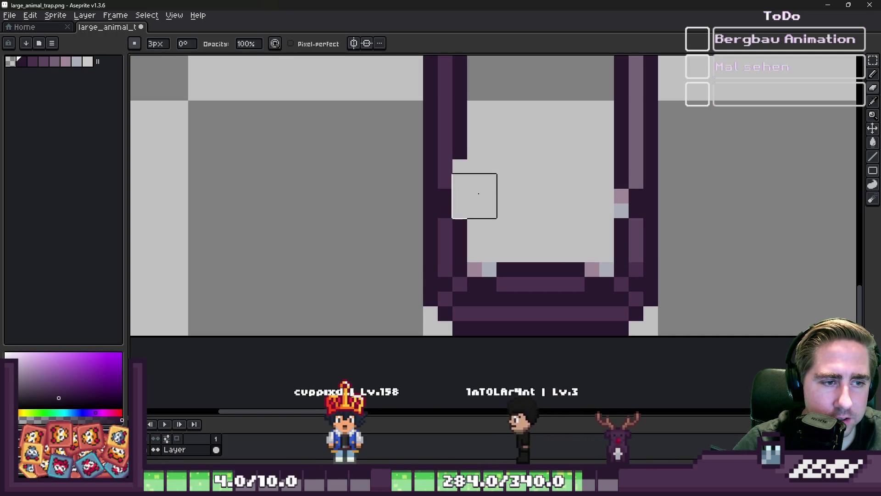
Step: Patch the left frame edge and right column with picked dark, light and mid purples
key("b")
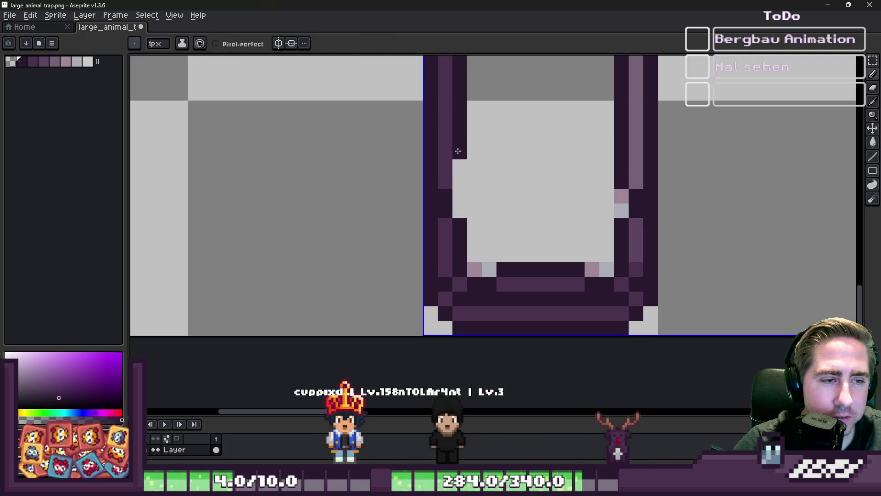
left_click(454, 169, "alt")
left_click(448, 200)
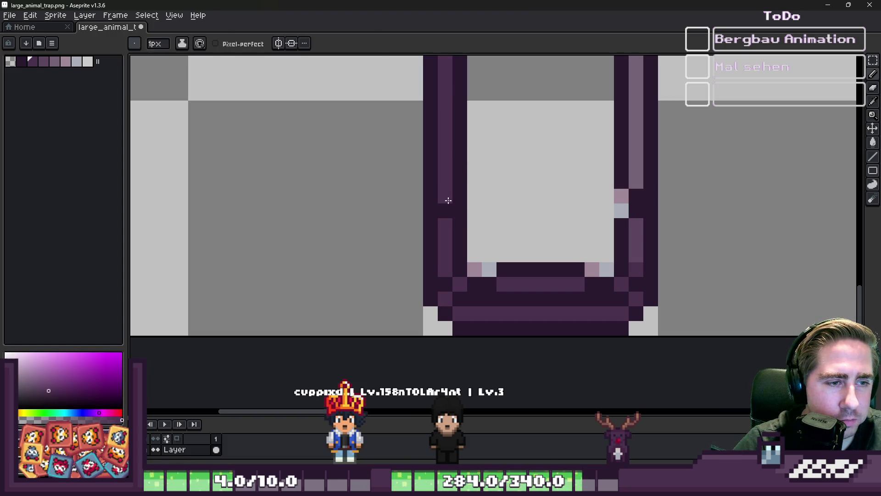
left_click(640, 165, "alt")
left_click(635, 202)
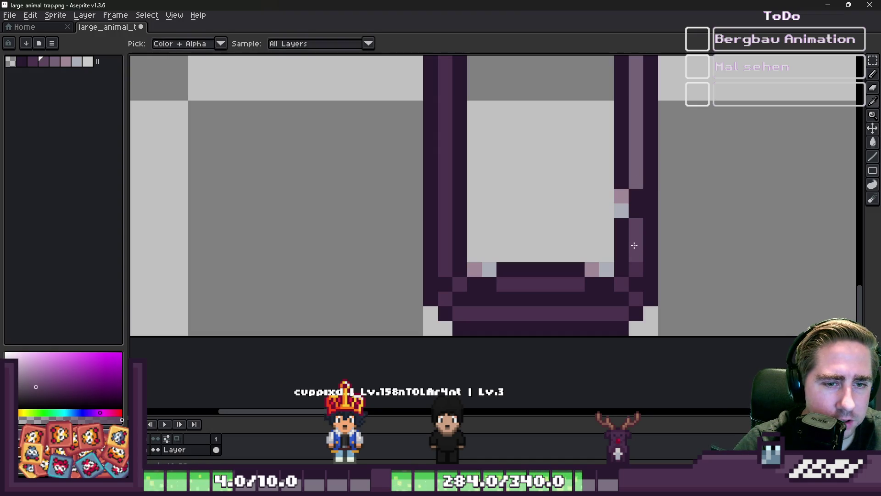
left_click(635, 245, "alt")
left_click_drag(636, 210, 636, 181)
left_click(624, 166, "alt")
left_click_drag(621, 210, 621, 196)
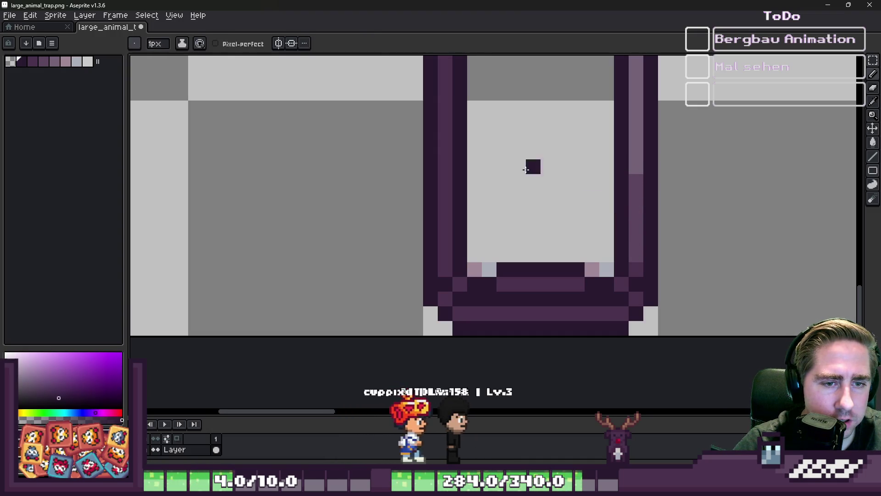
Step: Erase the dark bar along the frame's inner bottom with the 3px eraser
scroll(526, 170, "down", 1)
scroll(523, 232, "up", 1)
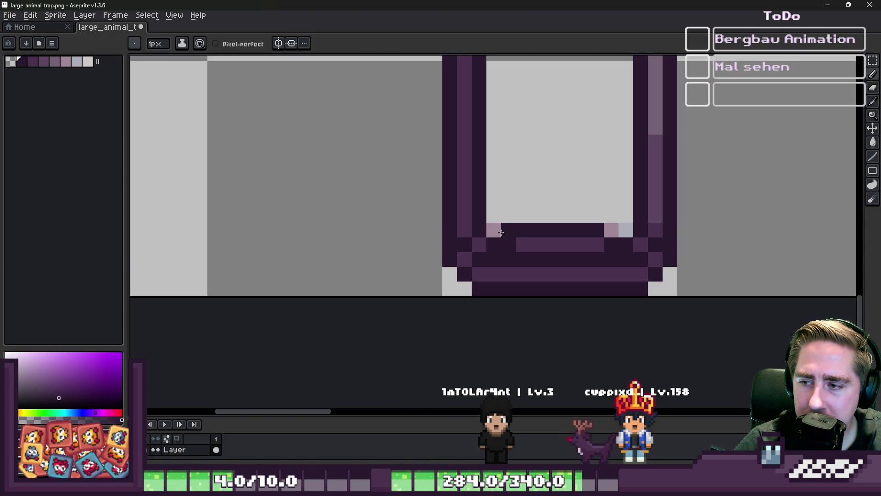
scroll(501, 233, "down", 2)
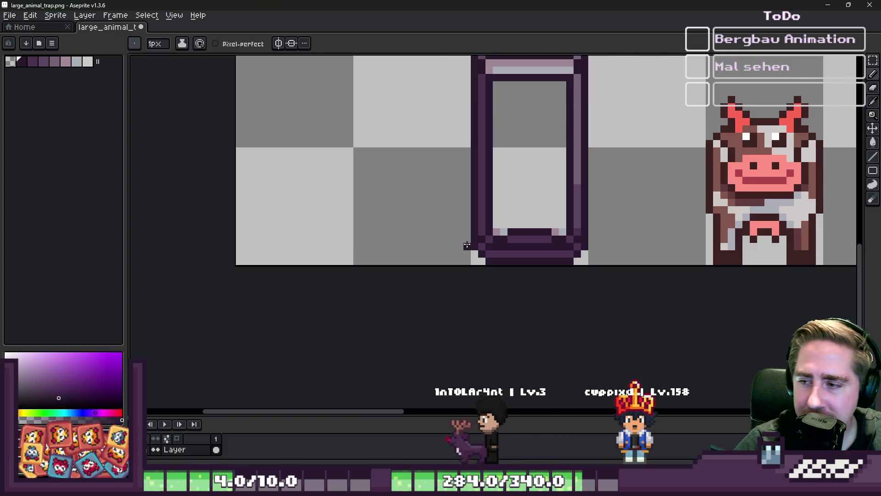
scroll(504, 240, "up", 5)
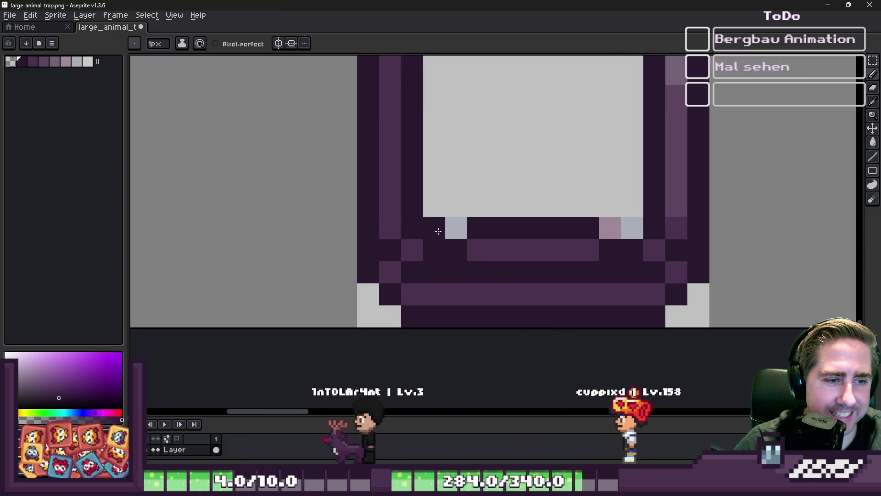
scroll(483, 263, "down", 6)
scroll(427, 109, "up", 1)
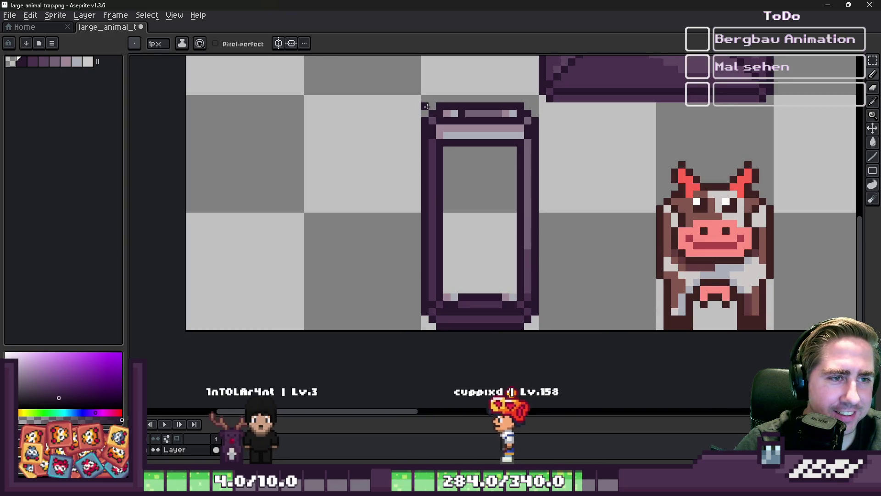
scroll(471, 312, "up", 2)
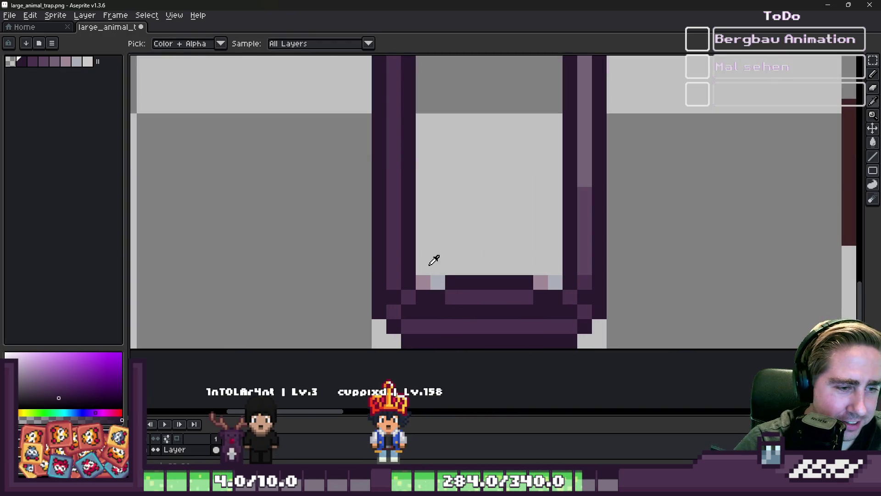
key("e")
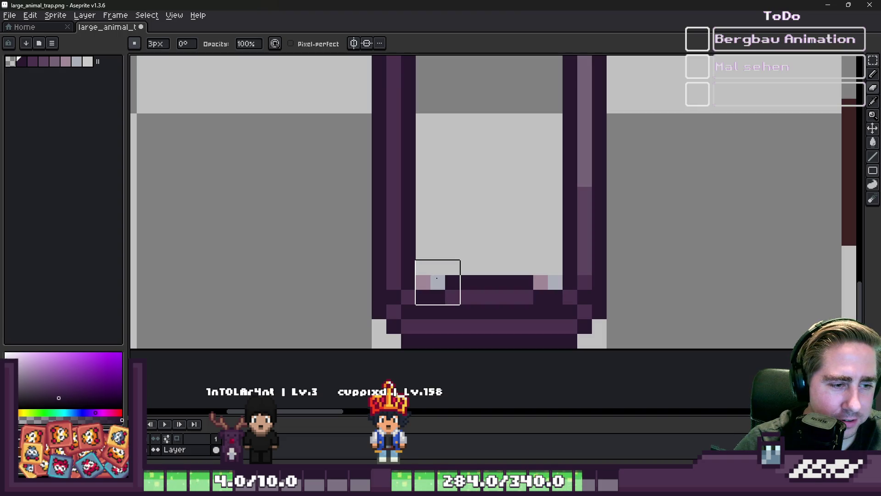
left_click_drag(438, 280, 538, 277)
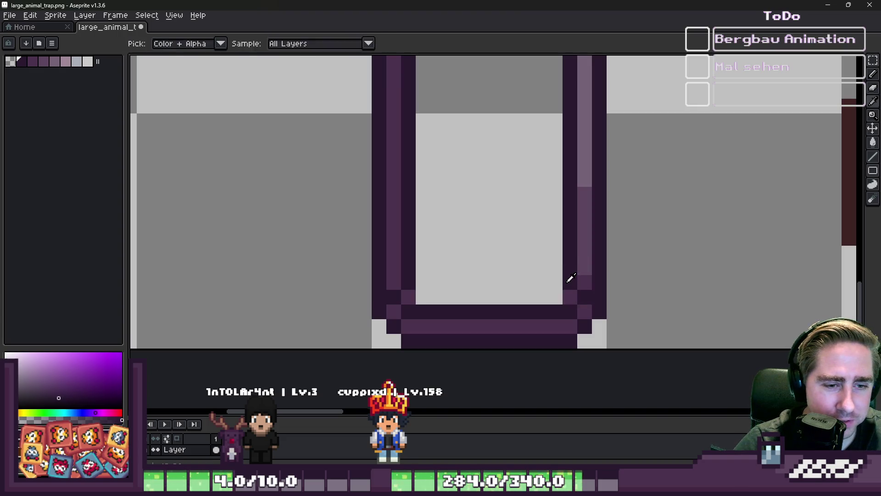
Step: Rectangle-select the whole cow
key("b")
scroll(423, 293, "down", 3)
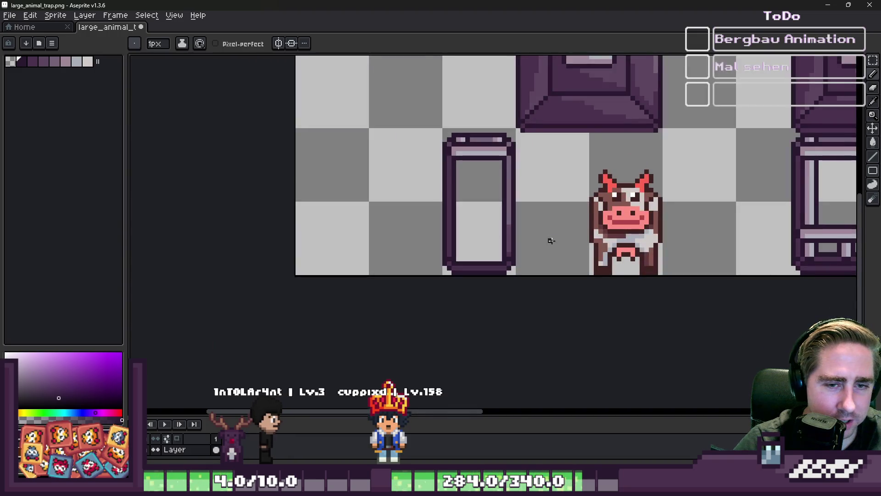
scroll(549, 240, "up", 1)
key("m")
mouse_move(600, 191)
left_mouse_down()
mouse_move(653, 269)
mouse_move(690, 290)
left_mouse_up()
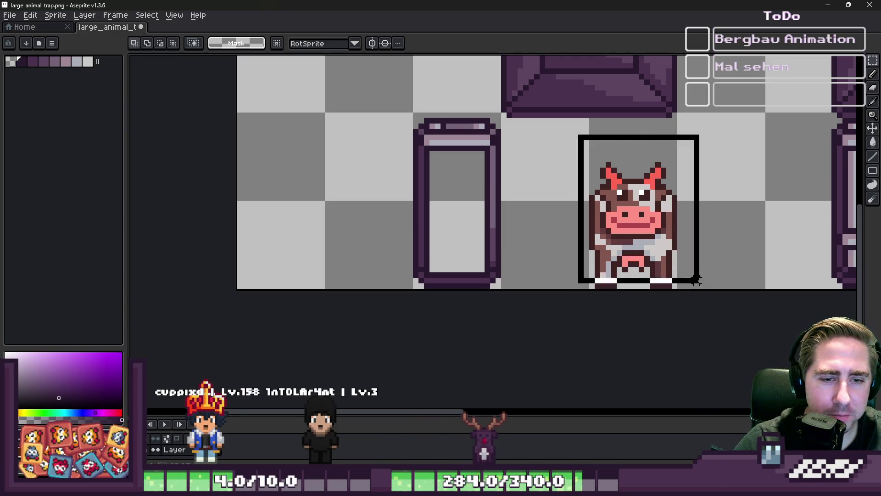
Step: Move the cow down to the bottom of the canvas
mouse_move(696, 280)
left_mouse_down()
mouse_move(697, 295)
mouse_move(686, 289)
left_mouse_up()
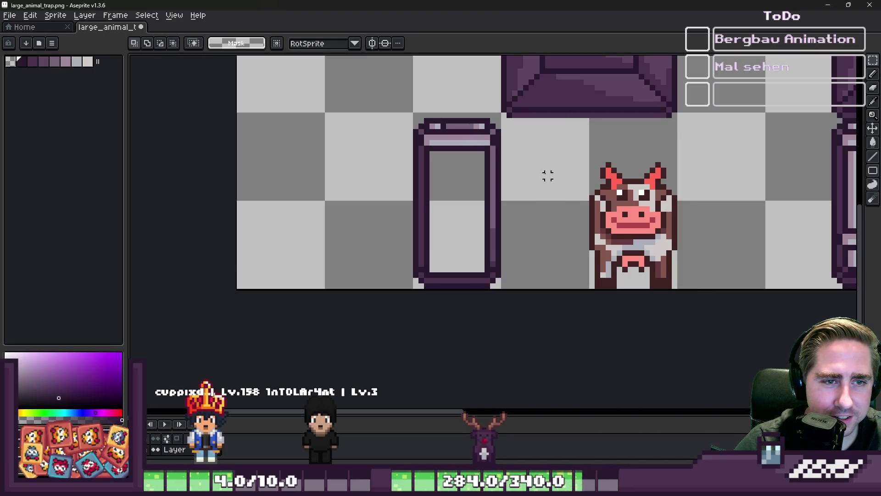
scroll(465, 164, "up", 3)
scroll(443, 104, "down", 2)
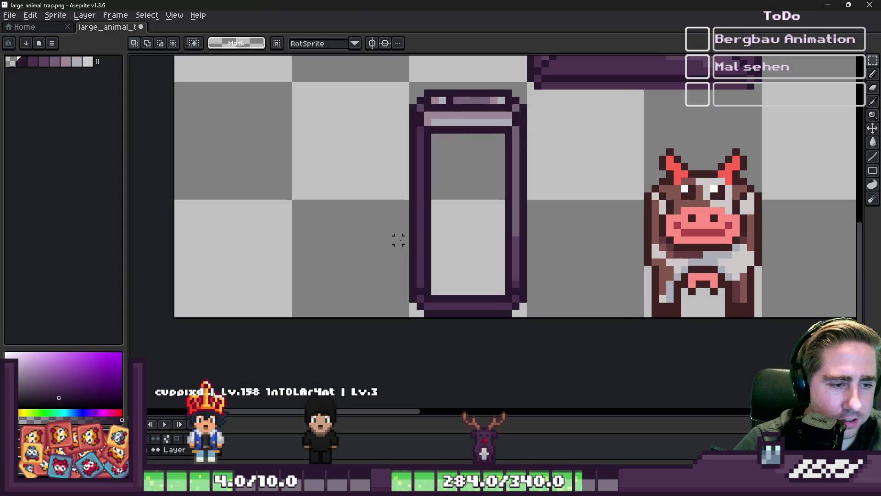
scroll(394, 237, "down", 3)
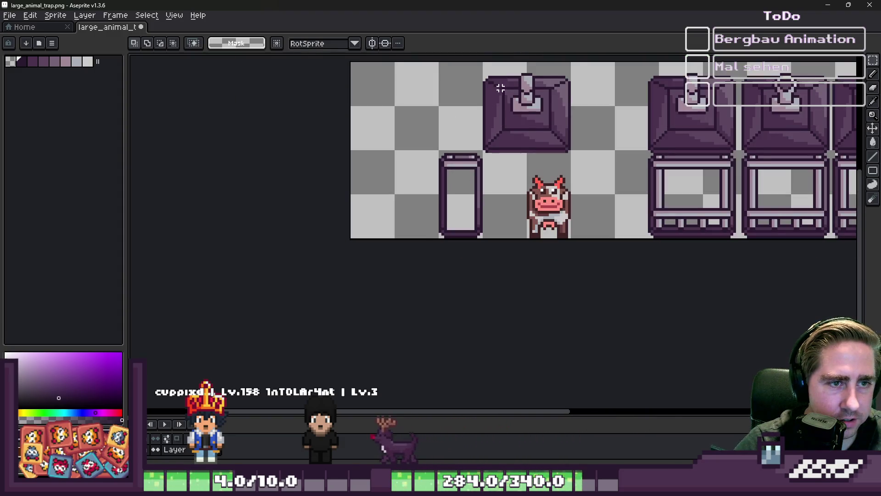
scroll(496, 142, "up", 2)
scroll(458, 159, "up", 1)
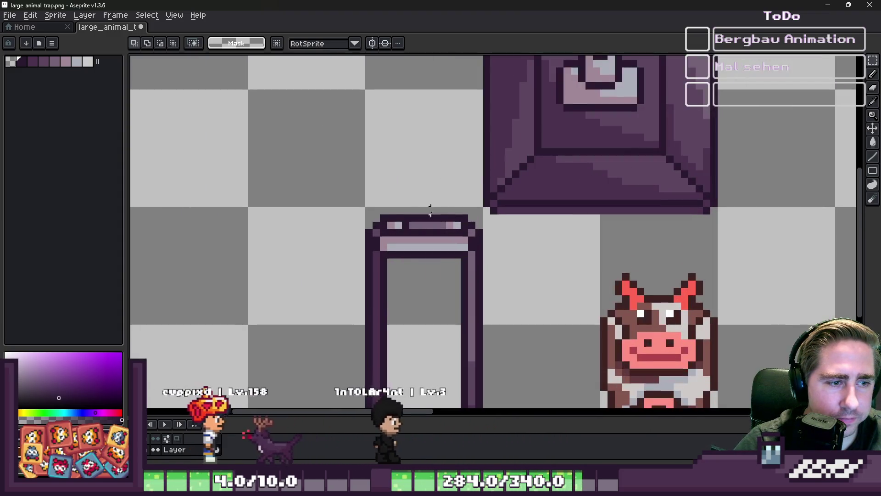
Step: Copy the big lid's lower-left and lower-right corners to the left of the lid
mouse_move(478, 128)
left_mouse_down()
mouse_move(551, 193)
mouse_move(555, 208)
left_mouse_up()
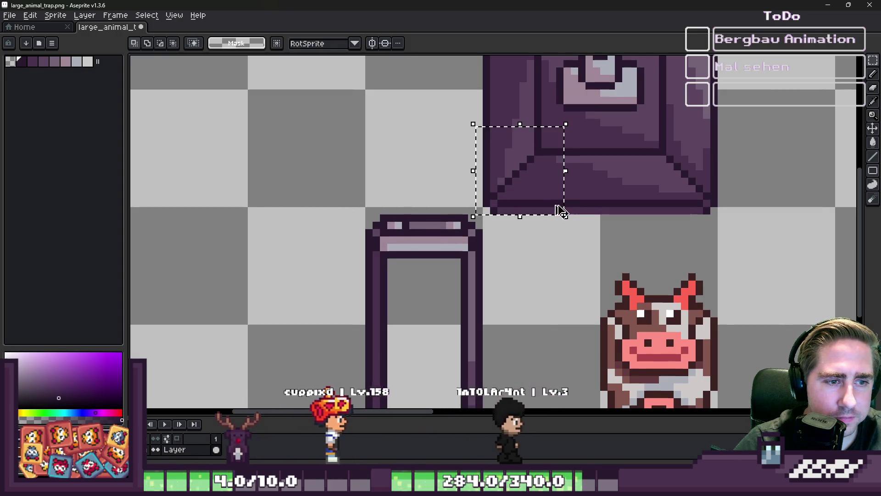
left_click_drag(516, 167, 242, 167)
left_click(508, 166)
scroll(508, 166, "down", 1)
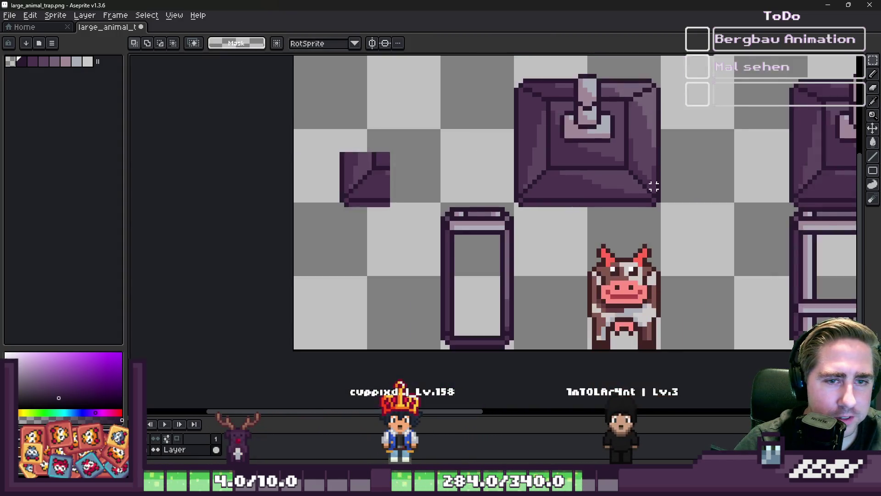
scroll(685, 231, "up", 1)
left_click_drag(685, 230, 586, 138)
mouse_move(625, 160)
left_mouse_down()
mouse_move(254, 156)
mouse_move(277, 172)
left_mouse_up()
left_click(283, 107)
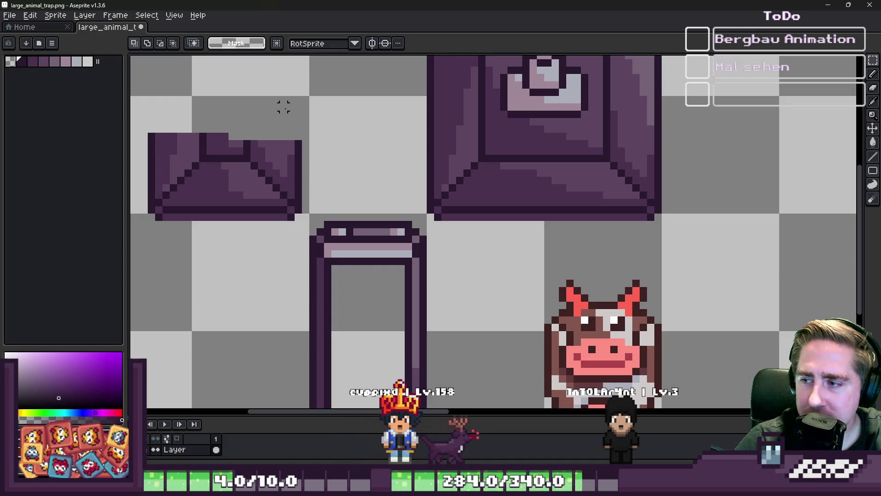
Step: Copy the lid's top-left corner onto the small roof
scroll(535, 221, "down", 1)
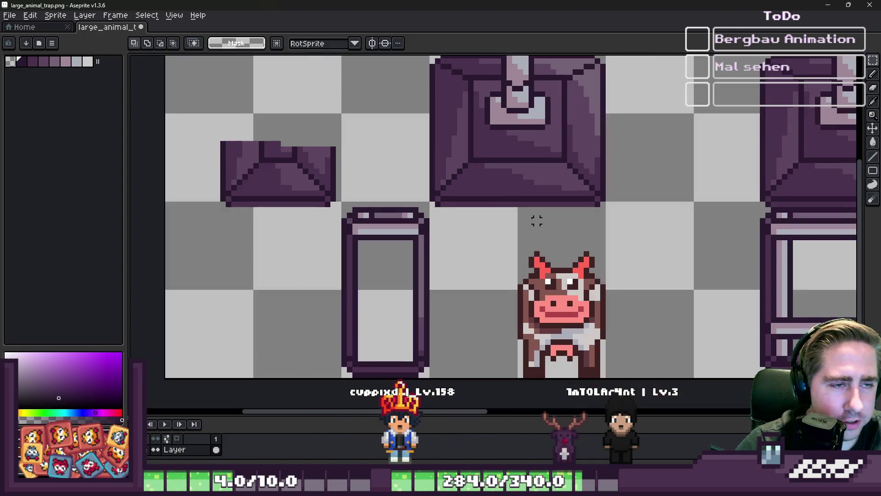
scroll(336, 110, "down", 1)
scroll(431, 79, "up", 1)
mouse_move(459, 60)
left_mouse_down()
mouse_move(515, 104)
mouse_move(285, 131)
mouse_move(294, 154)
left_mouse_up()
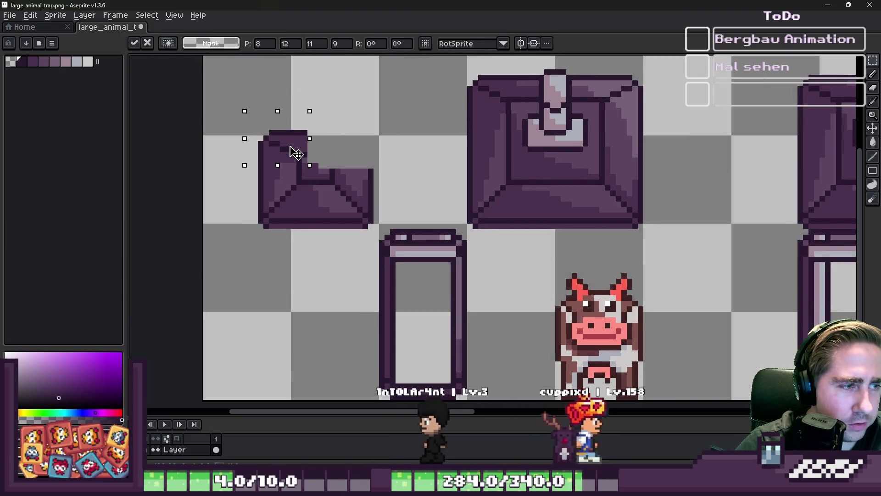
Step: Shift the small roof piece down a pixel, then move it right and up
left_click(233, 133)
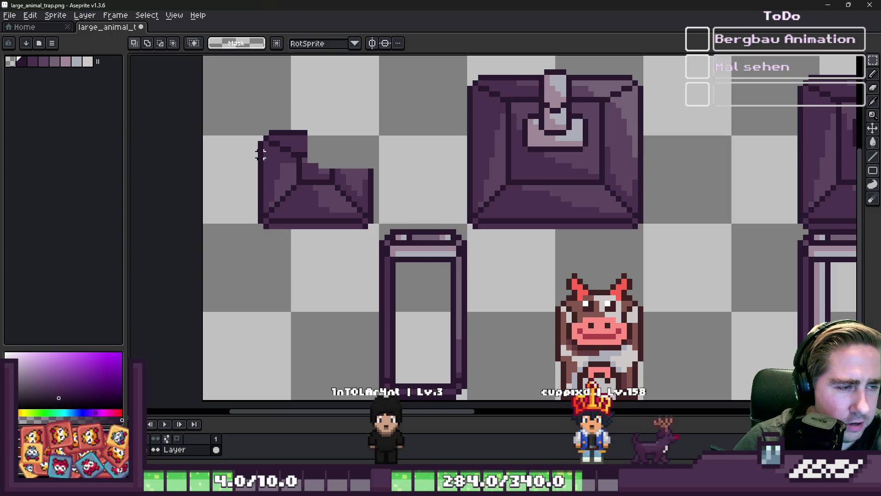
scroll(358, 248, "up", 1)
scroll(466, 207, "down", 1)
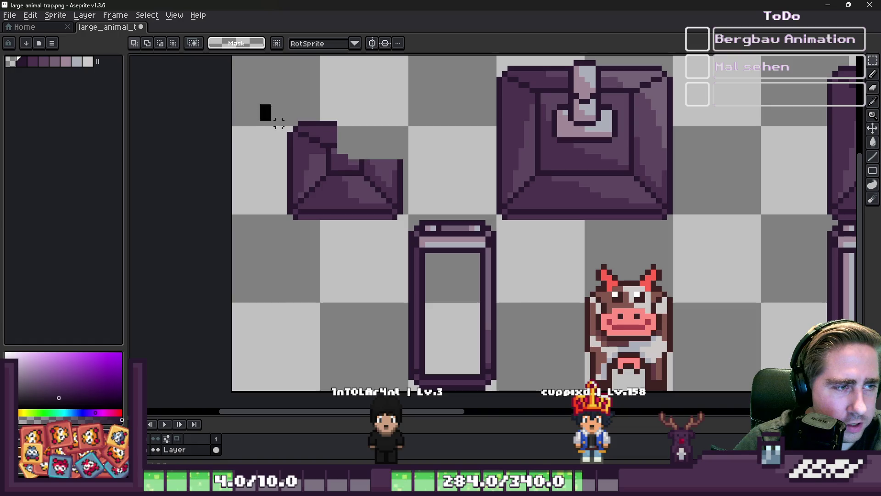
left_click_drag(258, 102, 411, 233)
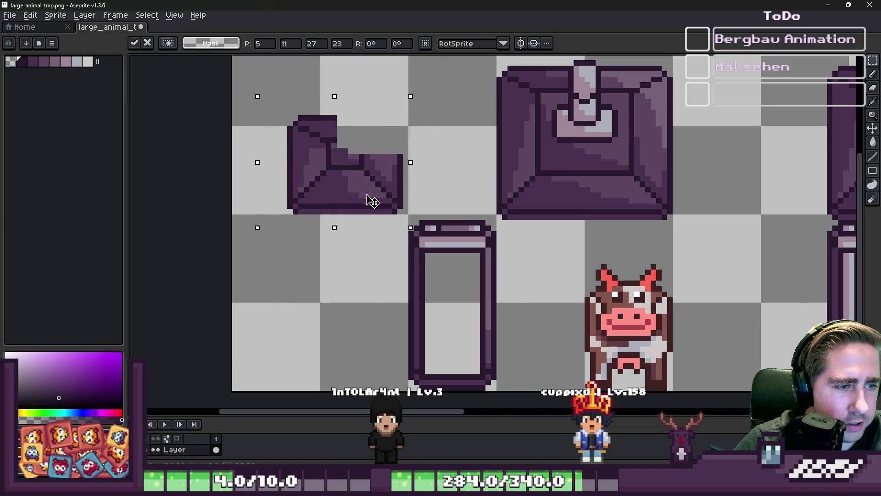
mouse_move(368, 197)
left_mouse_down()
mouse_move(415, 165)
mouse_move(407, 193)
left_mouse_up()
key("Return")
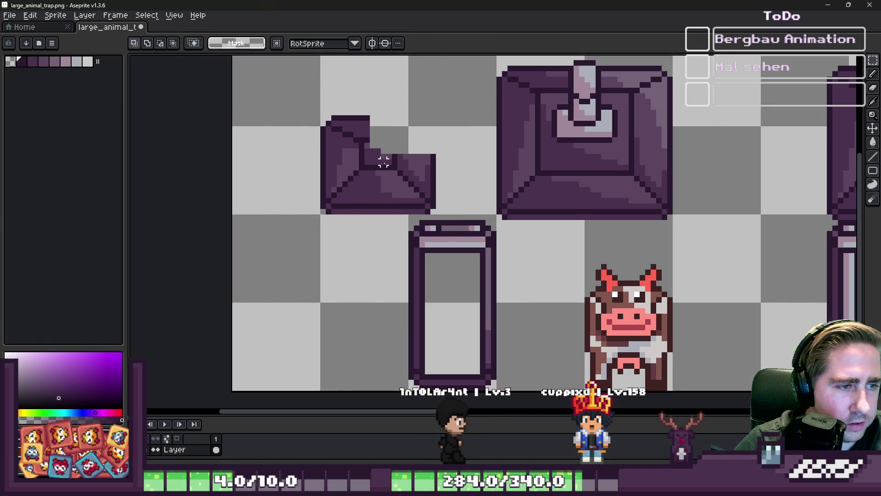
Step: Move the small roof block one pixel left and commit its position
scroll(383, 157, "up", 1)
left_click_drag(373, 137, 466, 230)
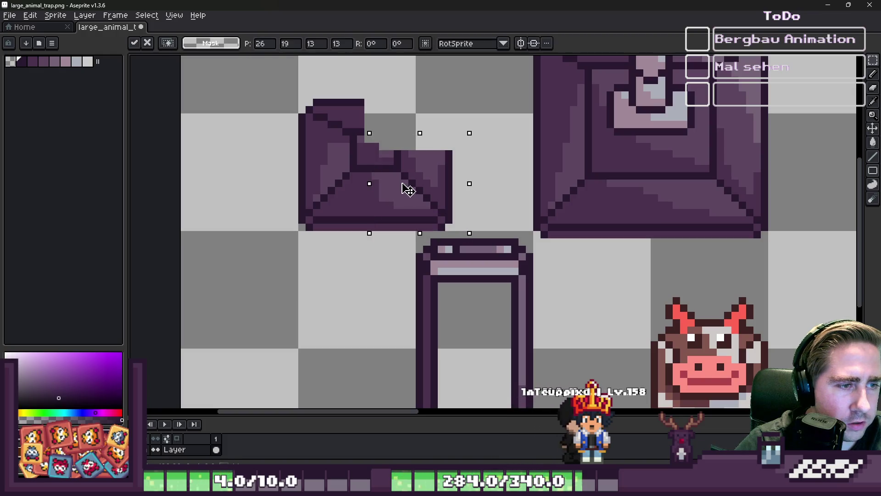
left_click_drag(404, 188, 400, 189)
key("Return")
left_click_drag(396, 131, 468, 226)
left_click(375, 132)
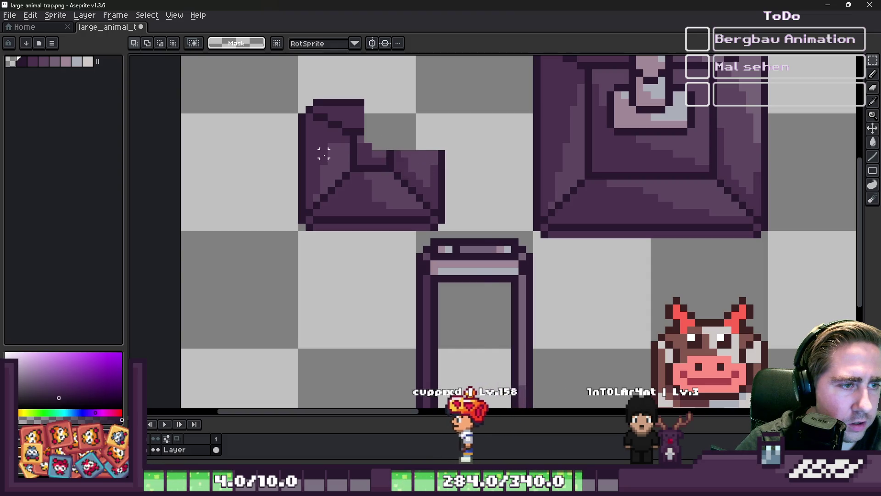
scroll(321, 154, "up", 2)
mouse_move(430, 105)
left_mouse_down()
mouse_move(576, 295)
mouse_move(582, 315)
left_mouse_up()
left_click_drag(486, 197, 489, 257)
key("Return")
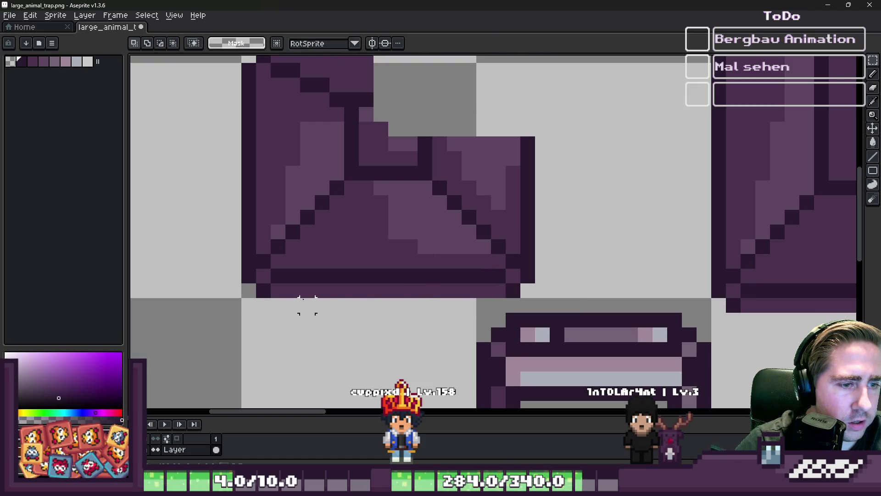
Step: Delete the lid's bottom row and move the 16x10 lid block down
mouse_move(226, 283)
left_mouse_down()
mouse_move(413, 298)
mouse_move(590, 298)
mouse_move(167, 60)
mouse_move(210, 56)
left_mouse_up()
key("Delete")
left_click(528, 275)
left_click_drag(318, 141, 322, 163)
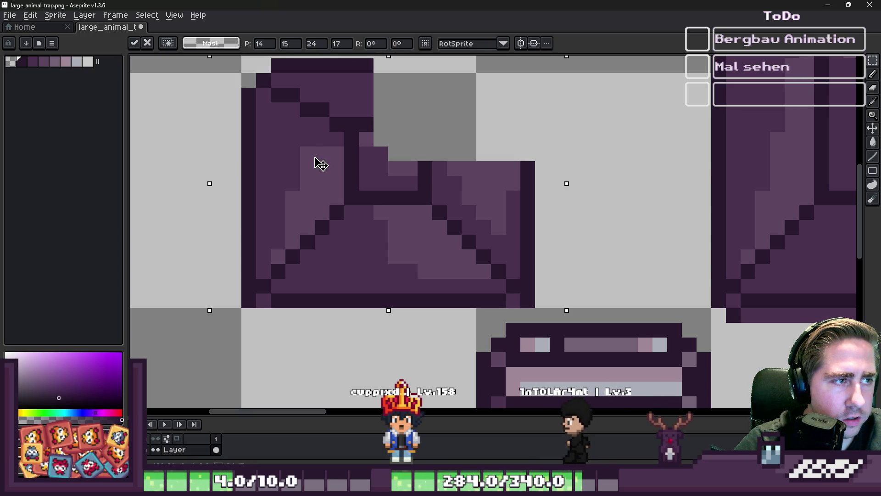
scroll(324, 166, "down", 1)
left_click_drag(213, 55, 392, 165)
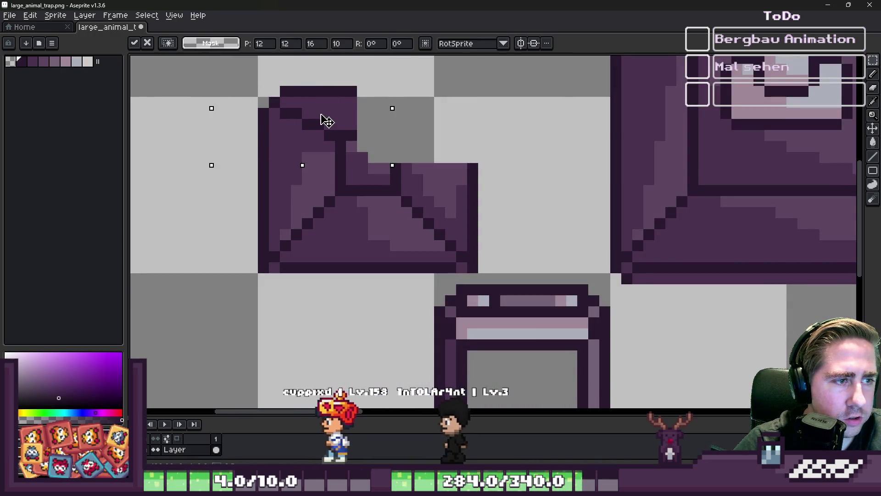
key("ctrl+d")
Step: Shift the lid's right block one pixel left
scroll(451, 201, "down", 3)
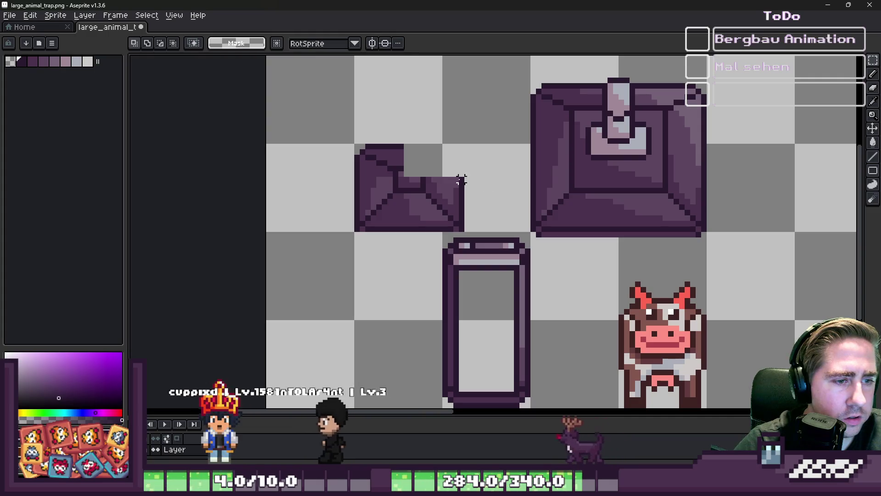
scroll(399, 213, "up", 1)
scroll(453, 133, "down", 2)
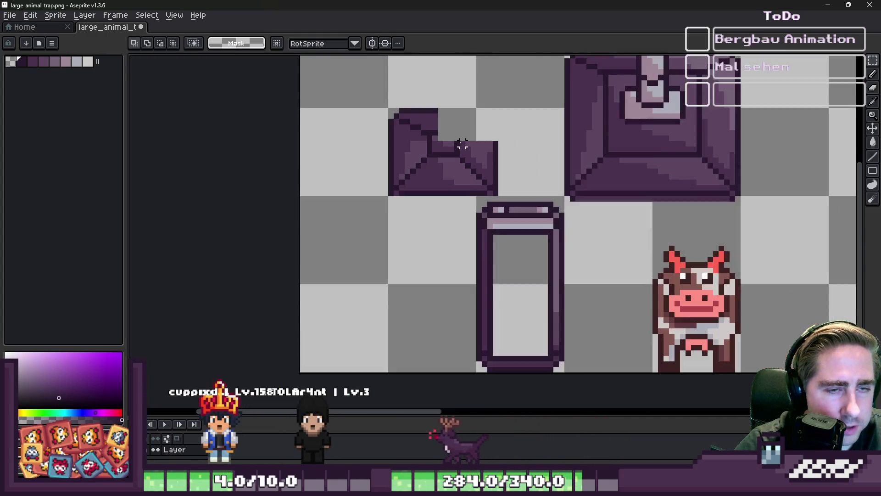
scroll(454, 136, "up", 3)
left_click_drag(450, 129, 618, 283)
left_click_drag(531, 228, 517, 214)
key("ctrl+d")
scroll(375, 171, "down", 4)
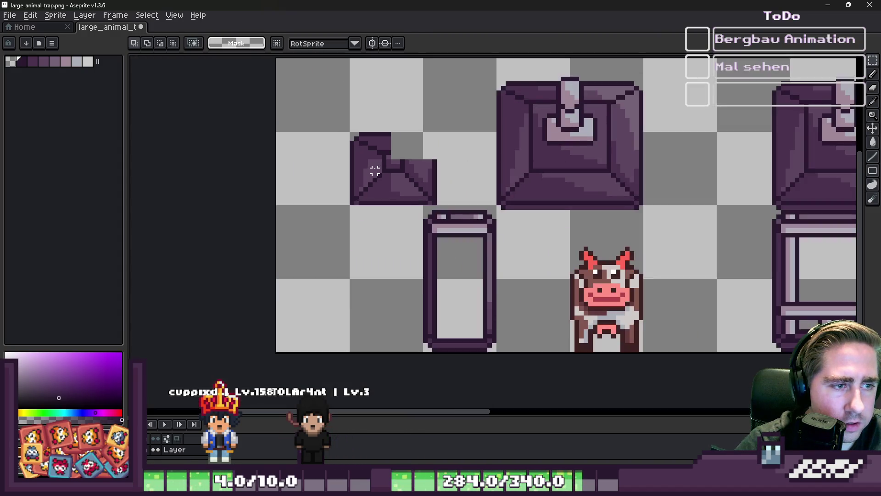
scroll(379, 167, "up", 3)
left_click_drag(436, 129, 528, 264)
Step: Clear a row strip across the lid and move the lower strip up two pixels
left_click(234, 224)
left_click_drag(251, 207, 510, 203)
mouse_move(251, 213)
left_mouse_down()
mouse_move(509, 202)
mouse_move(507, 211)
left_mouse_up()
left_click_drag(517, 265, 260, 206)
left_click_drag(333, 239, 338, 226)
key("Up")
Step: Shift the lid's right part two pixels left and its lower-left area one pixel right
mouse_move(519, 255)
left_mouse_down()
mouse_move(431, 133)
mouse_move(437, 122)
left_mouse_up()
left_click_drag(455, 182, 437, 181)
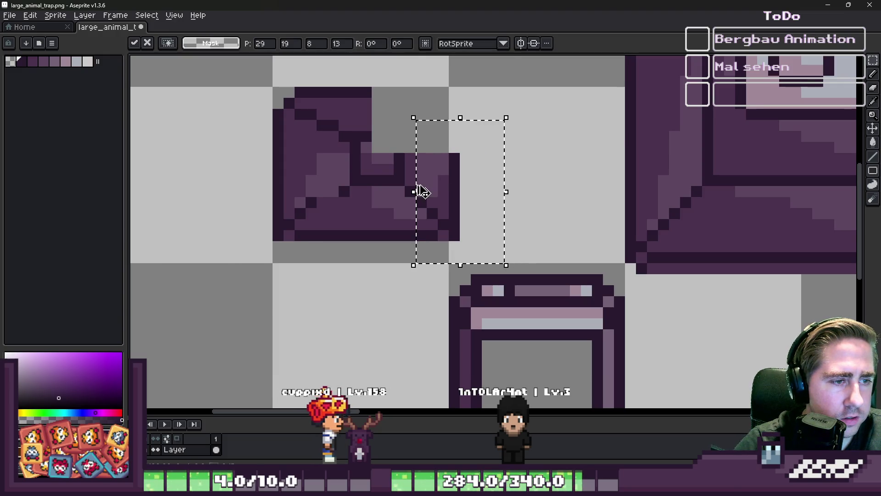
left_click_drag(255, 197, 324, 261)
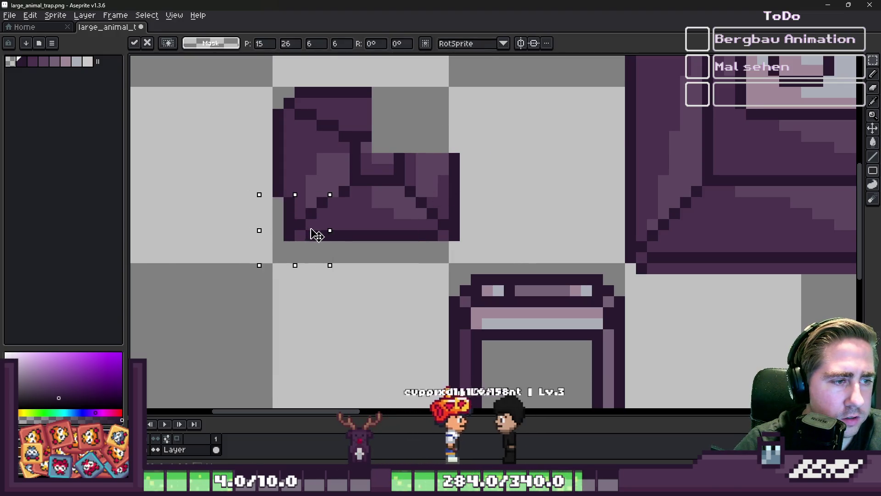
left_click_drag(314, 232, 328, 234)
left_click(301, 187)
Step: Move the lid's upper-left column one pixel right
left_click_drag(249, 85, 319, 199)
left_click(311, 81)
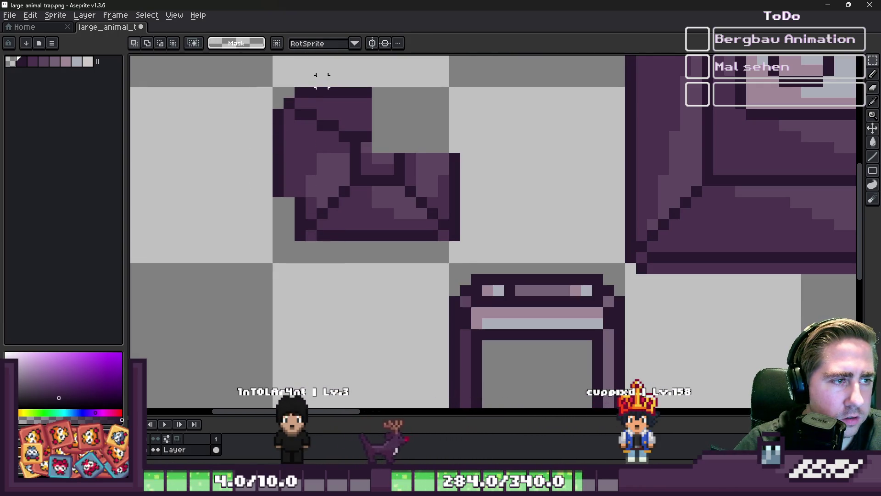
mouse_move(266, 81)
left_mouse_down()
mouse_move(310, 192)
mouse_move(324, 195)
left_mouse_up()
left_click_drag(301, 151, 314, 156)
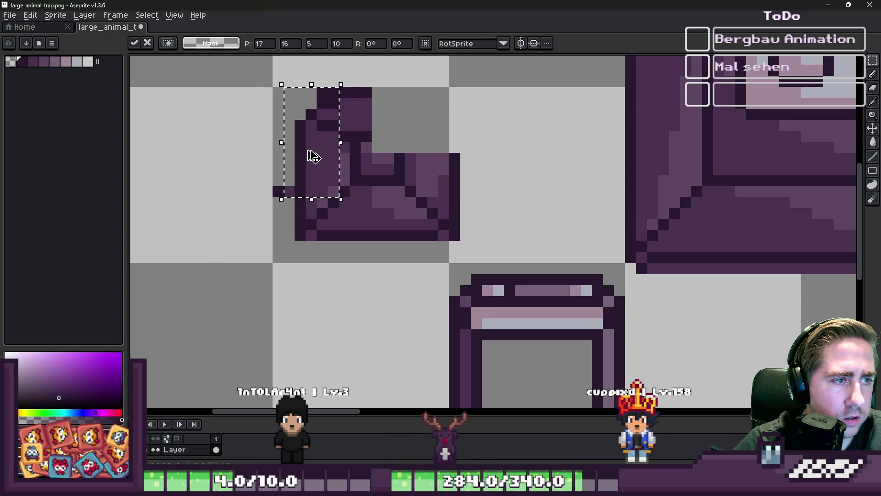
key("ctrl+d")
Step: Move the whole lid shape two pixels left
key("b")
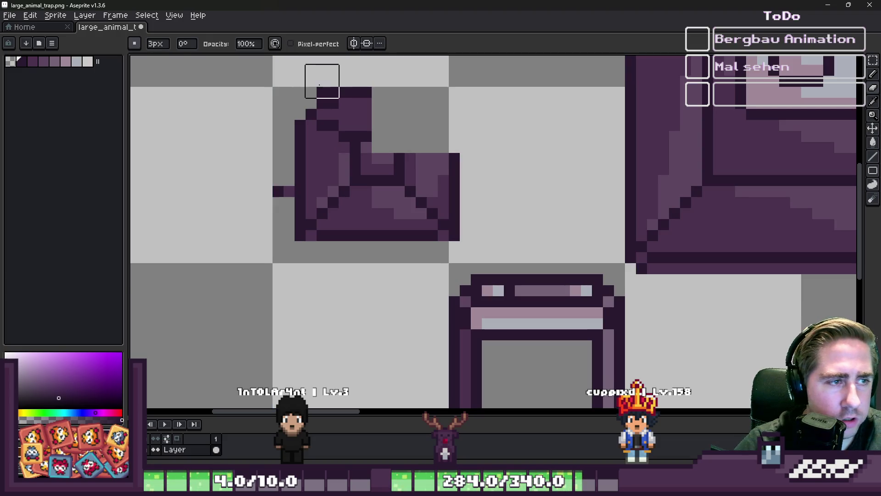
key("m")
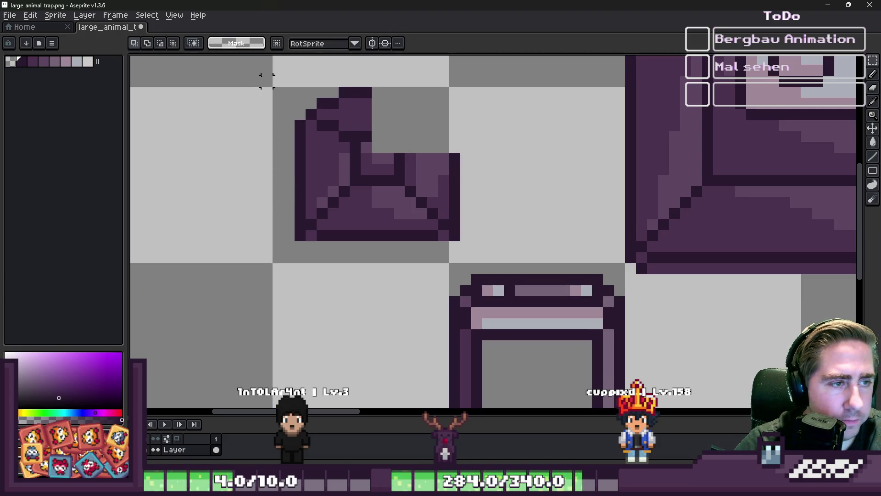
left_click_drag(262, 75, 533, 250)
mouse_move(384, 219)
left_mouse_down()
mouse_move(362, 219)
mouse_move(365, 237)
left_mouse_up()
key("ctrl+d")
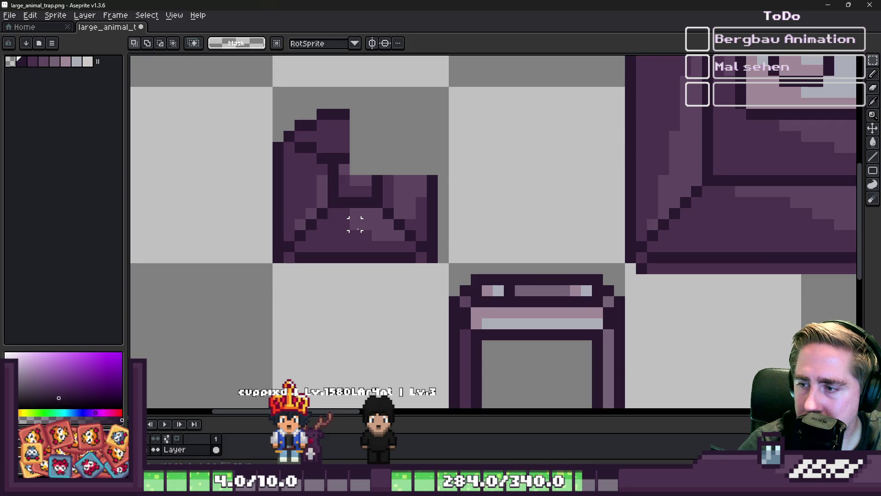
Step: Redraw the top-left outline as a stepped diagonal and recolour a left-edge pixel medium purple
key("b")
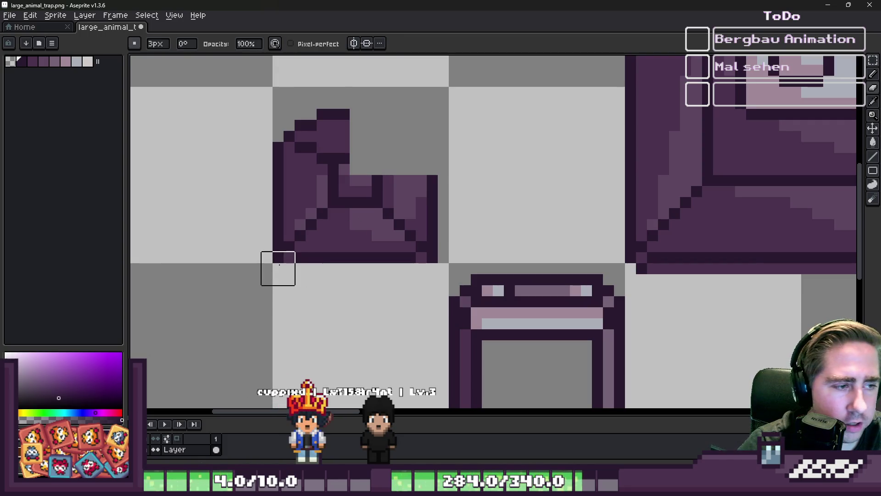
scroll(284, 246, "up", 2)
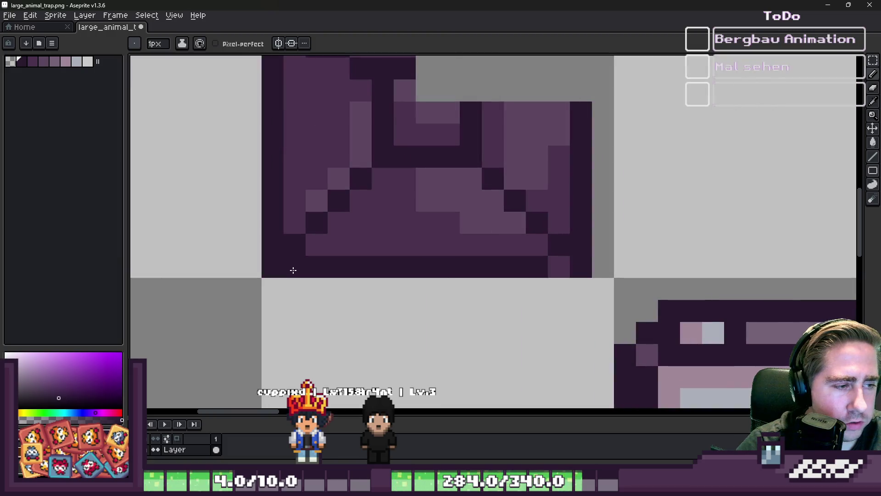
scroll(551, 263, "down", 4)
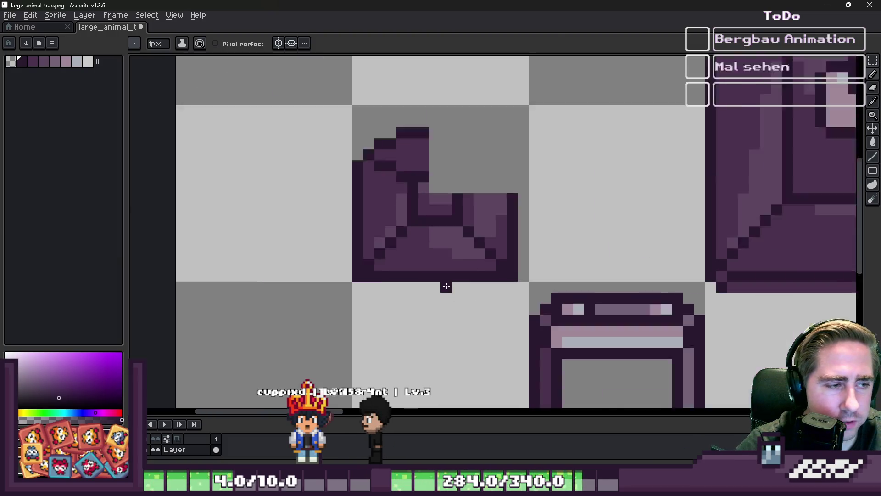
scroll(404, 229, "up", 3)
key("i")
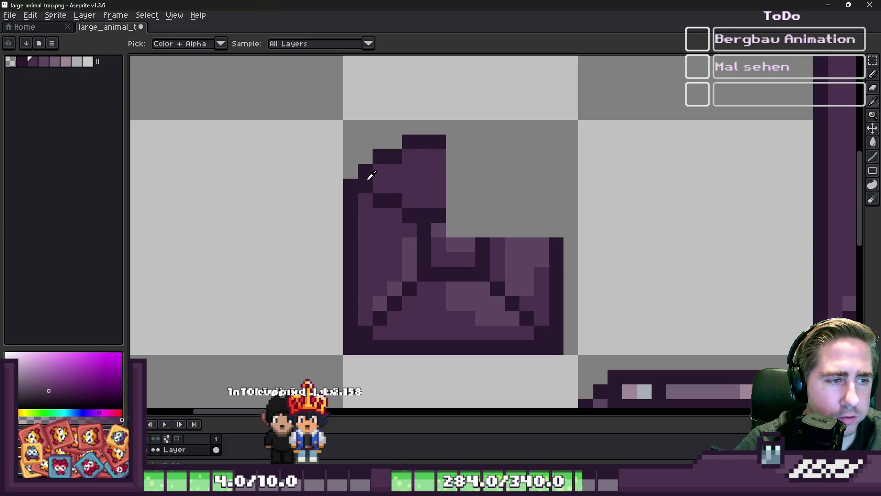
mouse_move(361, 178)
left_mouse_down()
mouse_move(367, 156)
mouse_move(395, 142)
left_mouse_up()
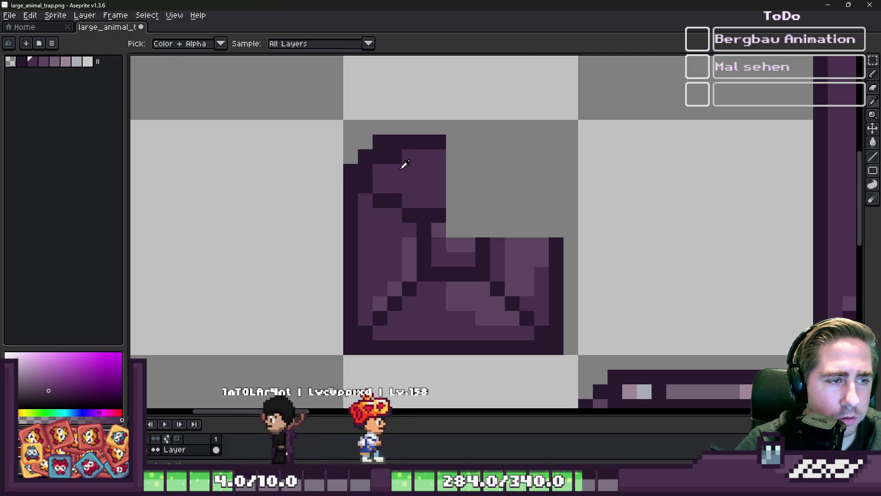
left_click(370, 191)
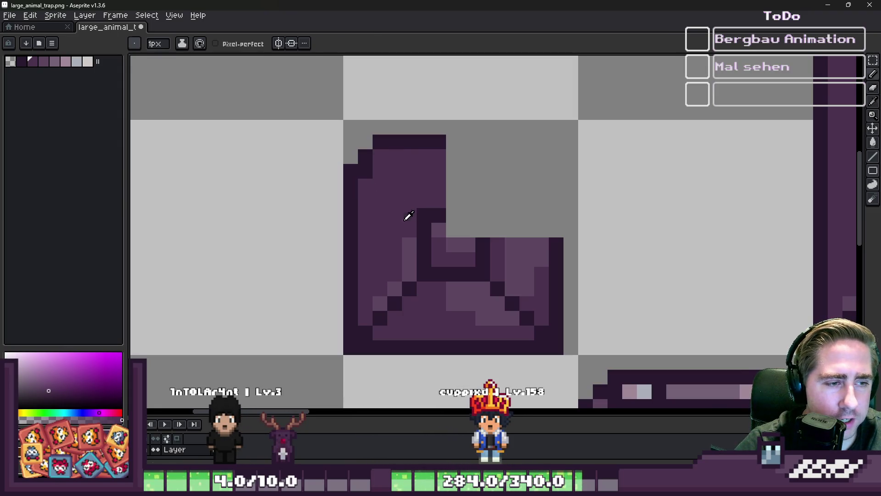
scroll(389, 183, "down", 5)
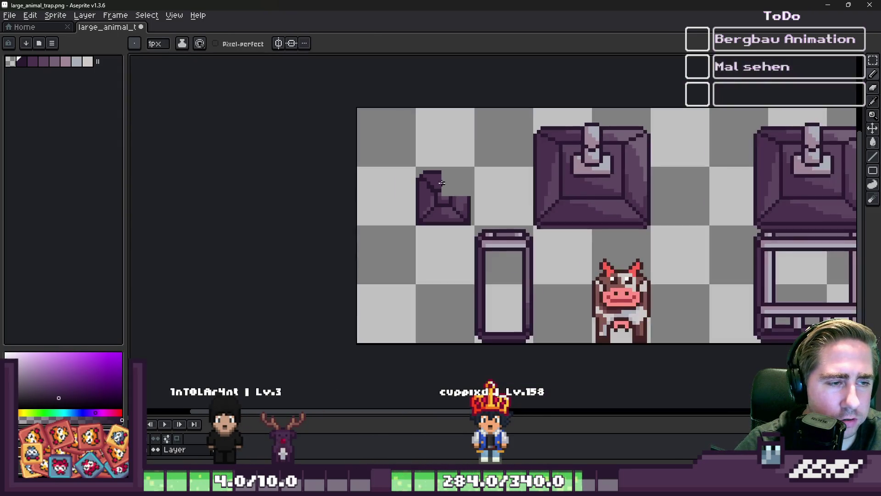
Step: With a 5px brush, paint a large dark blob shape, undoing the first stray stroke
scroll(436, 183, "up", 4)
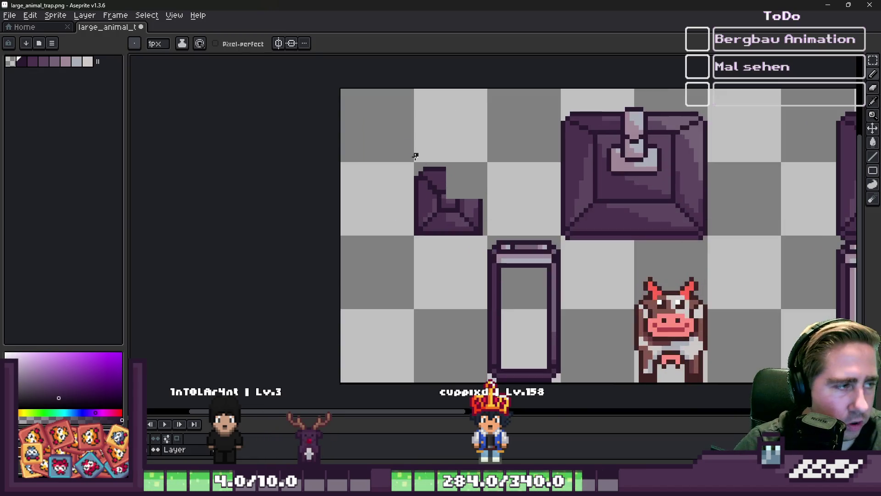
key("minus")
key("minus")
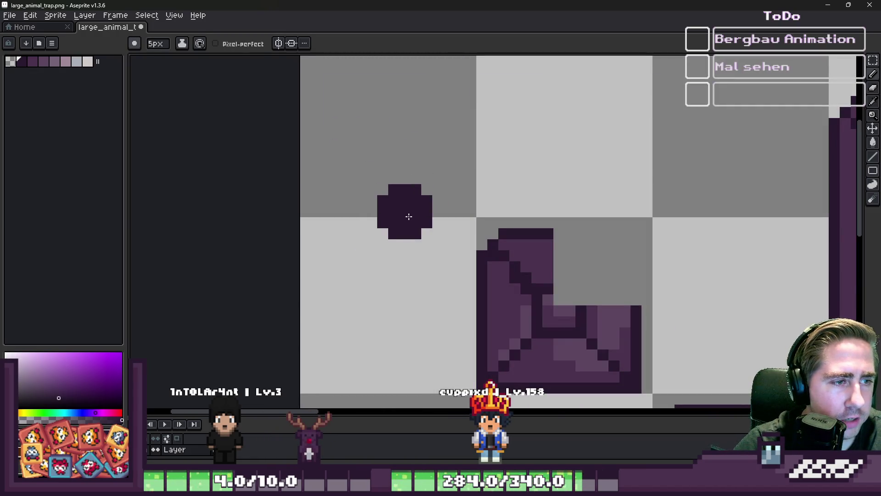
scroll(456, 231, "down", 1)
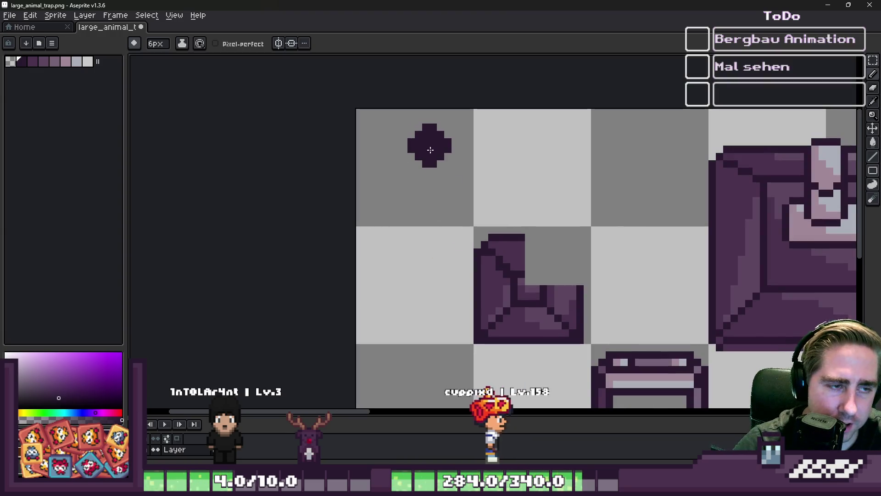
scroll(427, 143, "up", 2)
mouse_move(419, 150)
left_mouse_down()
mouse_move(407, 191)
mouse_move(338, 197)
mouse_move(415, 218)
left_mouse_up()
key("ctrl+z")
key("ctrl+z")
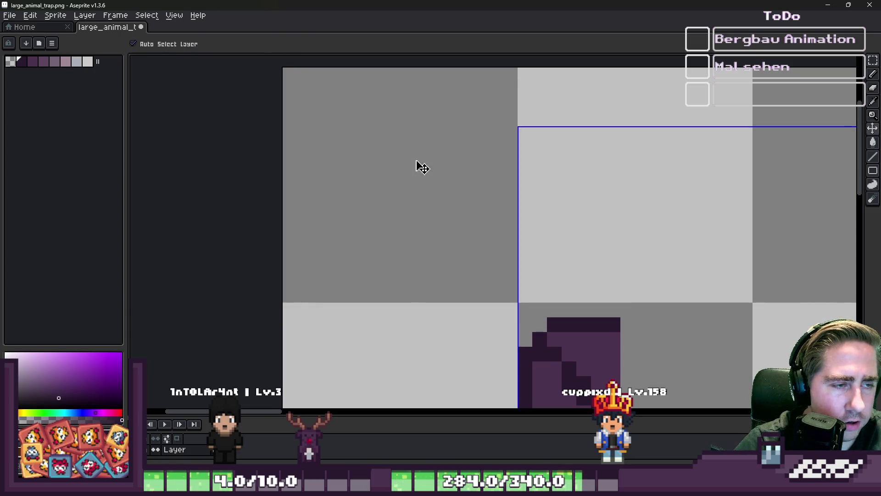
mouse_move(431, 176)
left_mouse_down()
mouse_move(399, 173)
mouse_move(459, 203)
mouse_move(377, 223)
mouse_move(371, 241)
left_mouse_up()
Step: Shade the blob: light grey on top, mid-purple lower left, blue-grey lower right
scroll(371, 241, "down", 2)
scroll(459, 212, "up", 2)
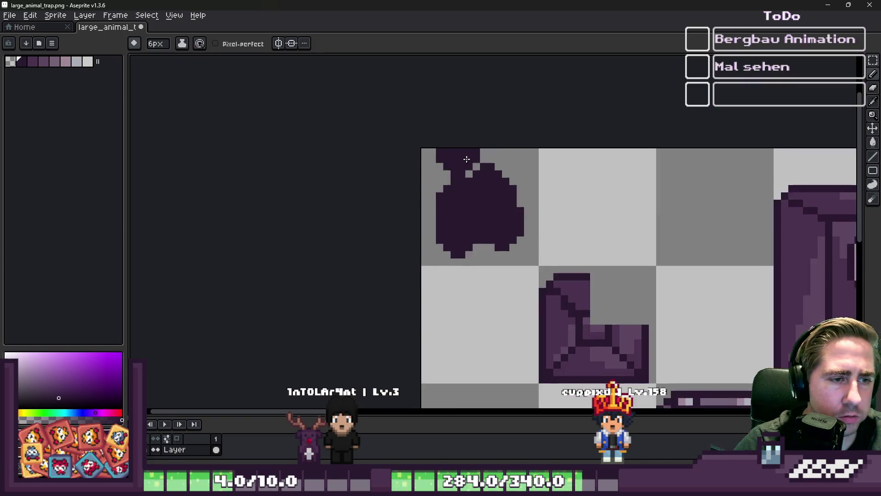
scroll(473, 220, "down", 3)
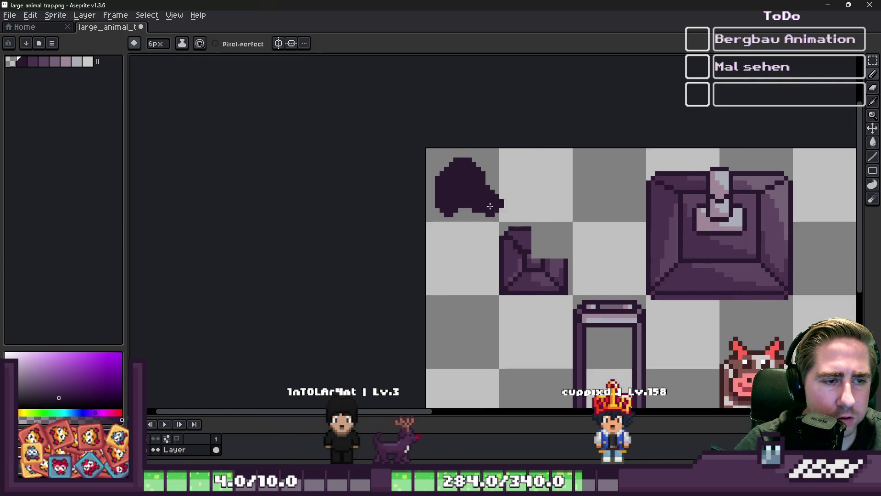
scroll(449, 182, "up", 3)
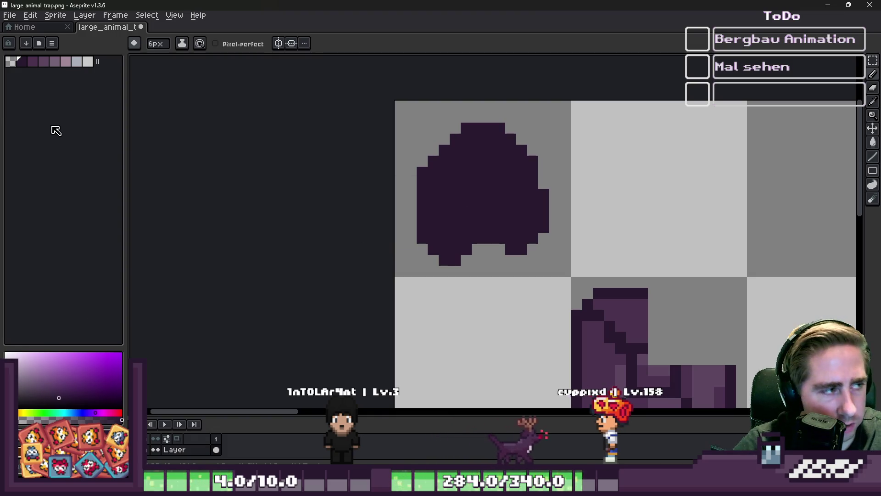
left_click(87, 61)
scroll(542, 168, "up", 1)
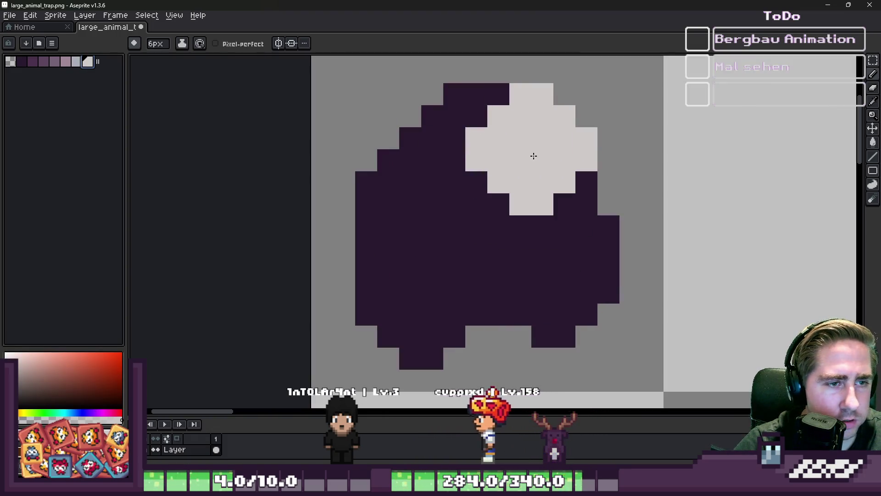
mouse_move(517, 148)
left_mouse_down()
mouse_move(419, 199)
mouse_move(482, 146)
left_mouse_up()
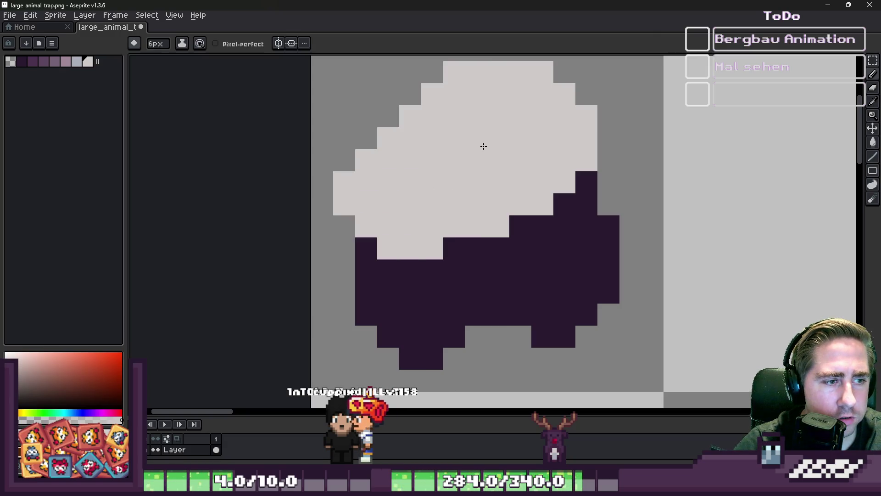
left_click(65, 61)
mouse_move(399, 259)
left_mouse_down()
mouse_move(429, 292)
mouse_move(381, 279)
mouse_move(452, 304)
left_mouse_up()
left_click(77, 61)
mouse_move(509, 238)
left_mouse_down()
mouse_move(588, 269)
mouse_move(543, 304)
left_mouse_up()
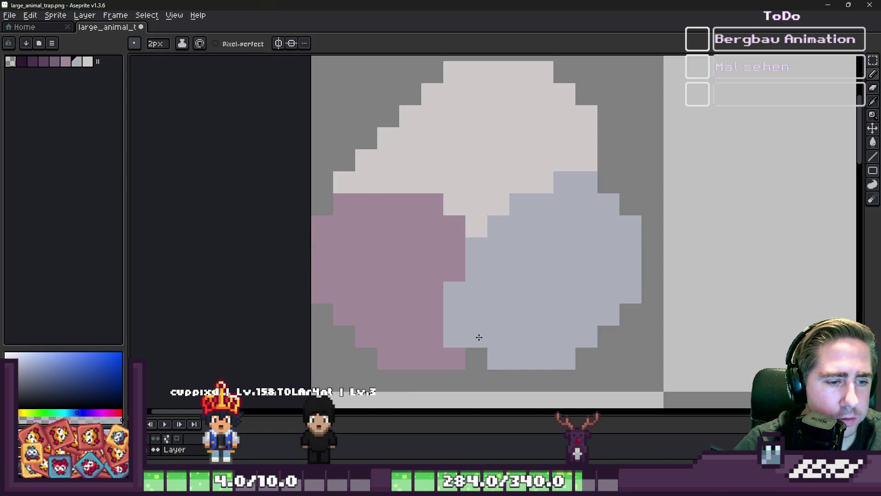
Step: Outline the blob's upper and right edges in dark purple with the 1px pencil, removing stray pixels
scroll(487, 251, "down", 3)
scroll(501, 277, "up", 1)
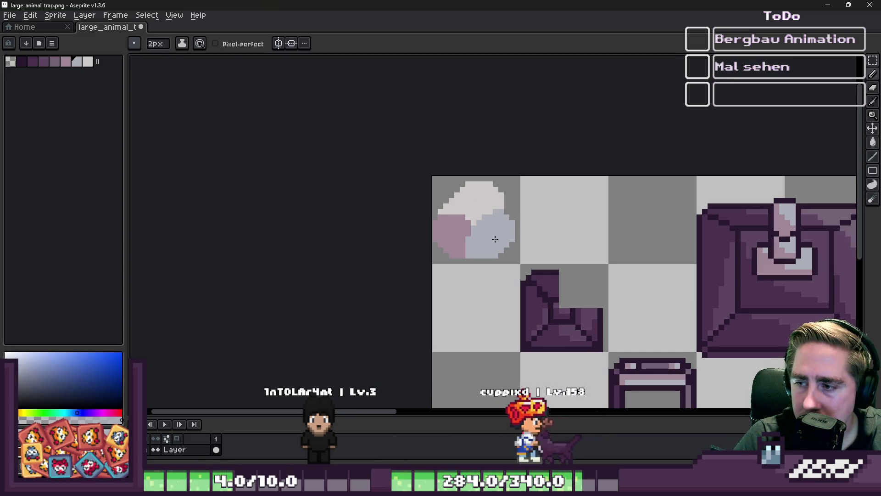
scroll(470, 238, "up", 3)
key("m")
mouse_move(394, 113)
left_mouse_down()
mouse_move(488, 264)
mouse_move(573, 292)
left_mouse_up()
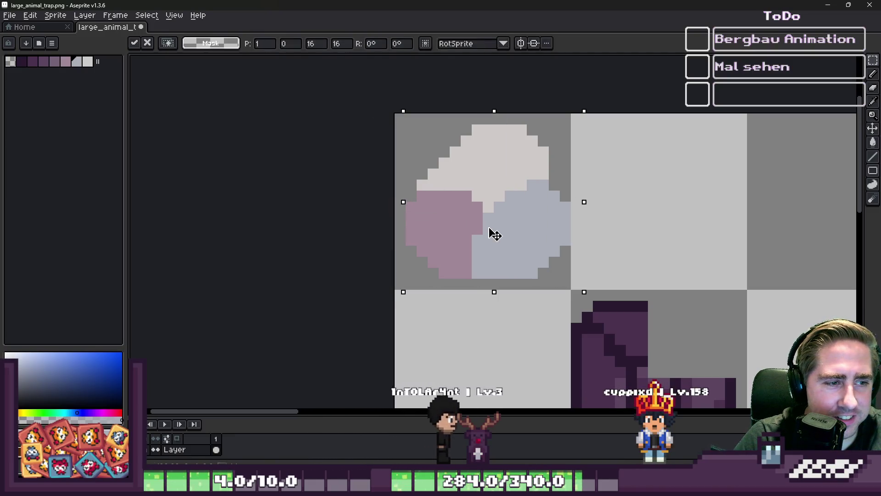
key("ctrl+d")
scroll(468, 213, "up", 1)
key("b")
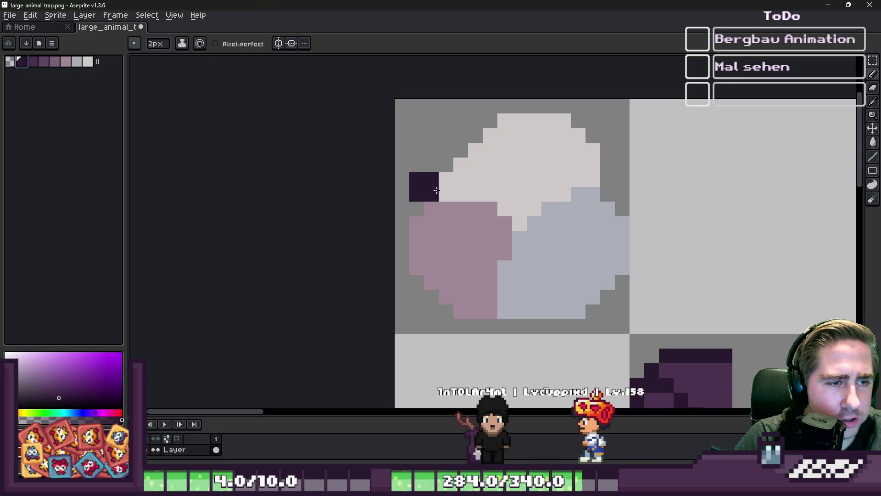
mouse_move(429, 194)
left_mouse_down()
mouse_move(508, 229)
mouse_move(608, 174)
mouse_move(574, 117)
mouse_move(582, 113)
mouse_move(498, 114)
left_mouse_up()
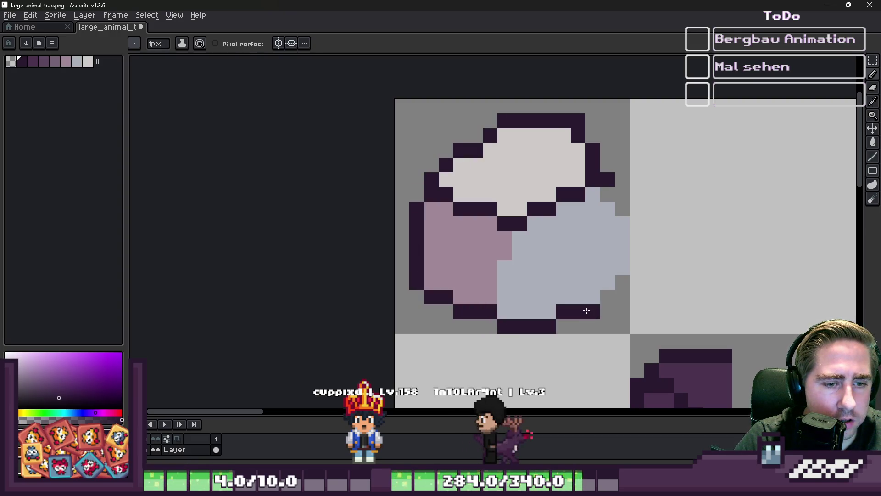
mouse_move(586, 310)
left_mouse_down()
mouse_move(622, 262)
mouse_move(618, 202)
mouse_move(605, 186)
left_mouse_up()
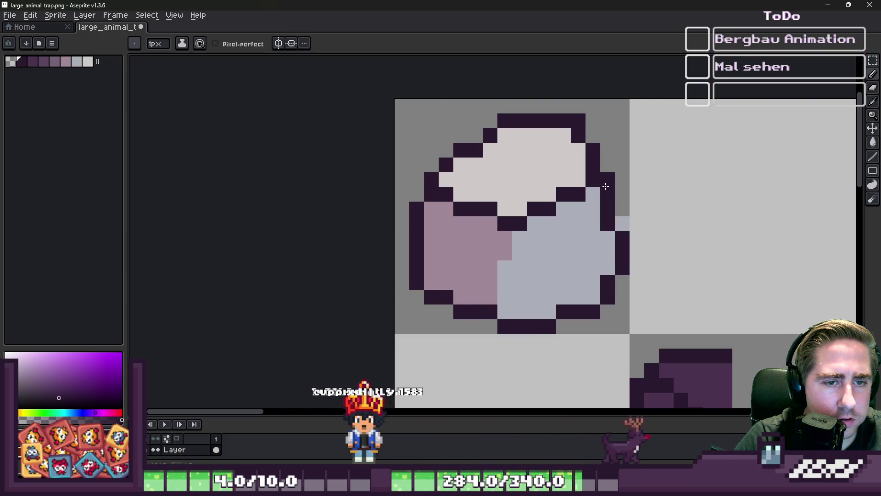
key("ctrl+z")
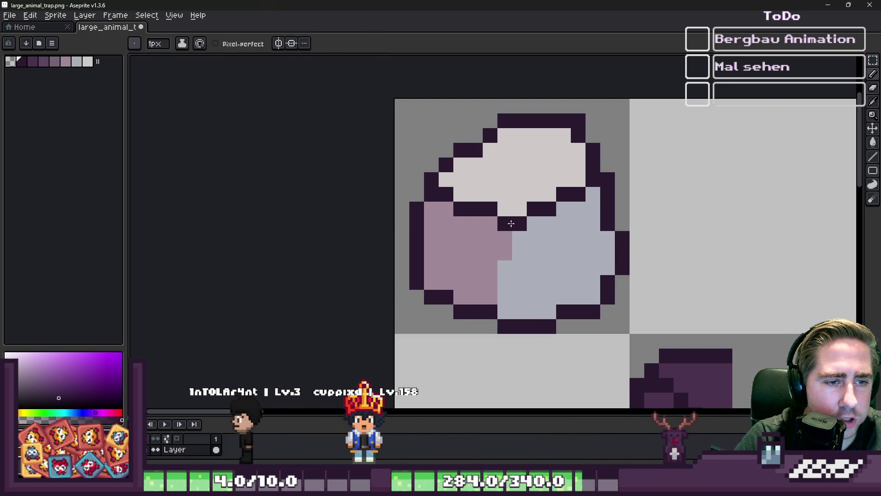
scroll(473, 266, "down", 4)
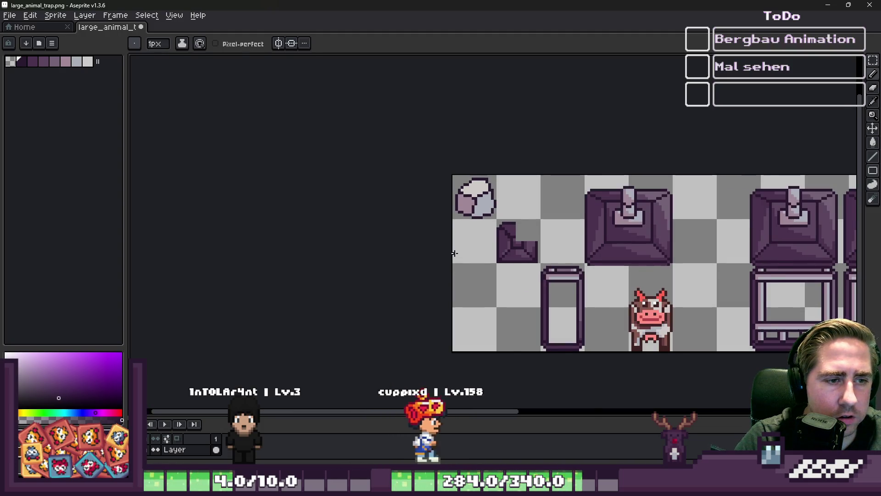
Step: Marquee-select the rock sprite and delete it from the sheet
scroll(454, 252, "down", 1)
scroll(457, 253, "up", 3)
key("m")
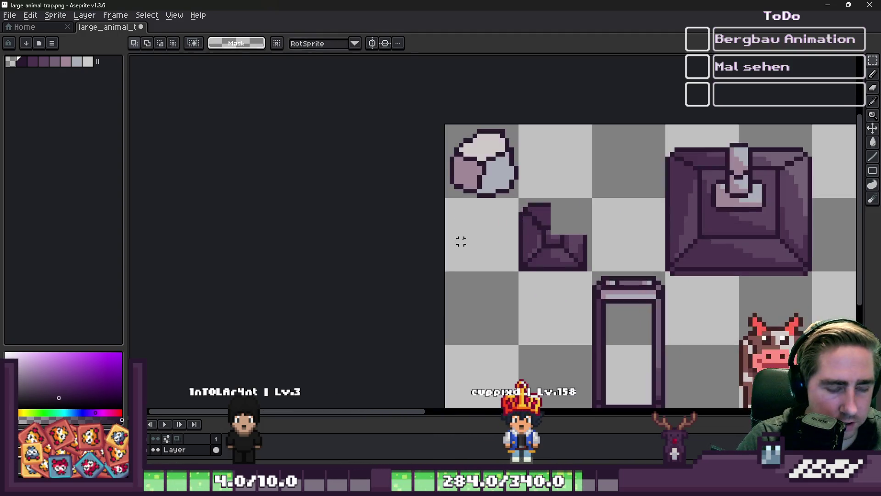
left_click_drag(441, 102, 550, 230)
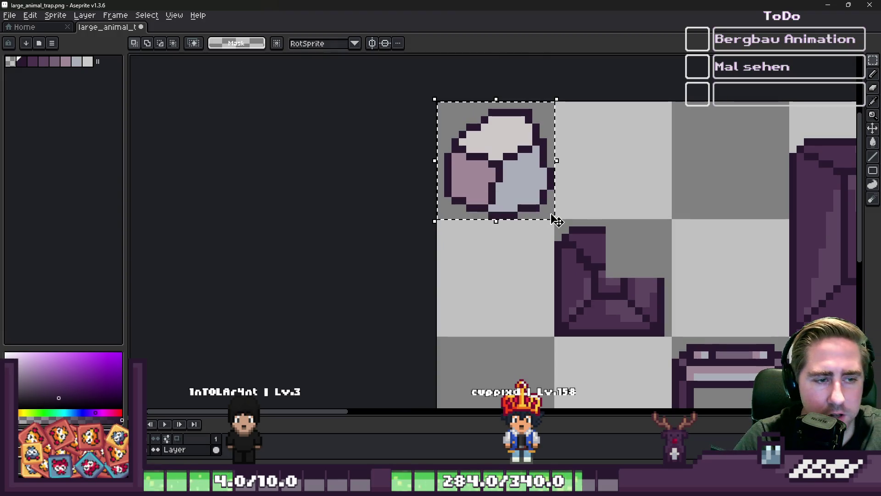
key("Delete")
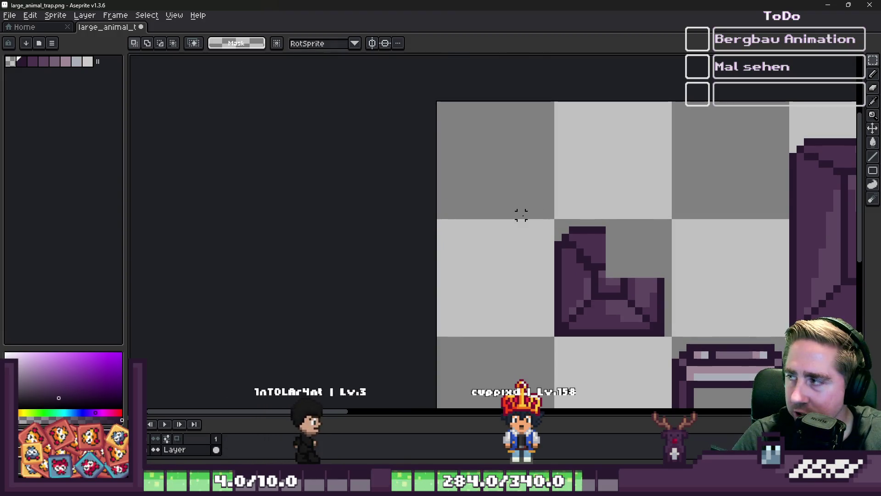
Step: Shift the L piece's upper part up one pixel and nudge its lower-right part right
scroll(521, 215, "down", 2)
scroll(602, 261, "up", 3)
left_click_drag(469, 161, 551, 252)
mouse_move(532, 221)
left_mouse_down()
mouse_move(521, 207)
mouse_move(633, 316)
left_mouse_up()
key("Return")
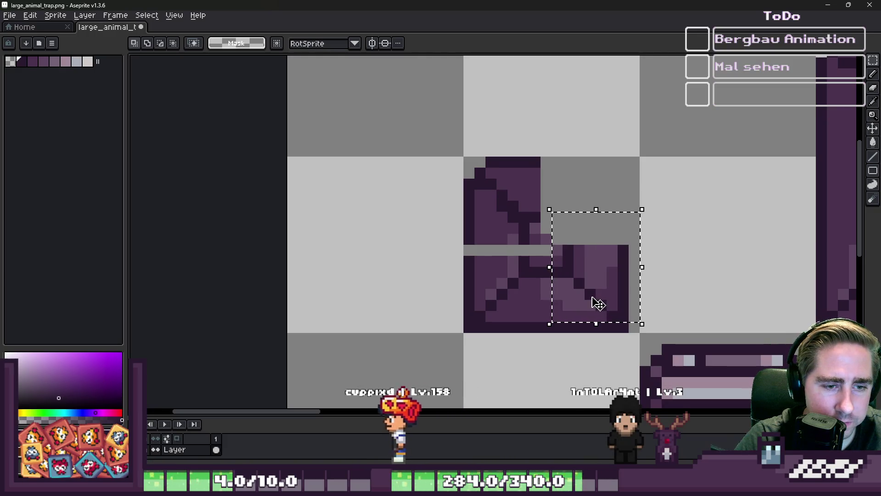
mouse_move(553, 235)
left_mouse_down()
mouse_move(618, 326)
mouse_move(594, 305)
left_mouse_up()
key("i")
scroll(570, 304, "up", 2)
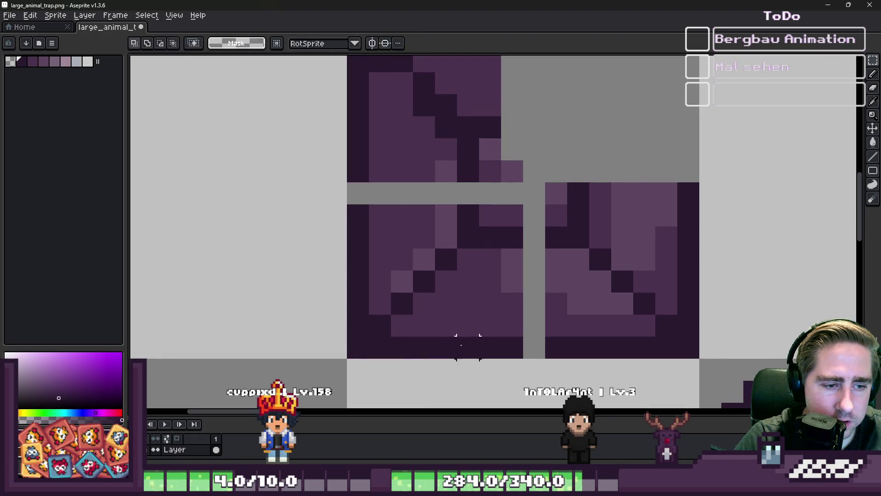
Step: Fill the lid's grey gap pixels with purple, light purple and a dark outline pixel
key("b")
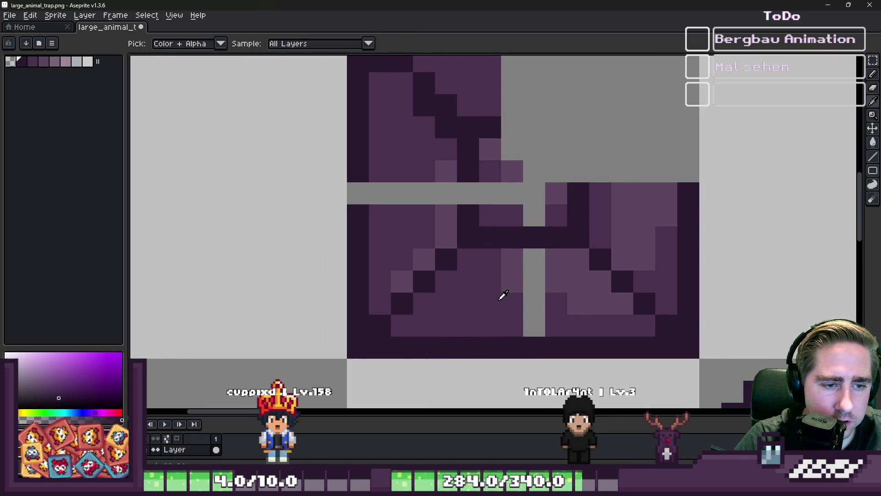
left_click(504, 296, "alt")
left_click(538, 312)
left_click(534, 259)
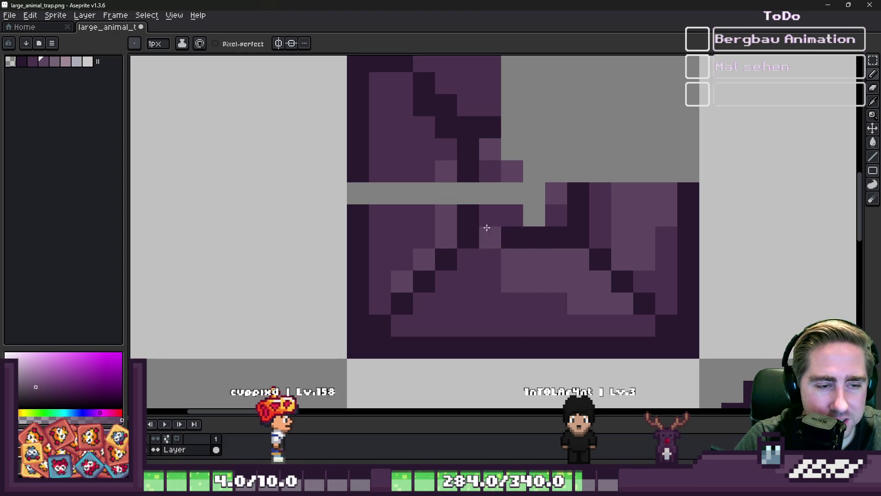
left_click(468, 165, "alt")
left_click(466, 192)
left_click(421, 151, "alt")
left_click(448, 210, "alt")
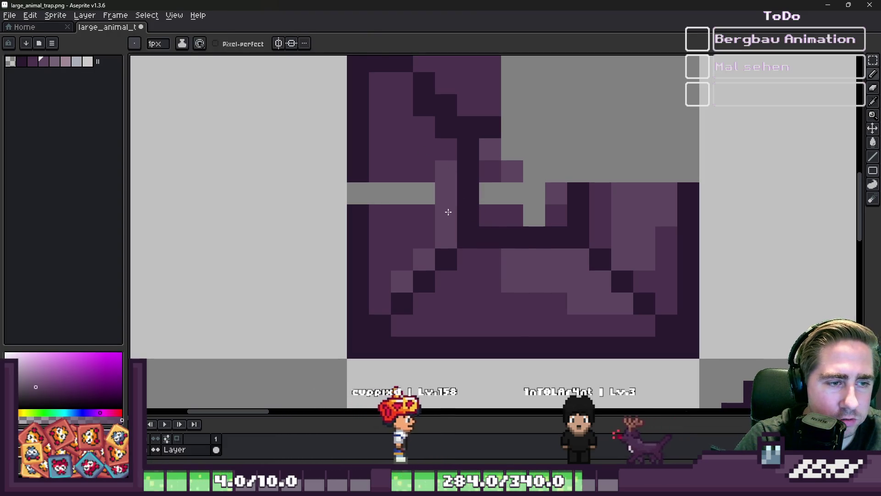
left_click_drag(448, 195, 448, 173)
Step: Paint the remaining grey band dark, then select the piece's right half
left_click(360, 212, "alt")
left_click(361, 191)
left_click(361, 191, "alt")
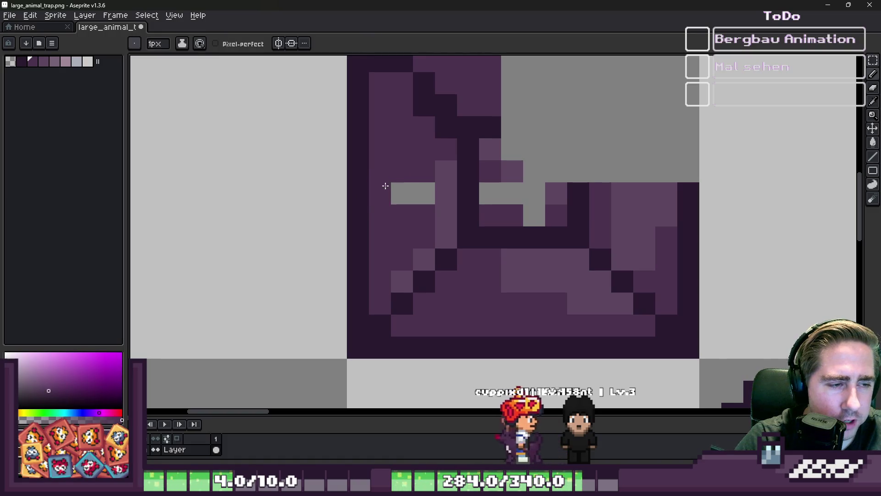
left_click_drag(387, 193, 415, 195)
scroll(436, 152, "down", 4)
scroll(391, 203, "up", 3)
scroll(394, 193, "down", 2)
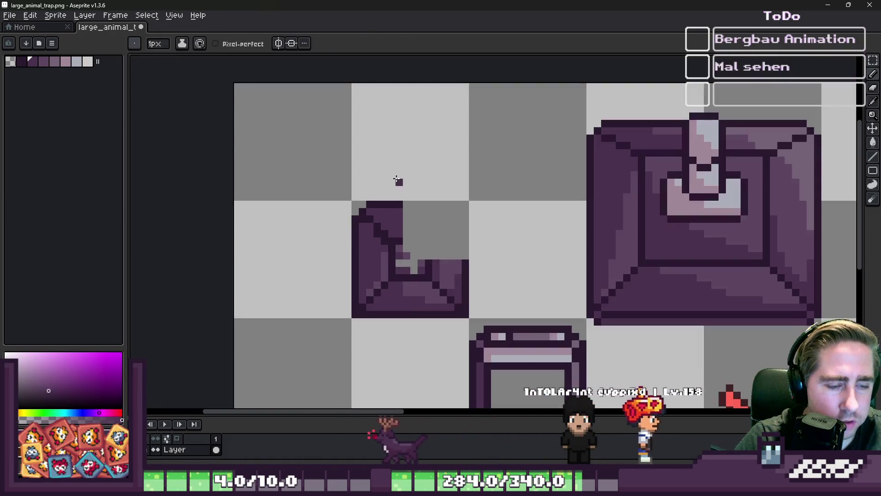
scroll(403, 260, "up", 2)
mouse_move(426, 91)
left_mouse_down()
mouse_move(541, 309)
mouse_move(557, 320)
left_mouse_up()
Step: Clear the right half and touch up the left half with a dark outline pixel and medium purple column
key("Delete")
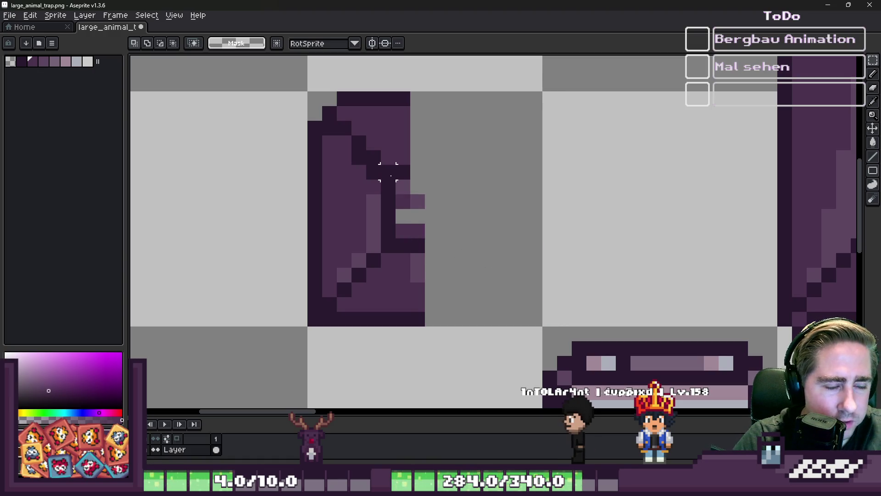
key("i")
key("alt")
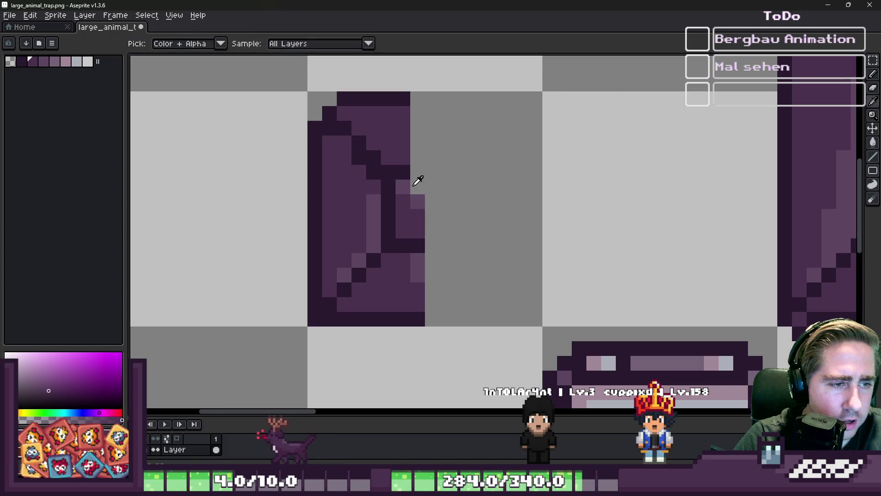
left_click(416, 170)
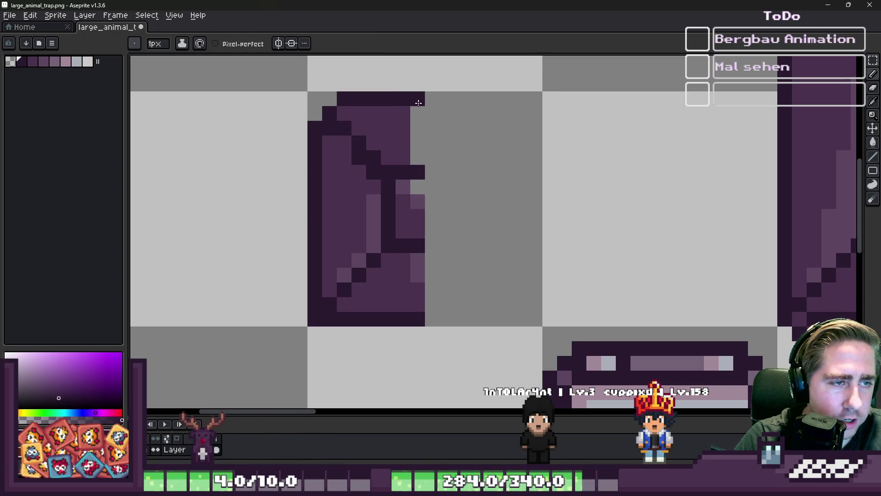
left_click(403, 132, "alt")
left_click_drag(418, 112, 418, 165)
left_click(408, 185, "alt")
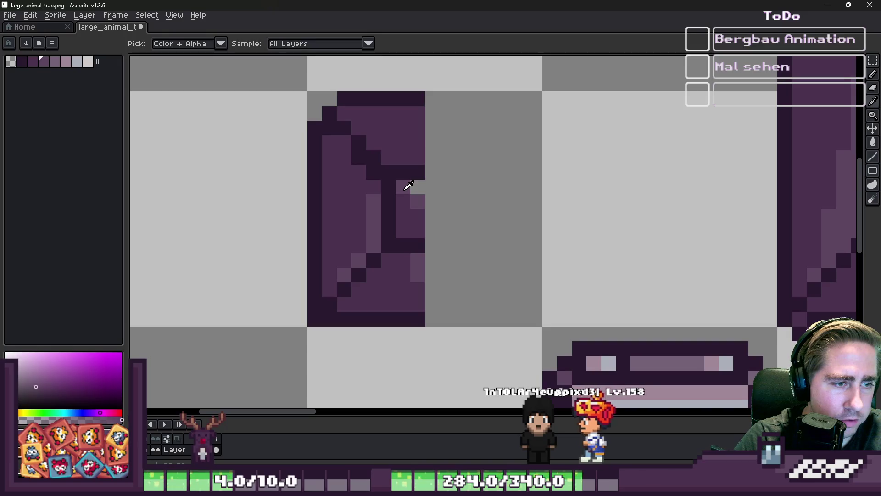
Step: Copy the left half, paste it flipped horizontally, and place it as the right half
key("m")
left_click_drag(315, 101, 422, 327)
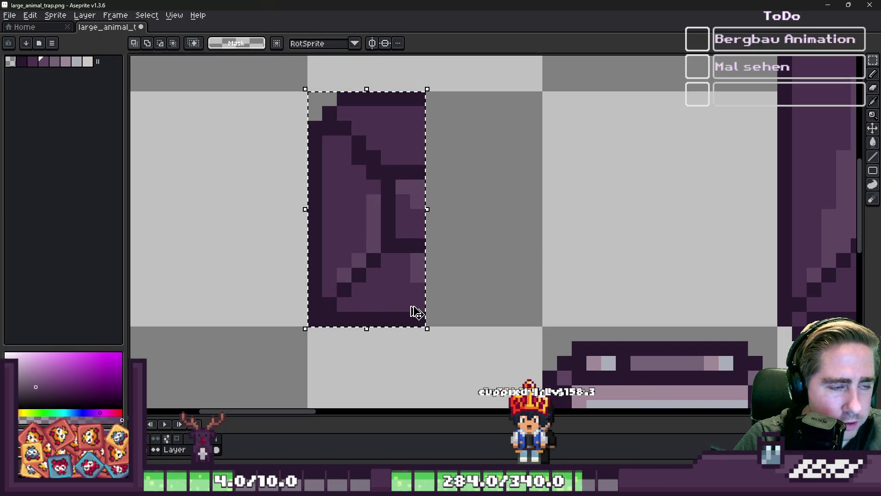
key("ctrl+c")
key("ctrl+v")
key("shift+h")
left_click_drag(368, 262, 498, 265)
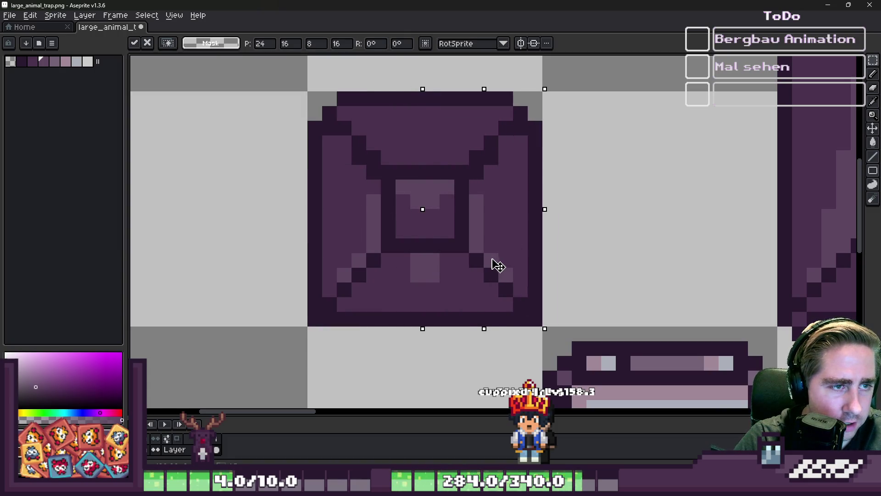
key("Return")
scroll(413, 167, "down", 3)
scroll(396, 143, "up", 3)
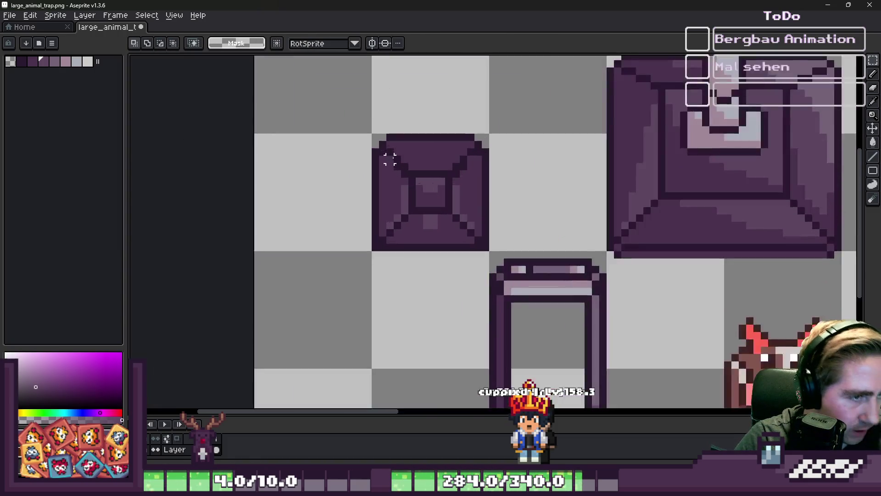
Step: Fill the lid's top-right corner pixels dark and recolour a right diagonal pixel mid purple
key("b")
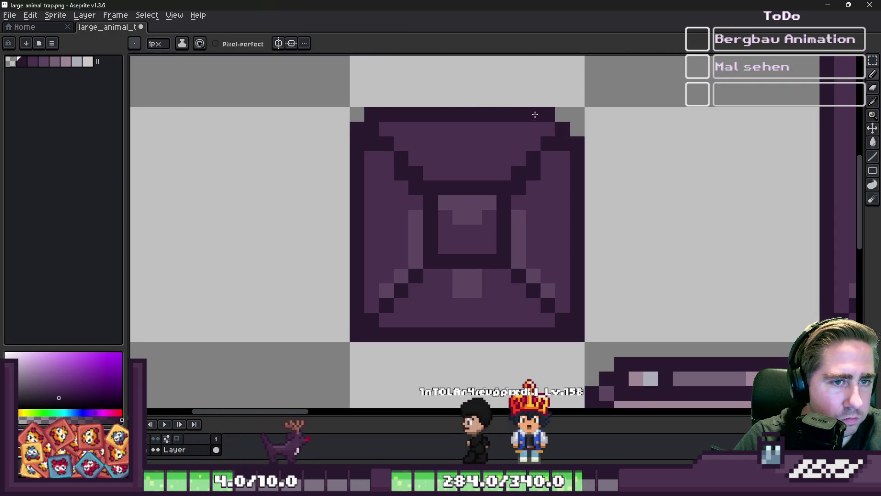
left_click(543, 170, "alt")
left_click(563, 114)
left_click(578, 129)
right_click(533, 173)
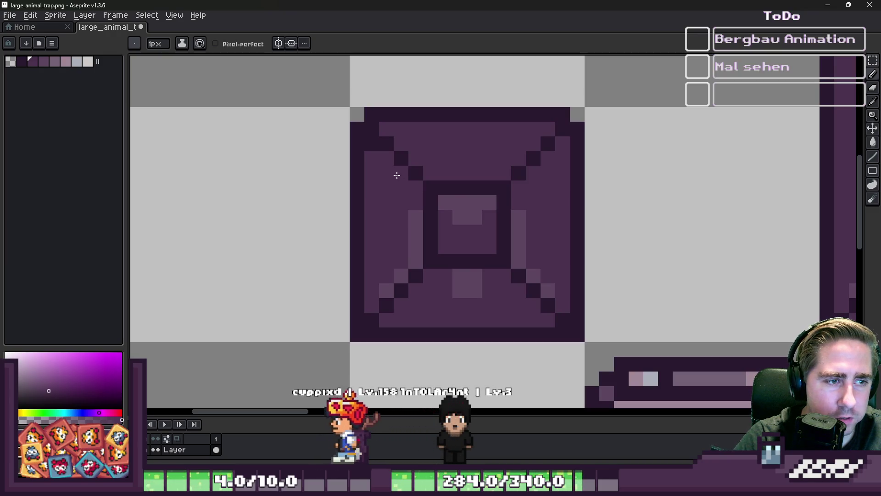
scroll(372, 147, "down", 5)
scroll(372, 147, "up", 8)
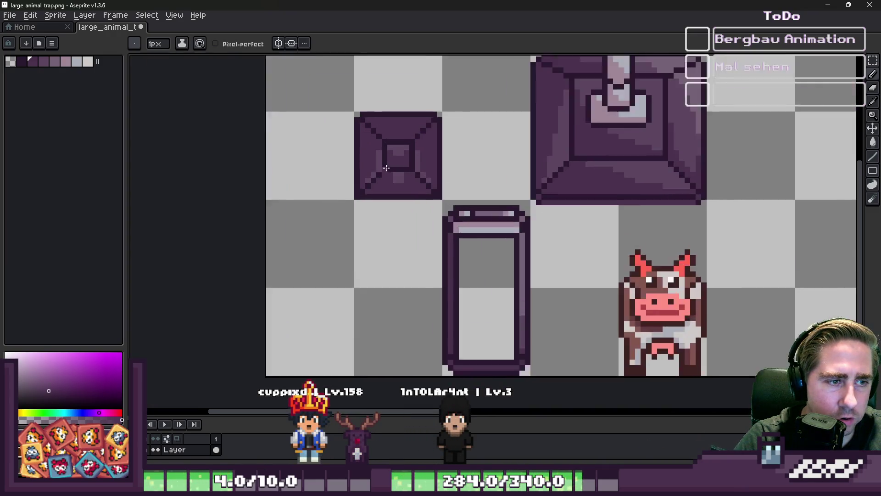
Step: Paint the crate's top inner row highlight purple, undoing the extra second row
scroll(408, 126, "down", 3)
scroll(432, 197, "up", 3)
mouse_move(345, 138)
left_mouse_down()
mouse_move(567, 149)
mouse_move(556, 144)
left_mouse_up()
mouse_move(337, 165)
left_mouse_down()
mouse_move(545, 160)
mouse_move(326, 164)
left_mouse_up()
key("ctrl+z")
scroll(352, 163, "down", 1)
scroll(326, 262, "up", 1)
Step: Move the crate's inner area up one pixel and drop the selection
key("m")
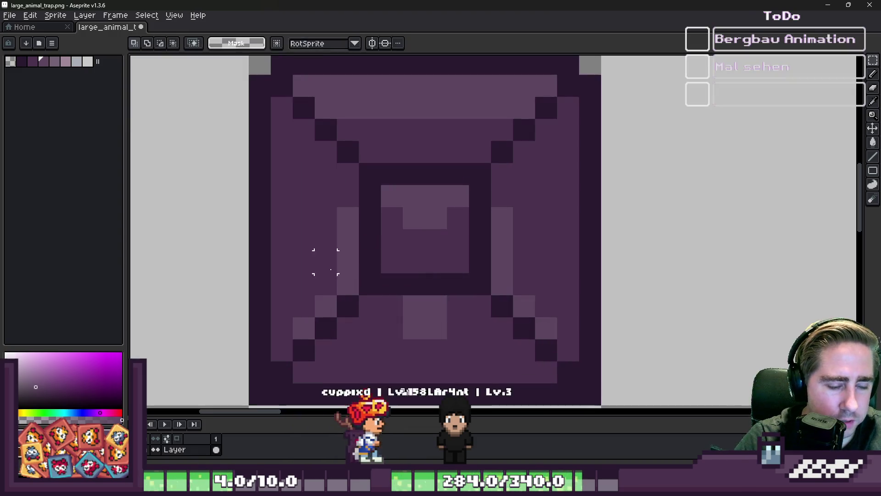
mouse_move(315, 120)
left_mouse_down()
mouse_move(533, 316)
mouse_move(535, 339)
left_mouse_up()
scroll(397, 216, "down", 2)
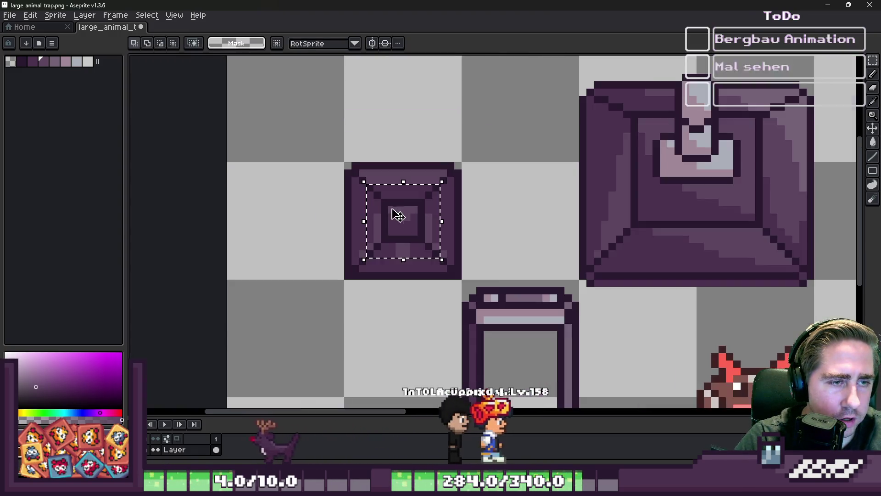
scroll(398, 212, "down", 1)
scroll(400, 202, "up", 2)
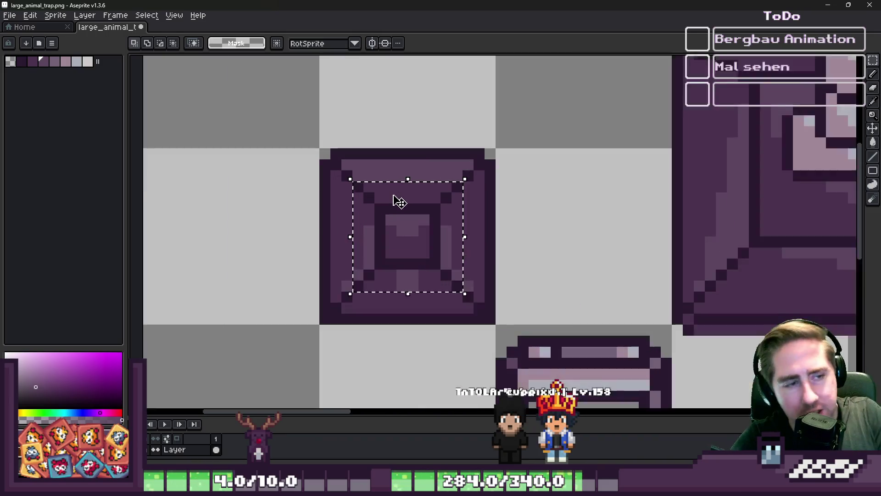
scroll(399, 204, "up", 1)
left_click_drag(389, 224, 391, 206)
key("ctrl+d")
scroll(377, 188, "down", 2)
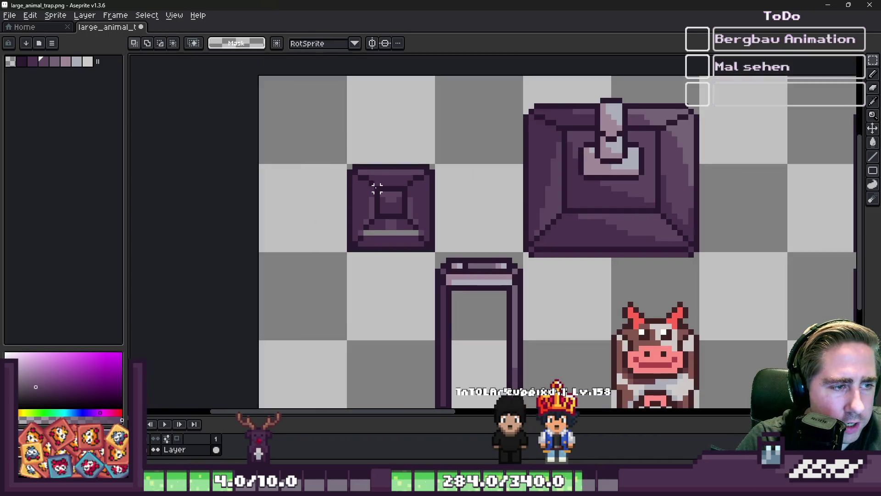
scroll(367, 194, "up", 2)
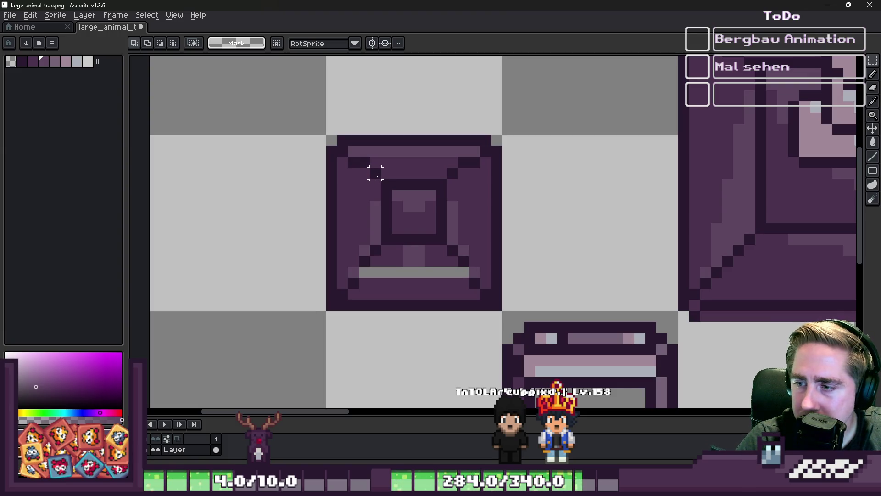
scroll(397, 250, "up", 1)
Step: Shift the crate's middle block down one pixel after undoing a trial bar recolour
key("i")
left_click(338, 291)
key("b")
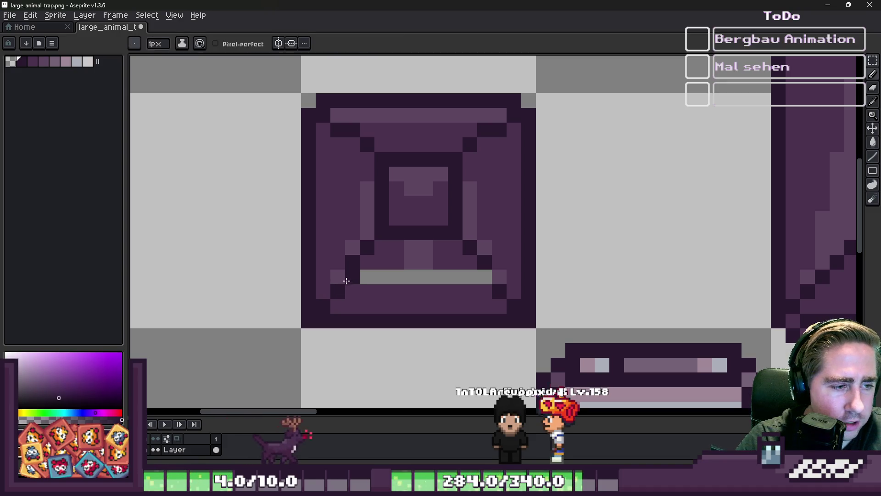
left_click(348, 281)
key("ctrl+z")
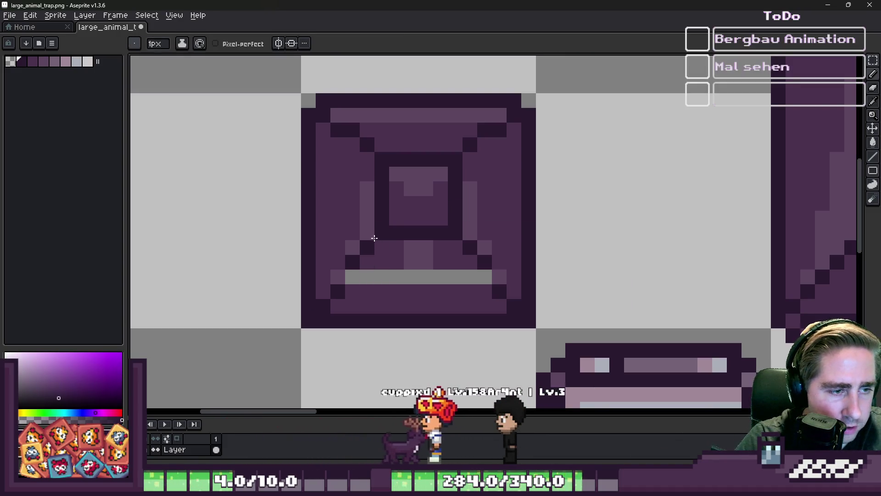
key("m")
mouse_move(344, 196)
left_mouse_down()
mouse_move(490, 290)
mouse_move(493, 271)
left_mouse_up()
left_click_drag(456, 237, 456, 250)
key("ctrl+d")
key("b")
scroll(383, 197, "up", 1)
Step: Paint the grey bars purple, with a lighter left end pixel and medium purple right square
left_click(384, 197)
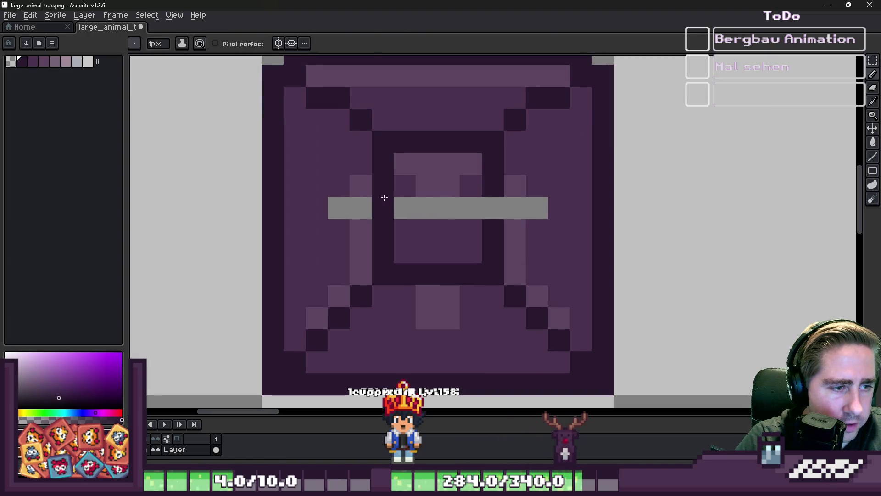
left_click_drag(473, 208, 404, 205)
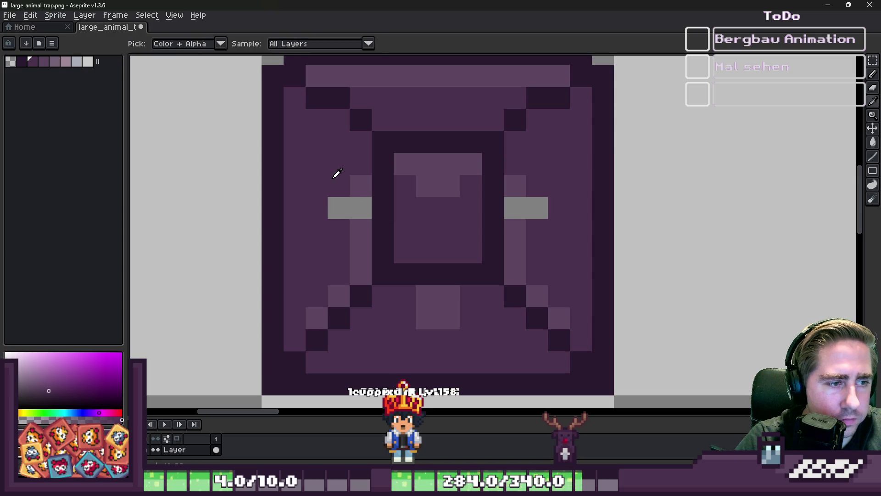
left_click(360, 198)
left_click(562, 169, "alt")
left_click(537, 208)
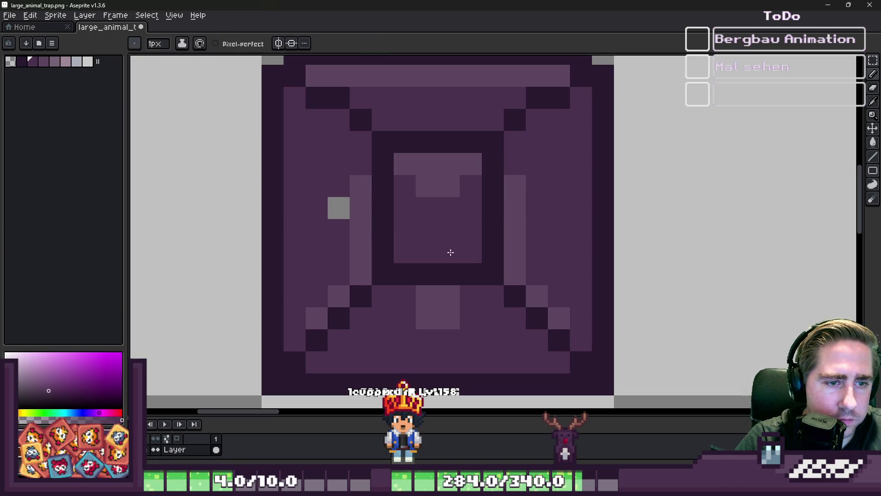
left_click(361, 230, "alt")
scroll(361, 229, "down", 2)
scroll(375, 225, "up", 1)
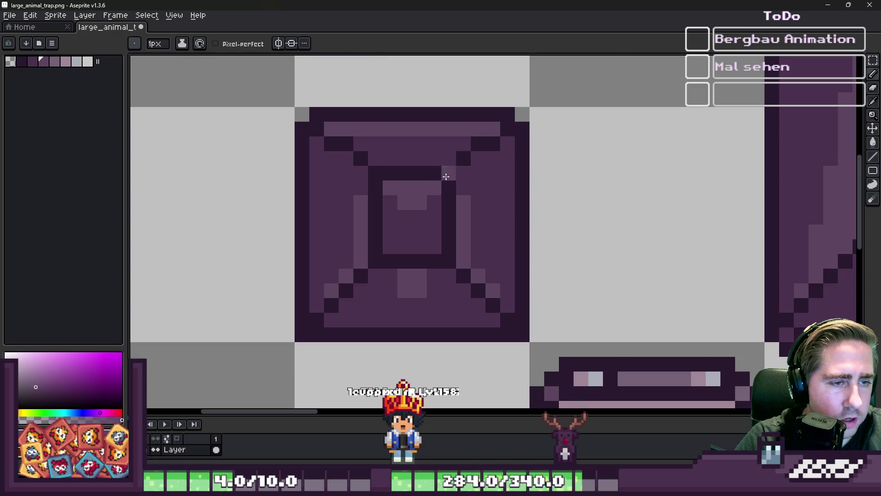
Step: Add a lighter purple strip down the right side and light shading along the diagonal
left_click_drag(506, 145, 507, 220)
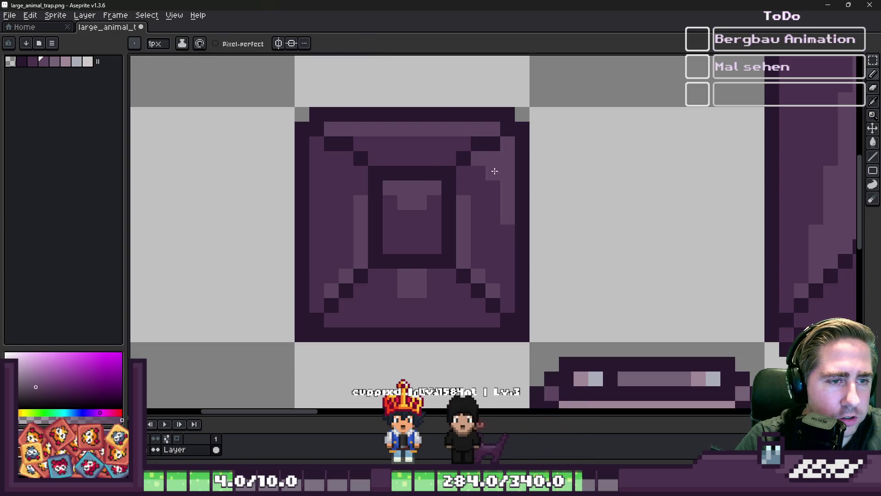
left_click(464, 173)
scroll(464, 173, "down", 3)
scroll(358, 197, "up", 4)
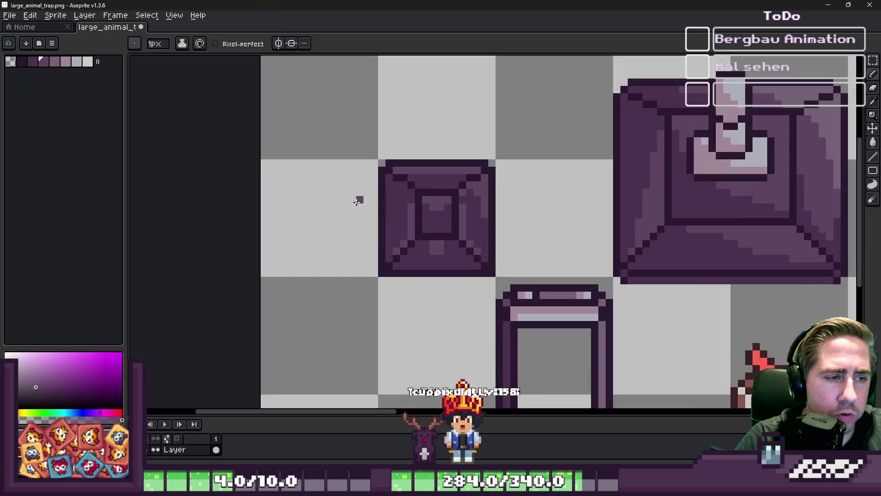
left_click_drag(432, 189, 387, 158)
scroll(387, 158, "down", 5)
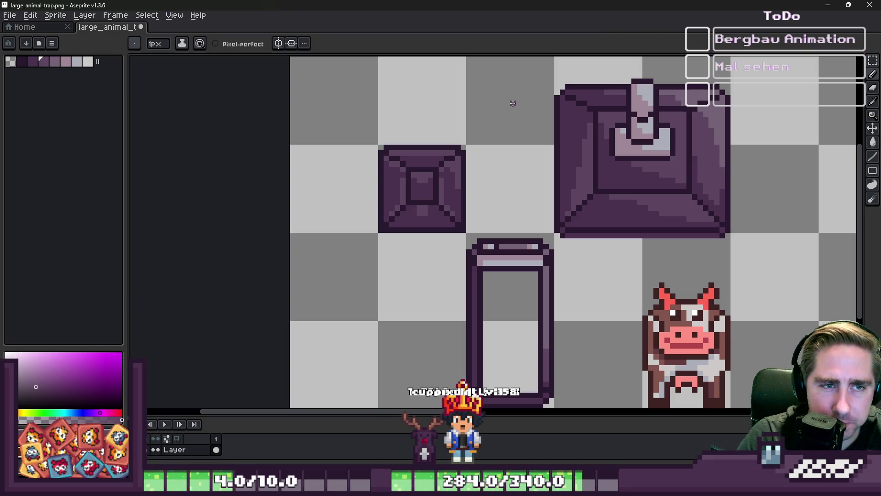
scroll(487, 141, "down", 5)
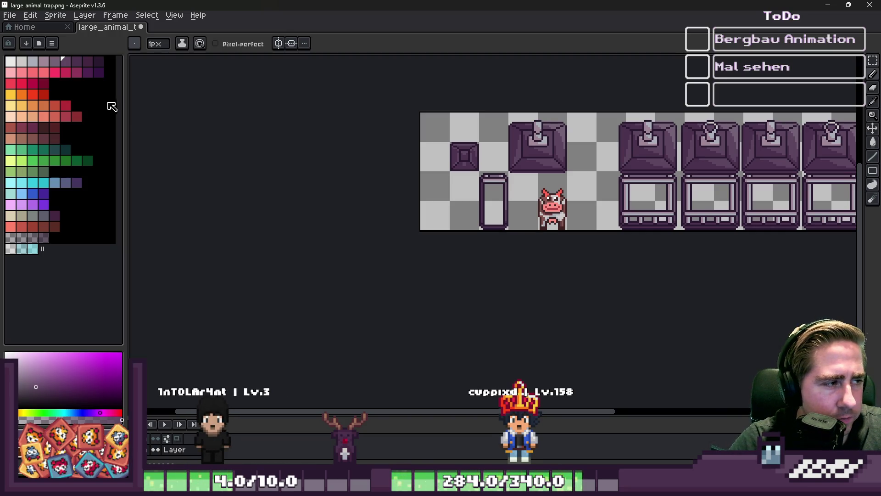
Step: Pick the dark purple swatch, then set light orange from the full palette as the drawing colour
left_click(100, 59)
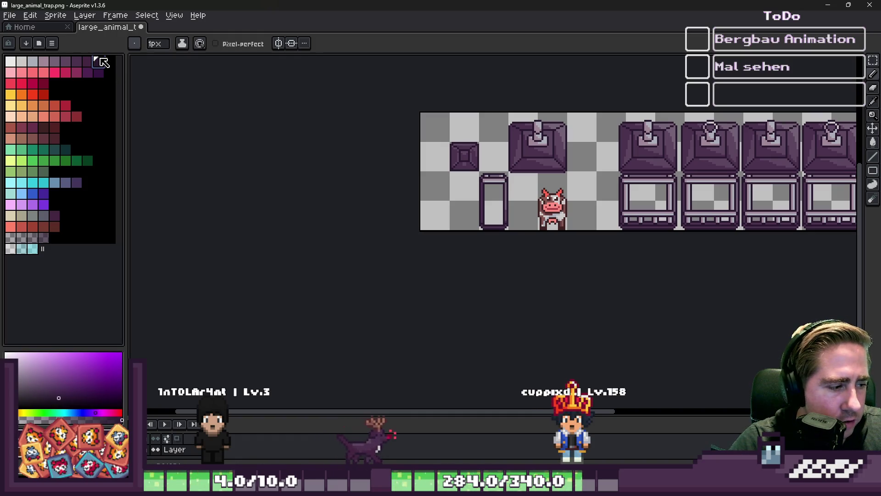
scroll(481, 126, "up", 3)
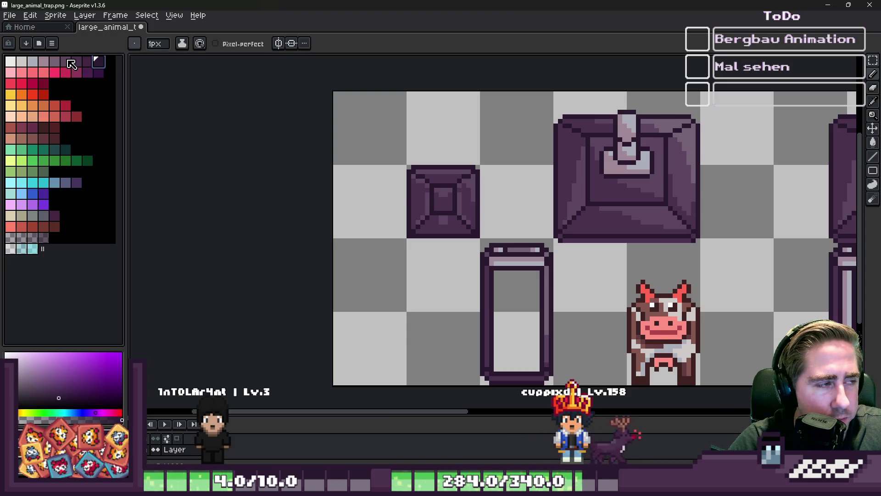
left_click(11, 118)
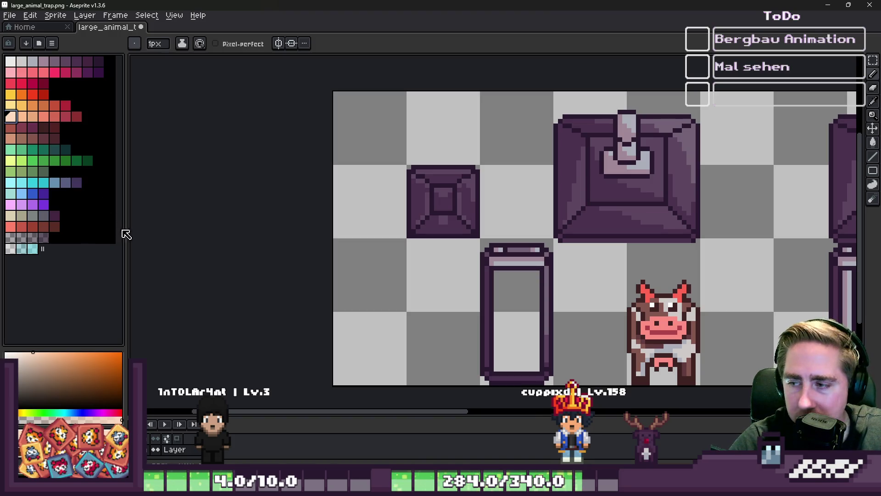
scroll(384, 211, "up", 2)
scroll(400, 299, "up", 2)
key("e")
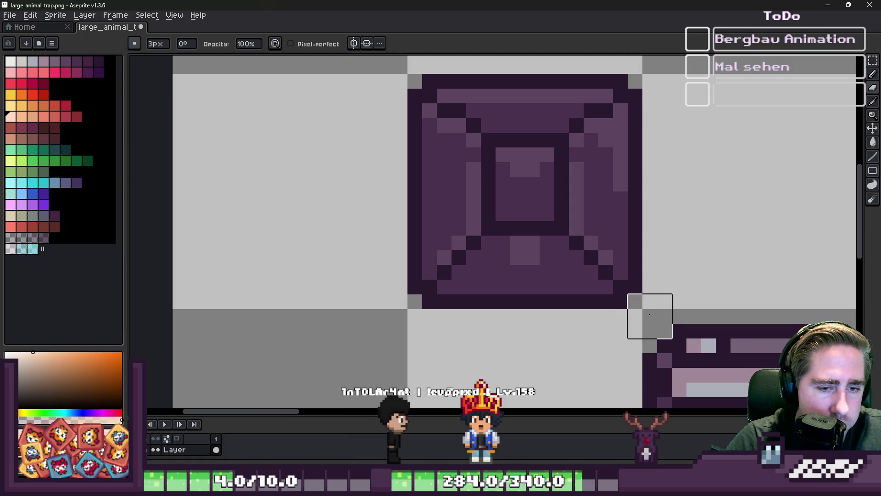
Step: Paint the square piece's inner left, right and bottom light stripes dark purple with the pencil
key("b")
scroll(423, 241, "down", 4)
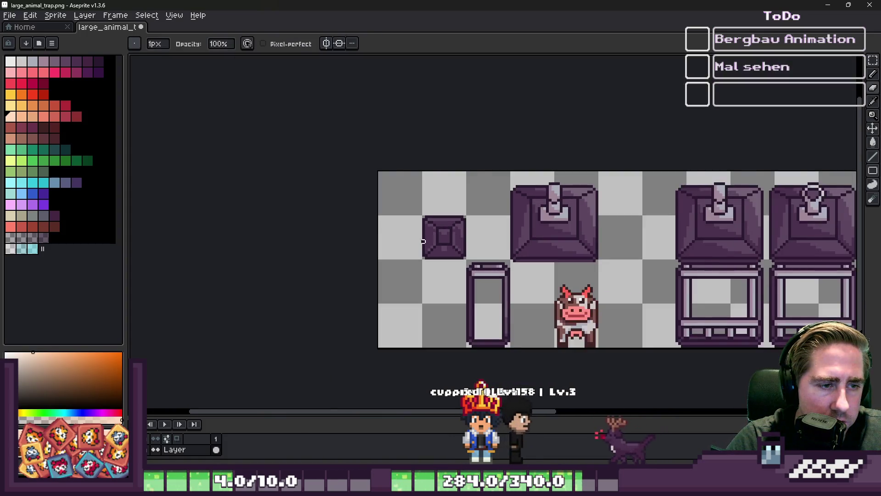
scroll(423, 241, "down", 1)
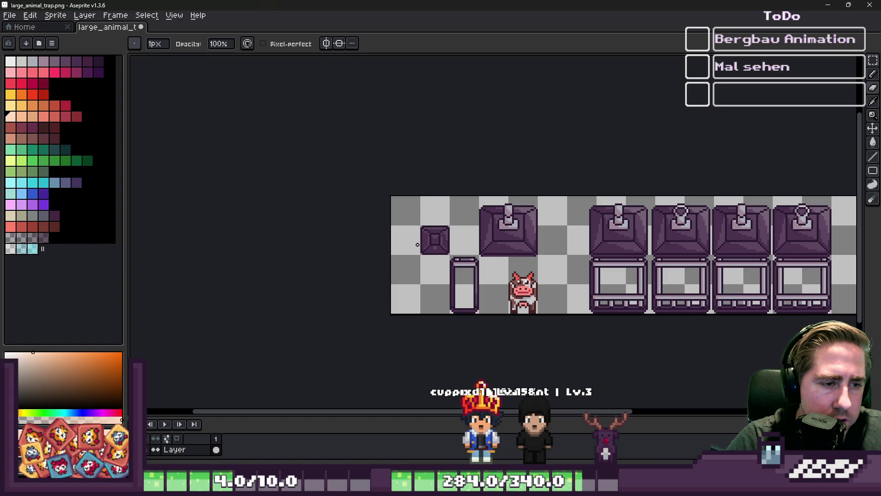
scroll(473, 239, "up", 5)
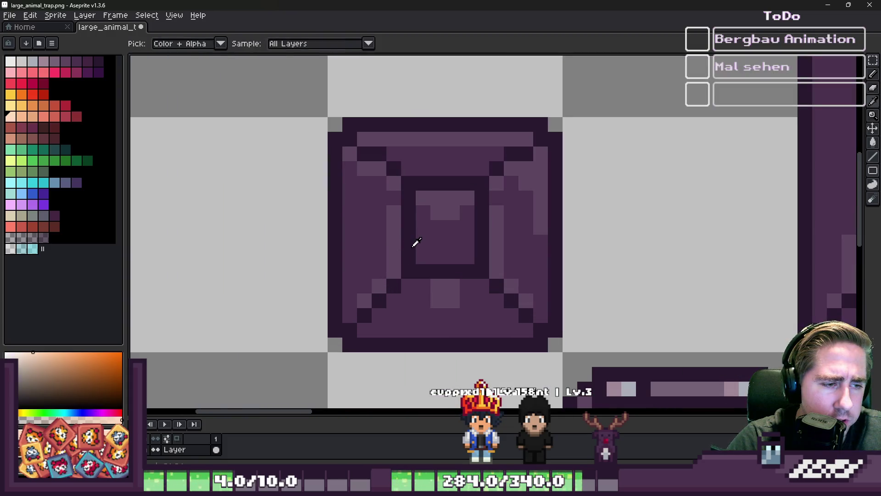
left_click(413, 242, "alt")
left_click_drag(391, 273, 386, 182)
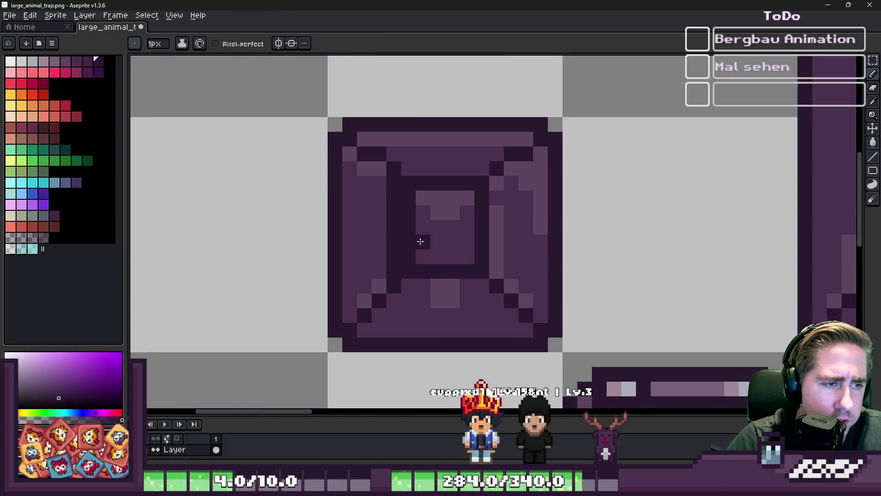
left_click_drag(497, 276, 489, 169)
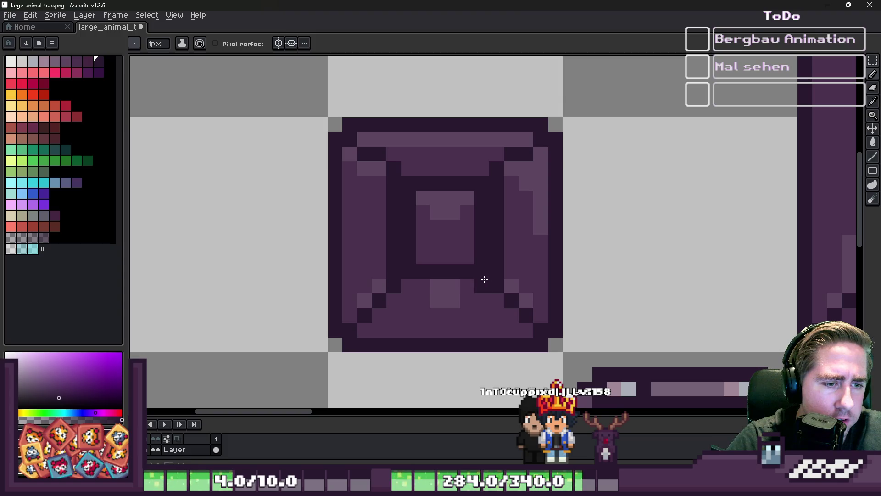
left_click_drag(485, 280, 404, 284)
left_click(413, 265, "alt")
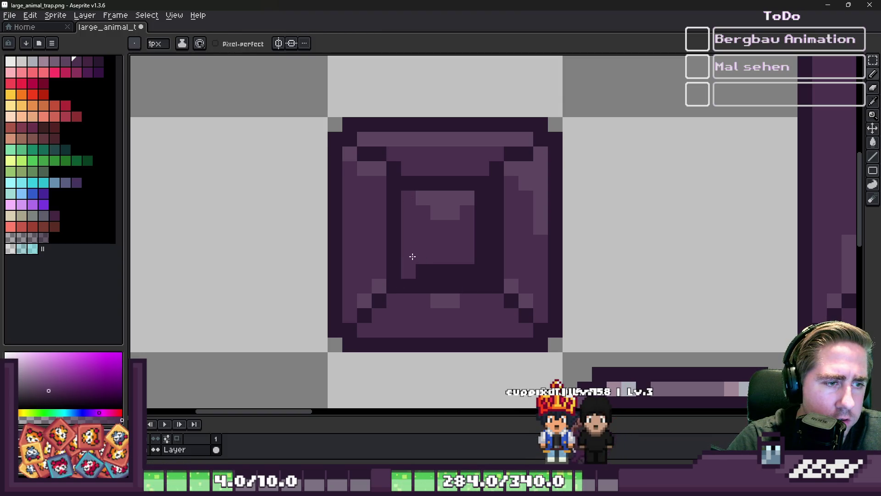
scroll(479, 194, "down", 6)
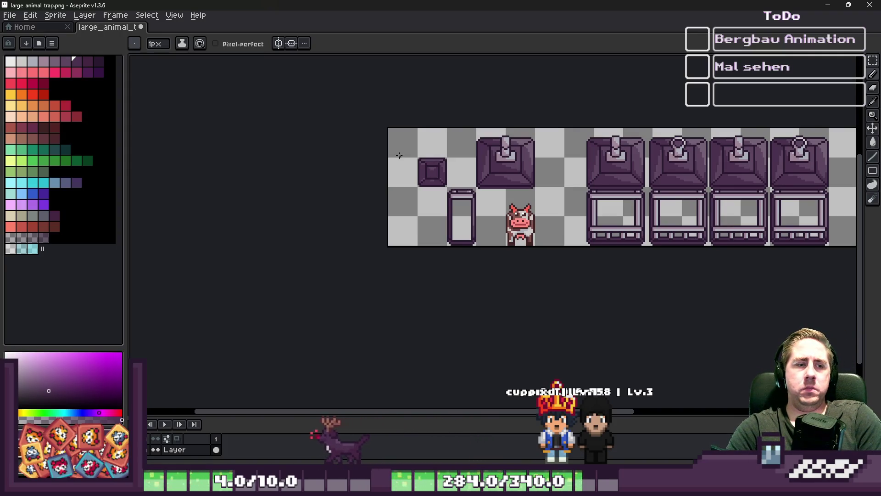
scroll(404, 151, "up", 5)
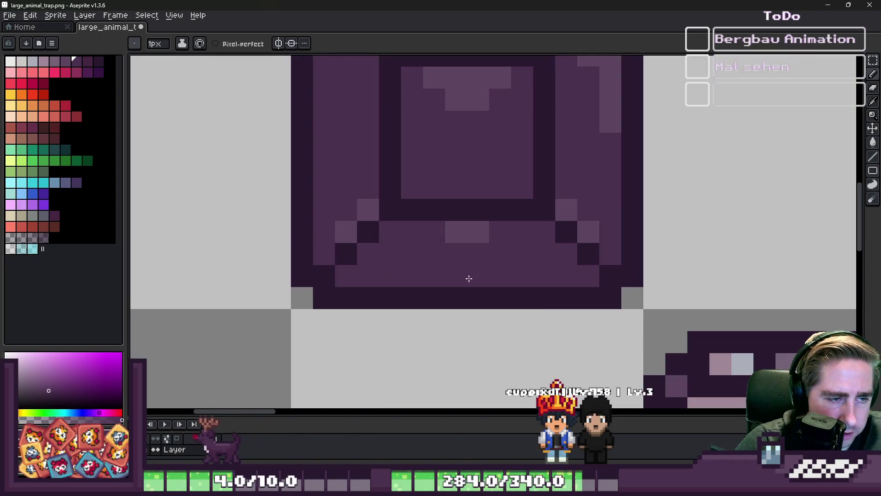
scroll(468, 279, "down", 4)
scroll(423, 143, "down", 1)
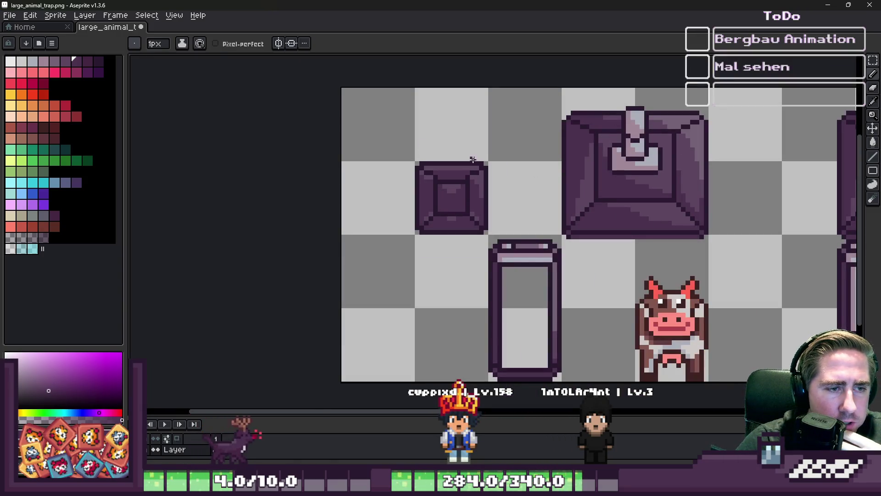
scroll(473, 159, "up", 5)
scroll(584, 126, "down", 2)
scroll(584, 316, "up", 2)
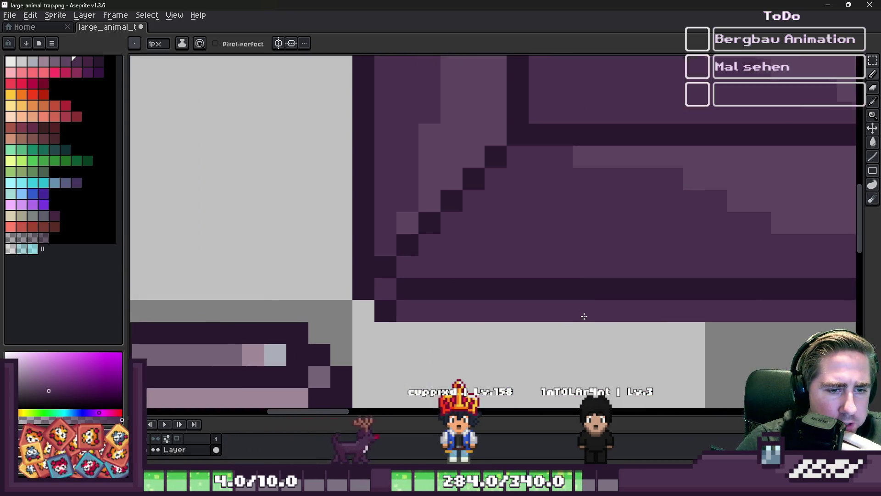
scroll(577, 163, "down", 3)
scroll(339, 298, "up", 2)
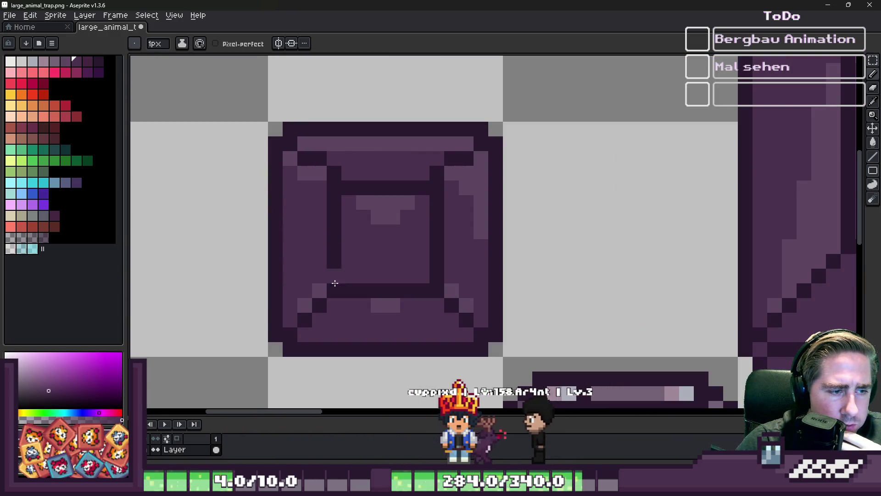
Step: Nudge the inner box up one pixel and paint both ends of the grey gap dark purple
key("m")
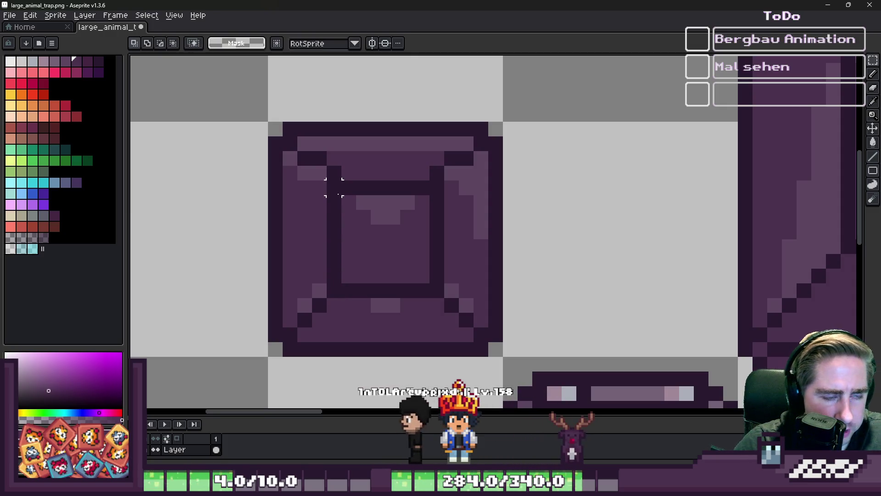
left_click_drag(328, 181, 446, 298)
left_click_drag(380, 246, 376, 233)
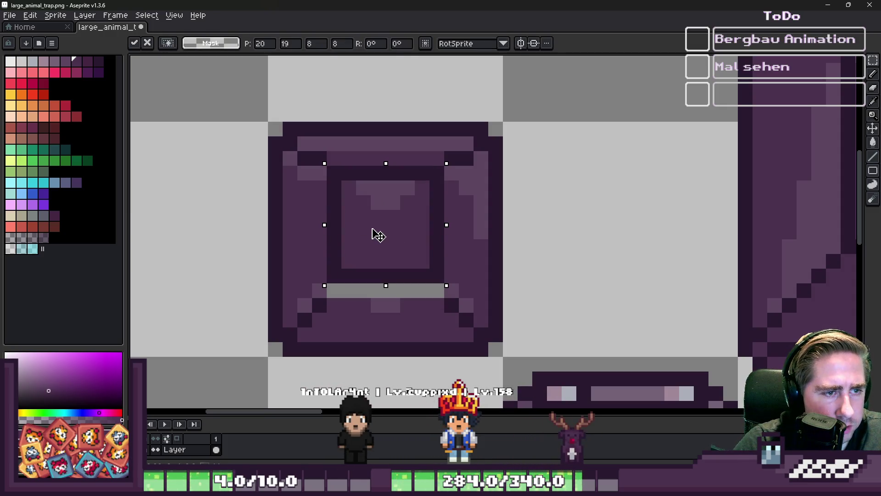
scroll(366, 212, "down", 3)
scroll(366, 212, "up", 3)
left_click(356, 240, "alt")
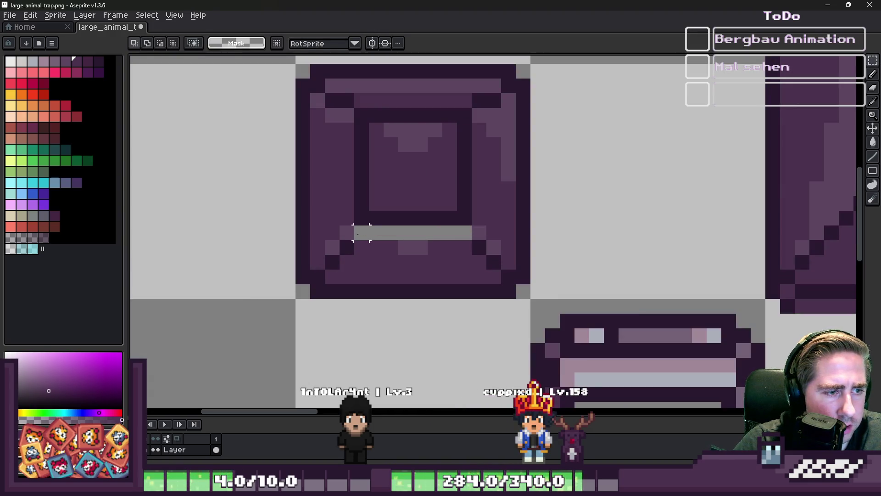
left_click(361, 234)
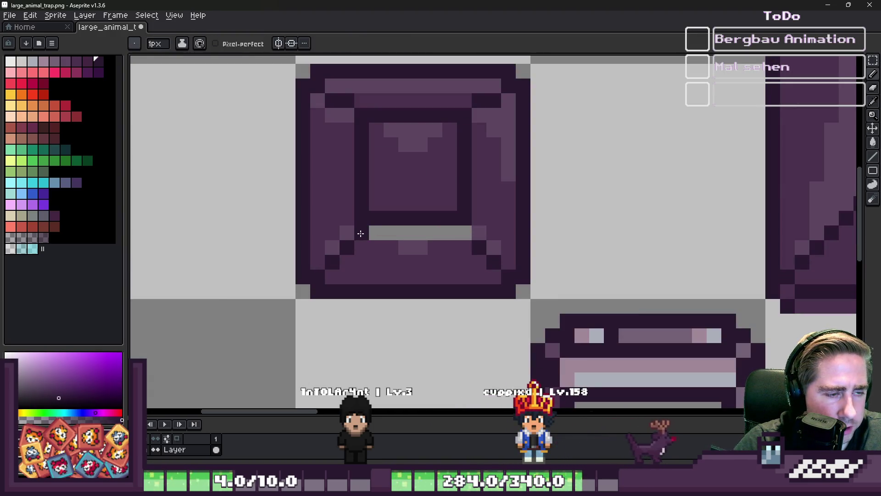
left_click(465, 233)
Step: Repaint two dark pixels beside the inner box in the lighter purple
left_click(450, 194, "alt")
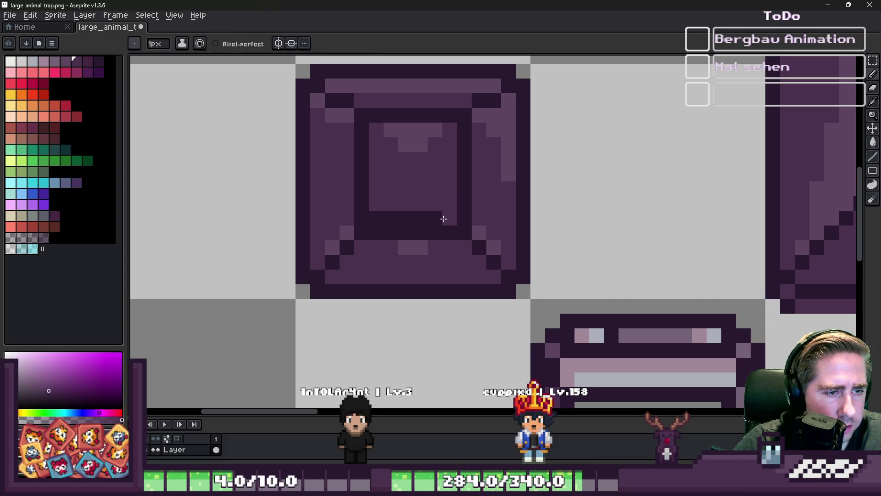
scroll(378, 177, "down", 3)
scroll(486, 166, "down", 1)
scroll(478, 157, "up", 5)
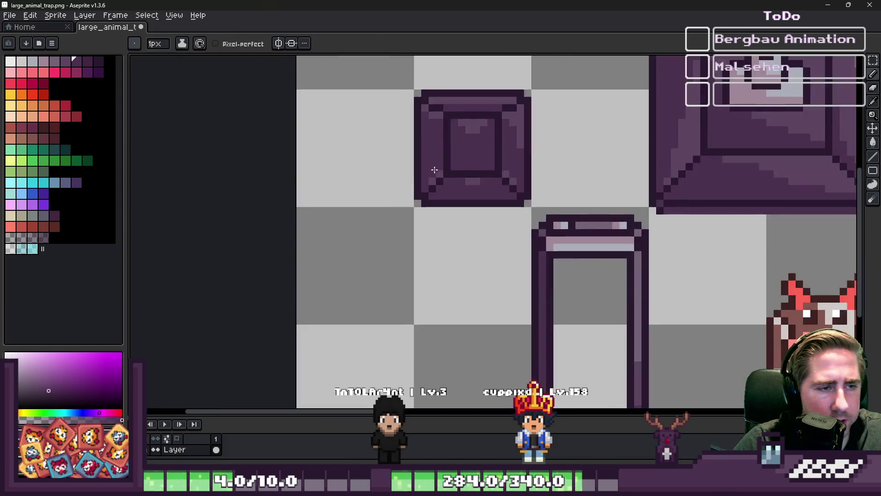
scroll(589, 165, "down", 1)
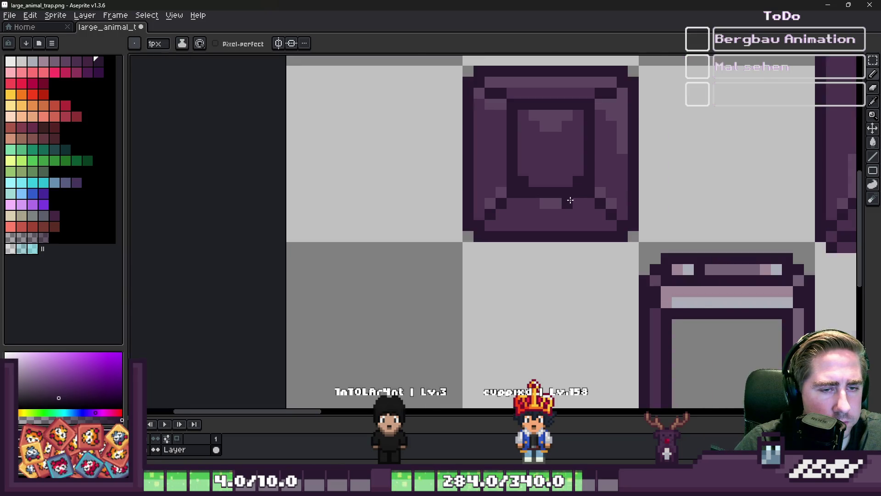
scroll(583, 183, "up", 1)
left_click(602, 197, "alt")
left_click(585, 189)
left_click(477, 181)
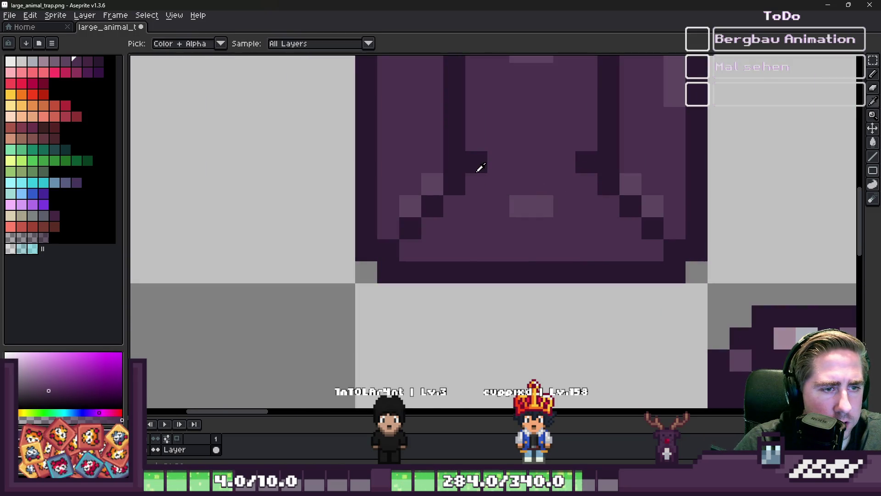
Step: Draw a dark purple row between the inner-box corners, plus its left column and corner pixel
left_click(579, 161, "alt")
left_click_drag(550, 162, 491, 161)
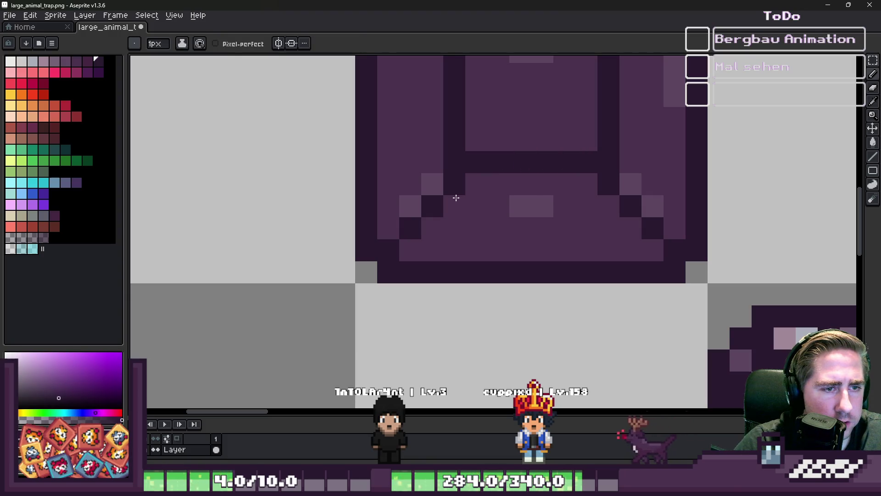
scroll(444, 209, "down", 1)
left_click_drag(445, 213, 444, 142)
left_click(523, 216)
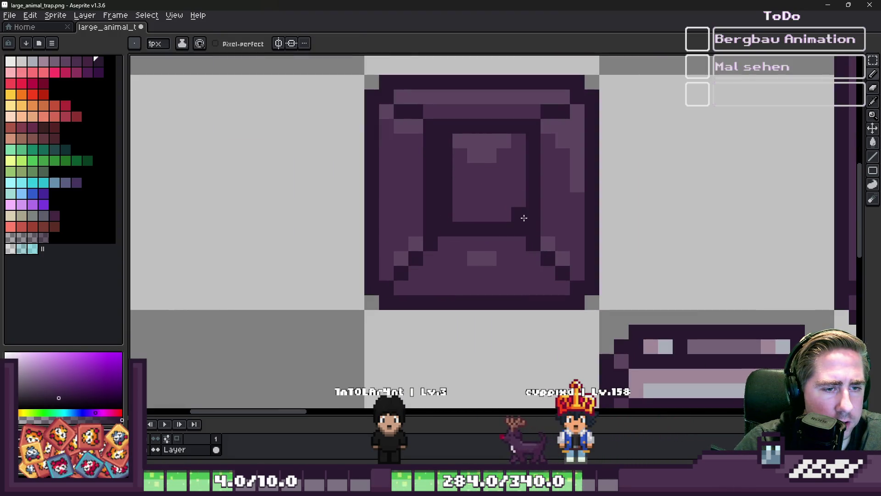
Step: Lighten the inner frame's left and right columns and paint the inner square's top row dark
left_click(413, 225, "alt")
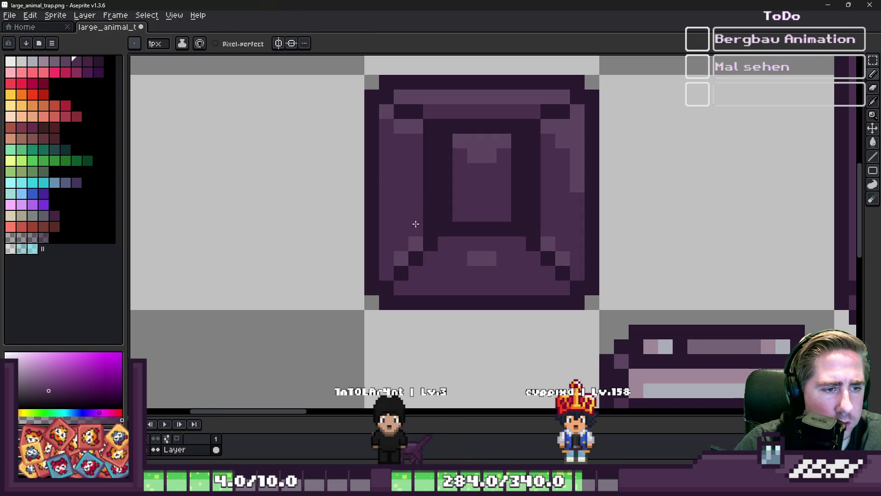
left_click_drag(430, 229, 427, 161)
left_click_drag(533, 140, 535, 186)
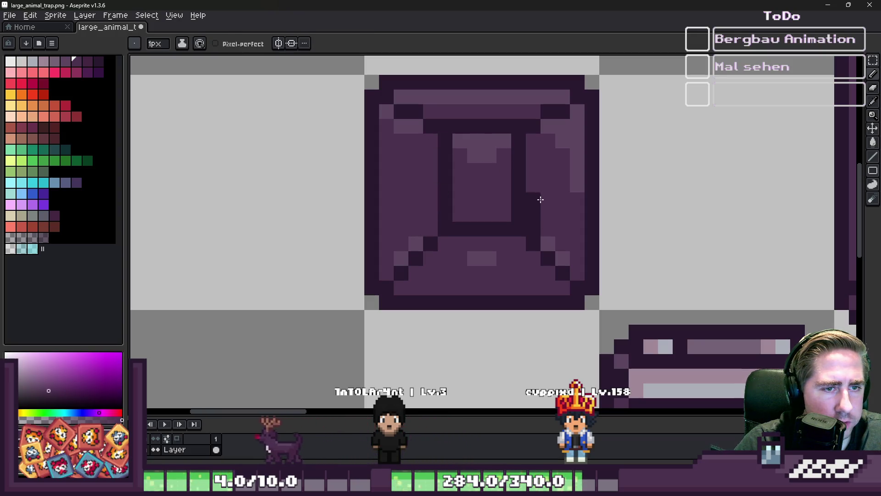
left_click(451, 135, "alt")
mouse_move(459, 140)
left_mouse_down()
mouse_move(505, 140)
mouse_move(445, 123)
left_mouse_up()
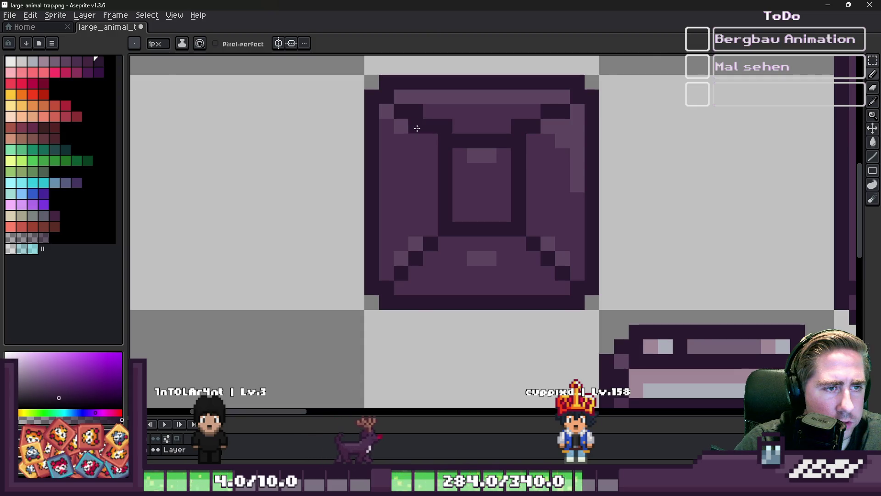
Step: Move a misplaced light pixel one row lower and paint the dark bar's lower row lighter purple
scroll(413, 126, "down", 4)
scroll(412, 160, "up", 4)
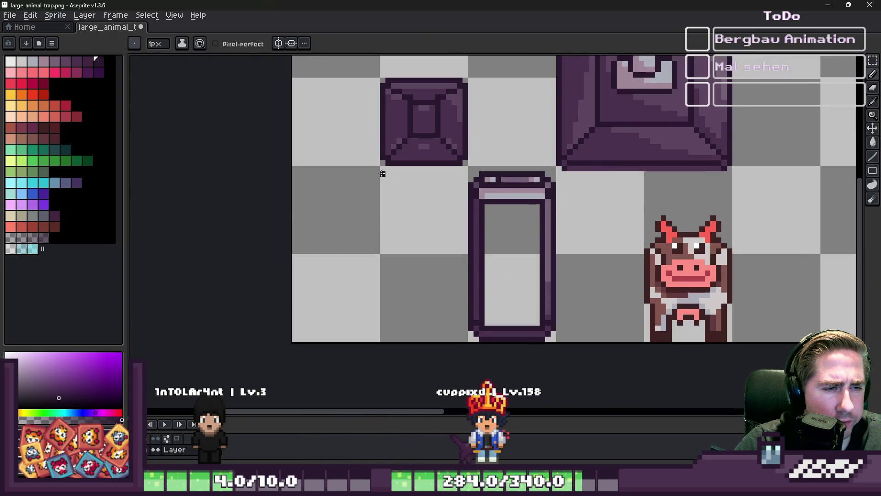
scroll(400, 137, "down", 3)
scroll(431, 238, "up", 4)
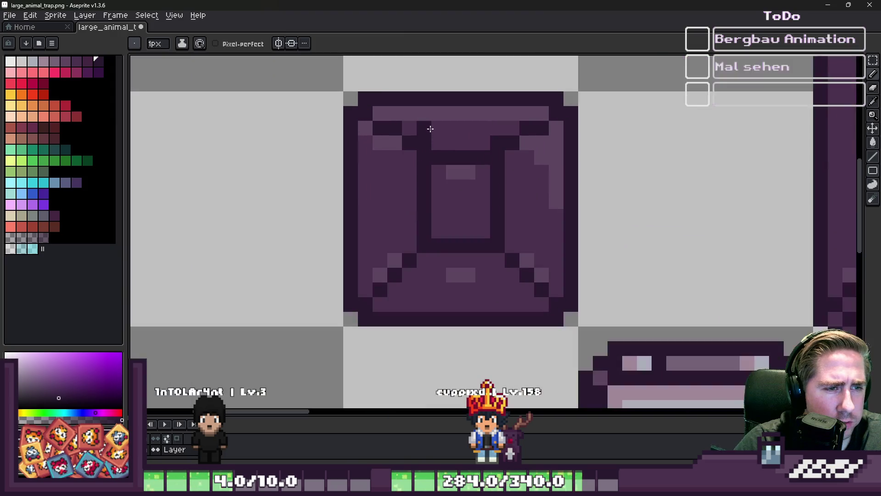
left_click(496, 238)
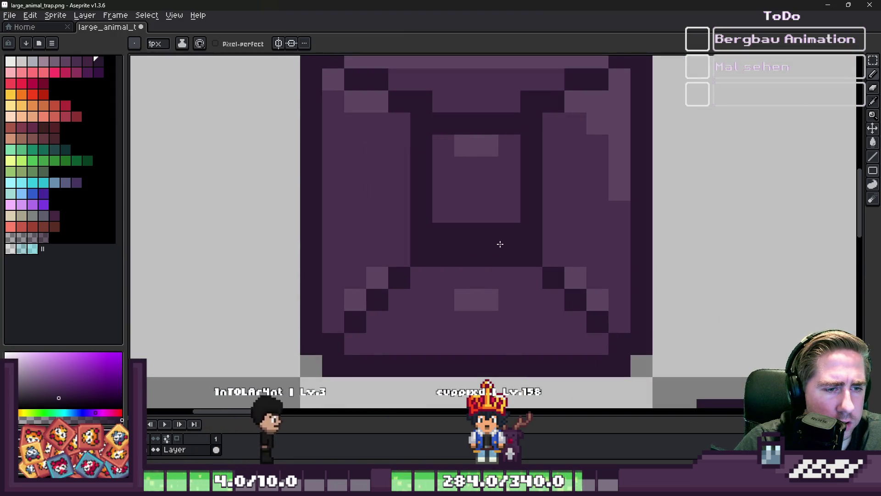
left_click(505, 212, "alt")
left_click(515, 264)
mouse_move(515, 264)
left_mouse_down()
mouse_move(449, 256)
mouse_move(442, 151)
left_mouse_up()
scroll(436, 256, "down", 1)
scroll(448, 246, "up", 1)
Step: Darken the inner square's edges, add a light purple row, and fill the adjacent column medium purple
left_click(445, 238, "alt")
mouse_move(512, 227)
left_mouse_down()
mouse_move(512, 154)
mouse_move(484, 154)
left_mouse_up()
left_click(462, 99, "alt")
left_click(487, 136)
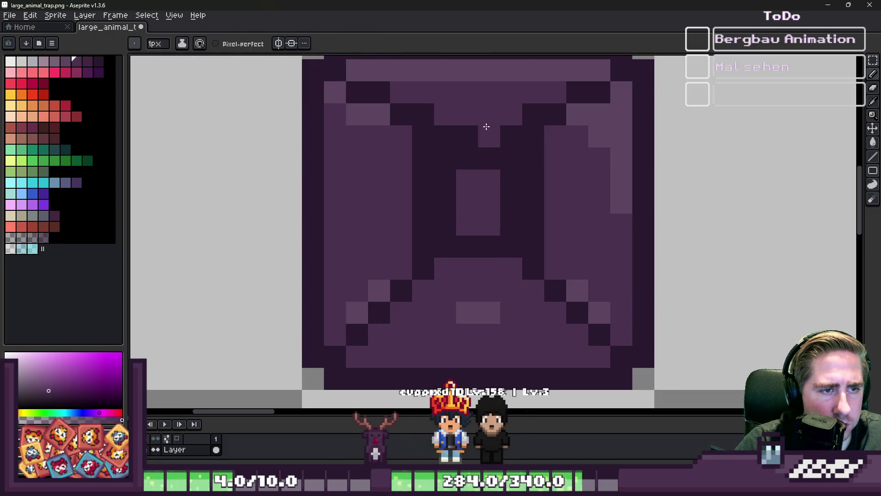
scroll(468, 129, "down", 2)
scroll(441, 109, "up", 2)
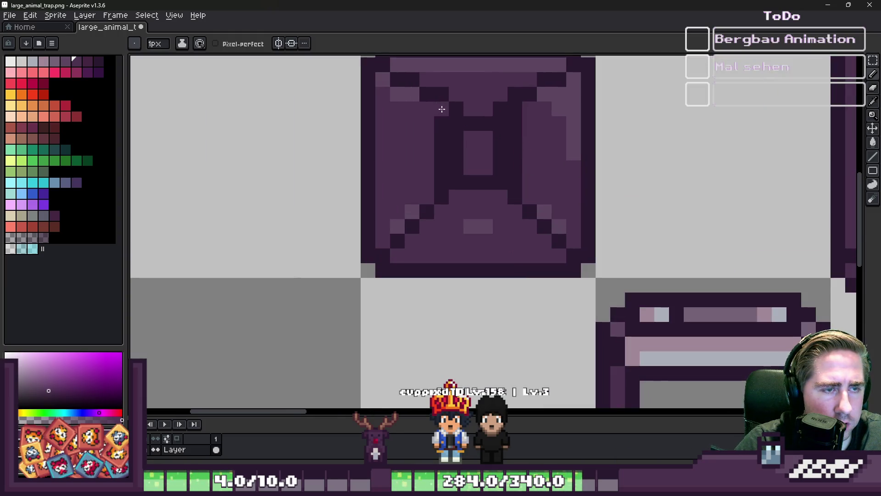
left_click(441, 109)
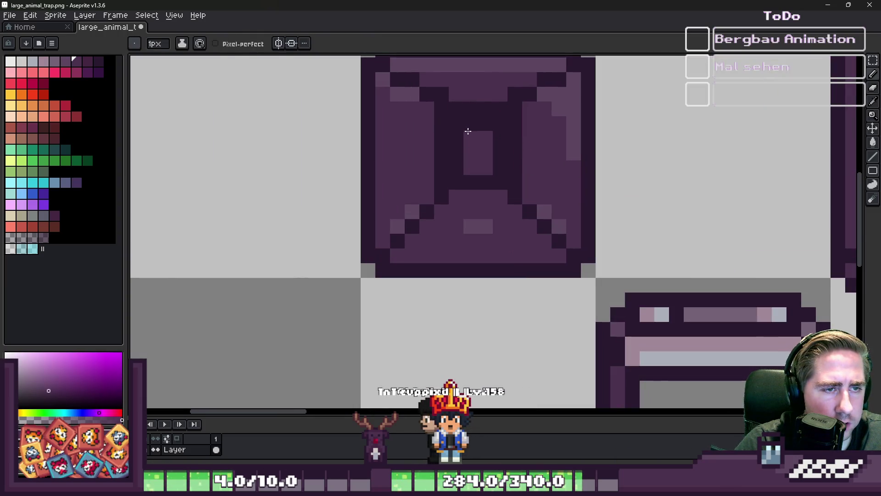
left_click_drag(468, 132, 500, 124)
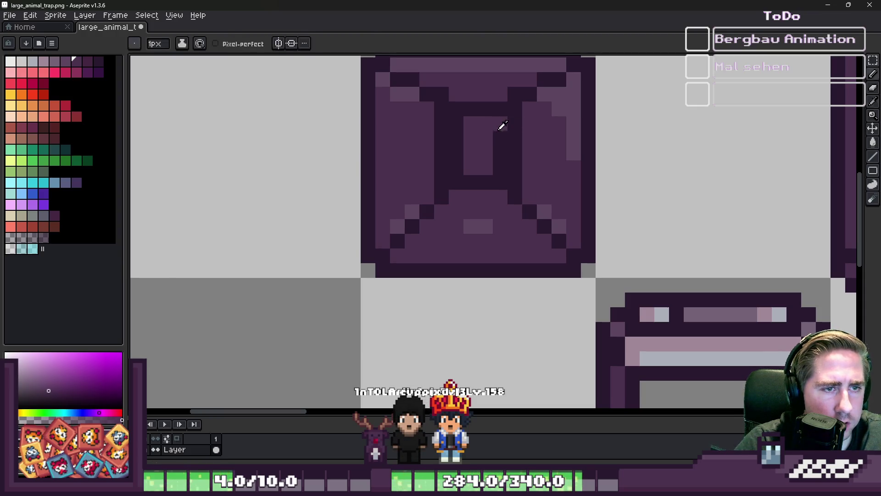
left_click(498, 132, "alt")
left_click(488, 145)
left_click(489, 161, "alt")
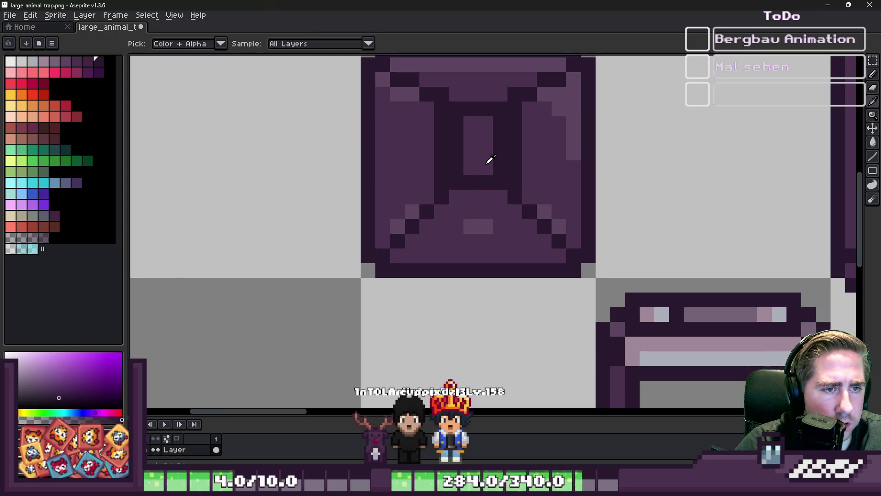
left_click_drag(501, 170, 494, 145)
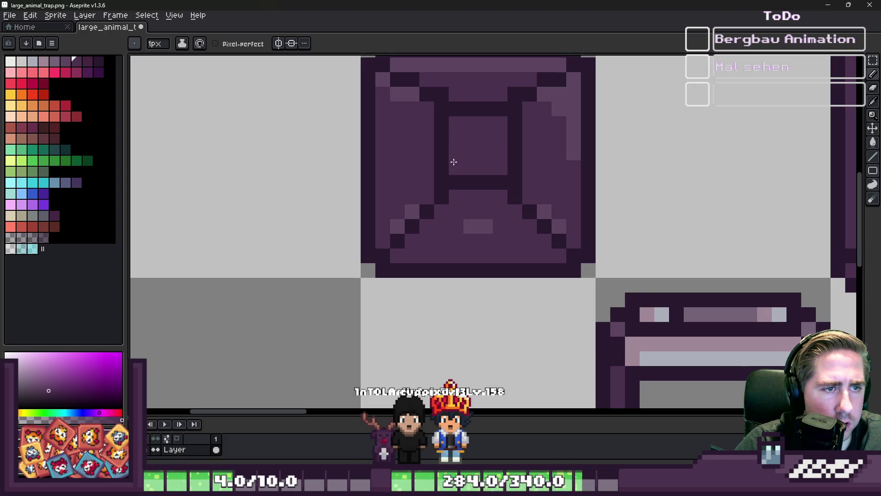
Step: Shade the lid's lower slope and right side lighter purple and add a diagonal sheen across the centre
scroll(453, 162, "down", 5)
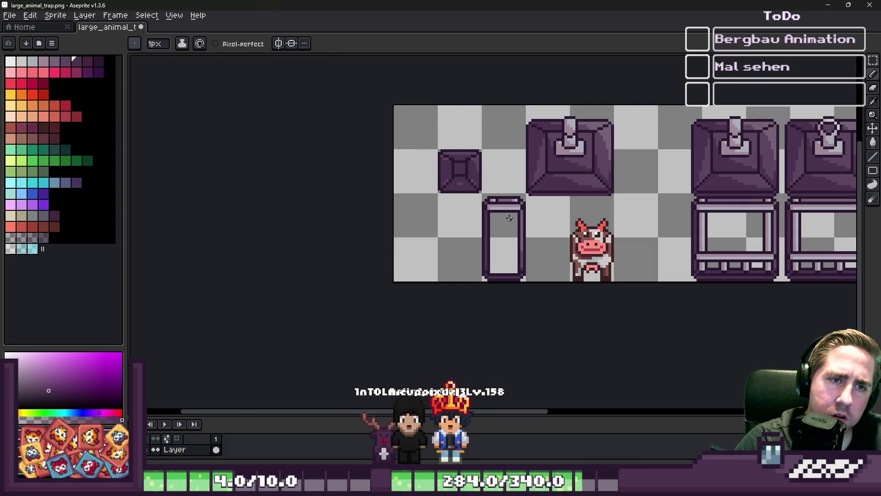
scroll(510, 218, "down", 2)
scroll(453, 194, "up", 5)
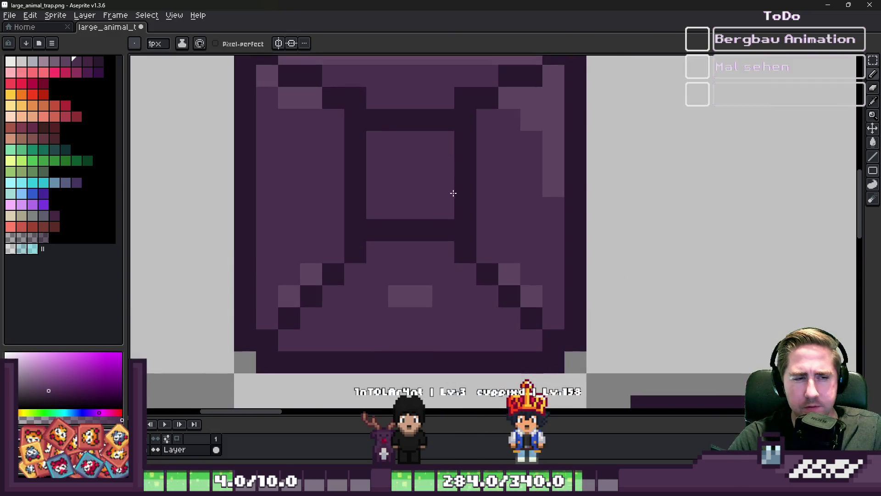
key("alt")
scroll(460, 236, "down", 3)
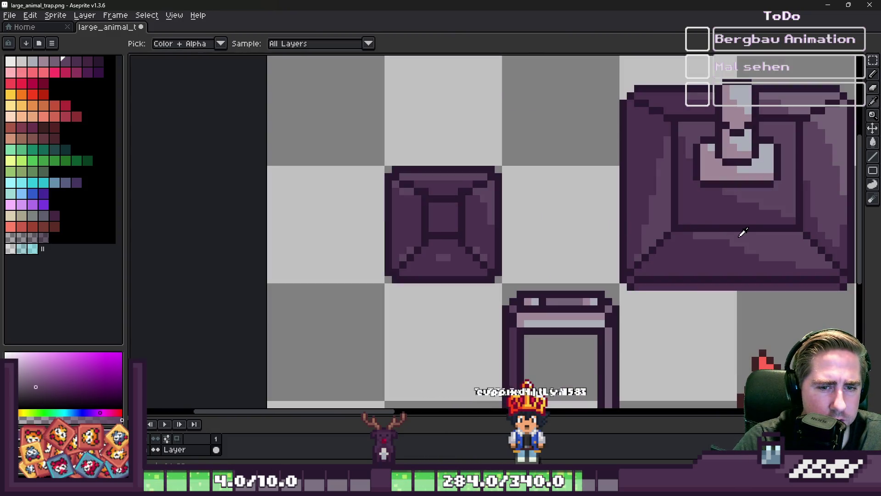
scroll(455, 240, "up", 5)
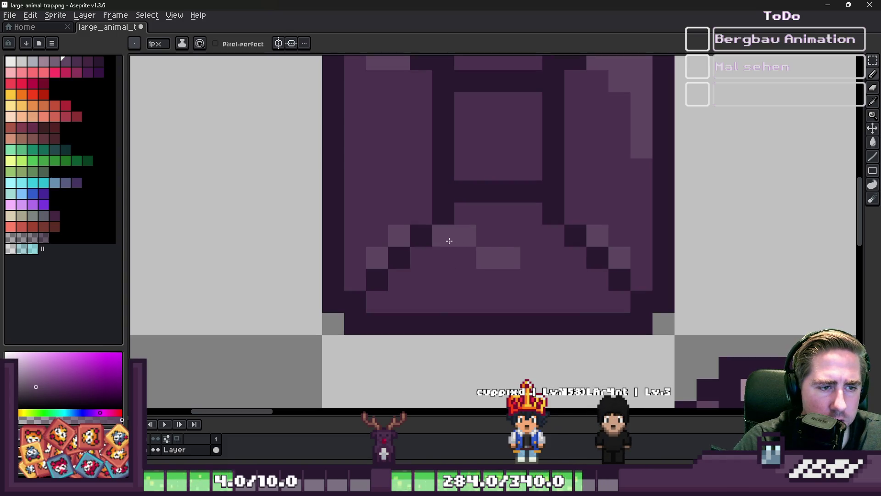
left_click_drag(542, 284, 593, 293)
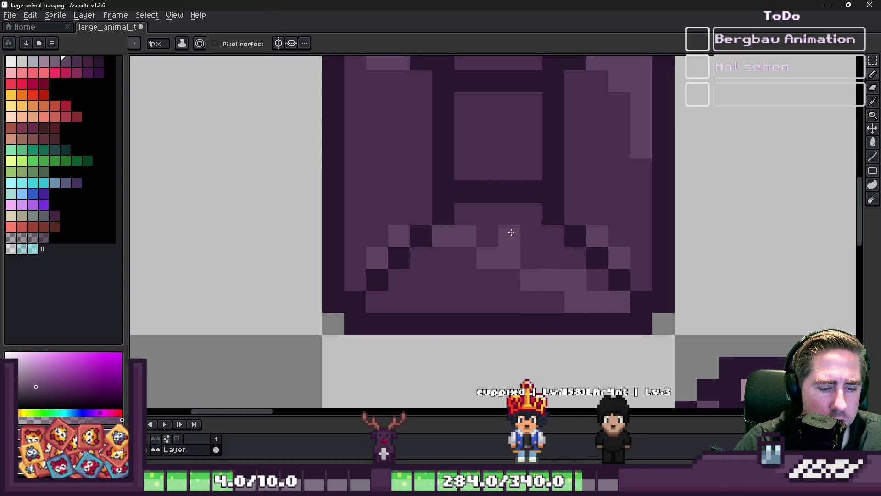
left_click_drag(511, 232, 554, 236)
scroll(559, 223, "down", 2)
scroll(562, 190, "up", 2)
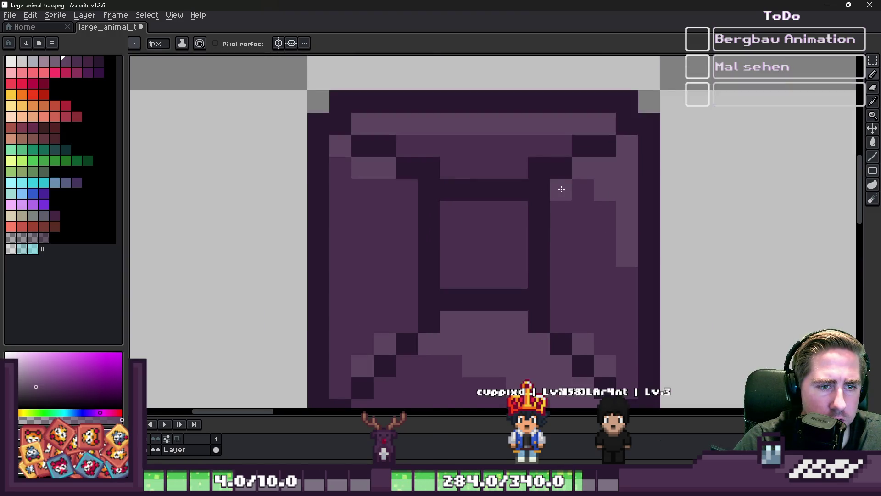
left_click_drag(561, 189, 632, 291)
scroll(529, 162, "down", 5)
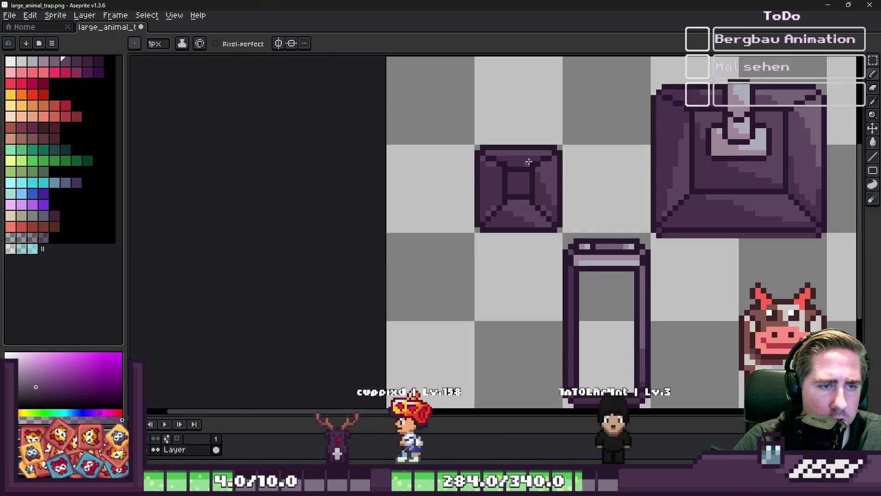
scroll(529, 162, "up", 4)
left_click_drag(478, 191, 531, 233)
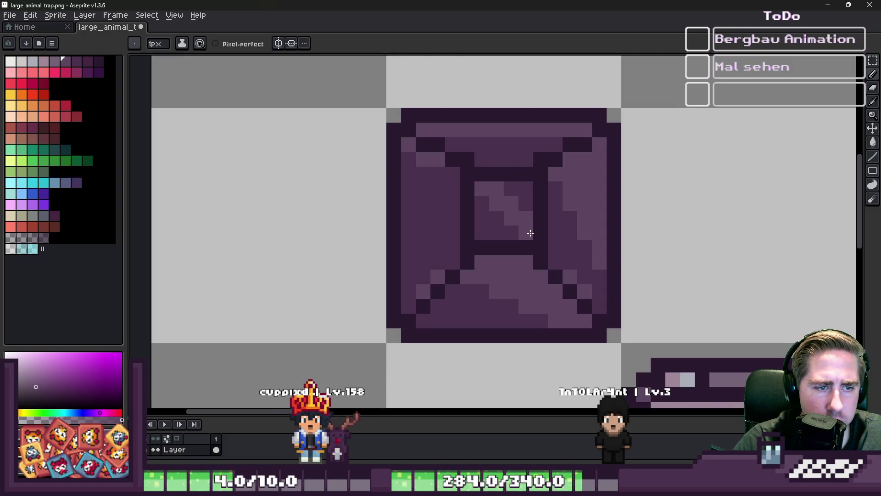
scroll(480, 179, "down", 5)
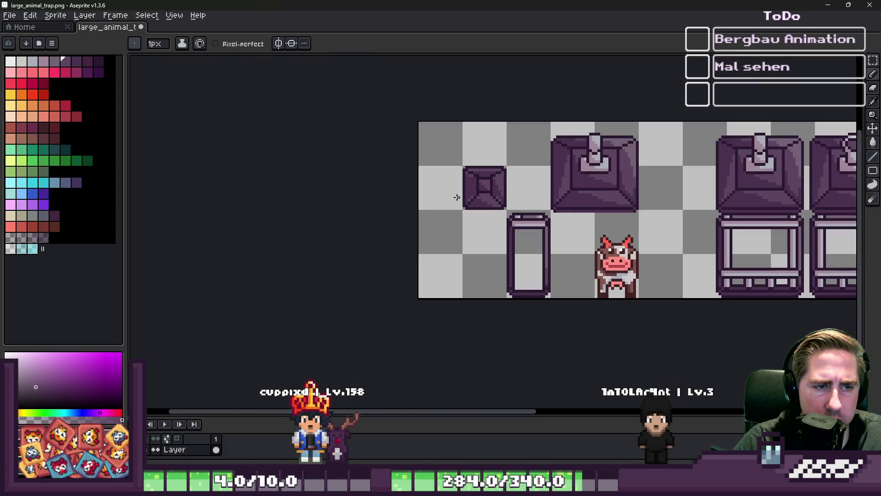
scroll(457, 197, "up", 4)
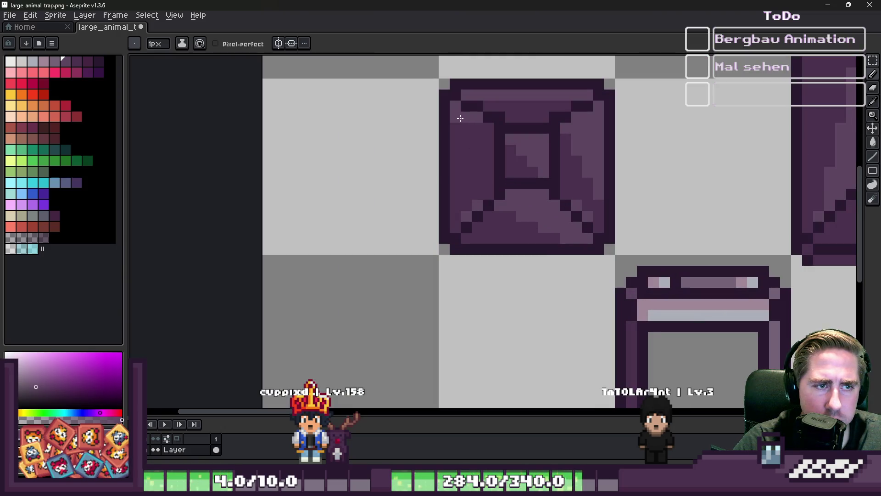
Step: Bucket-fill an area on the lid's left side with a colour sampled from the lid
key("g")
left_click(477, 144)
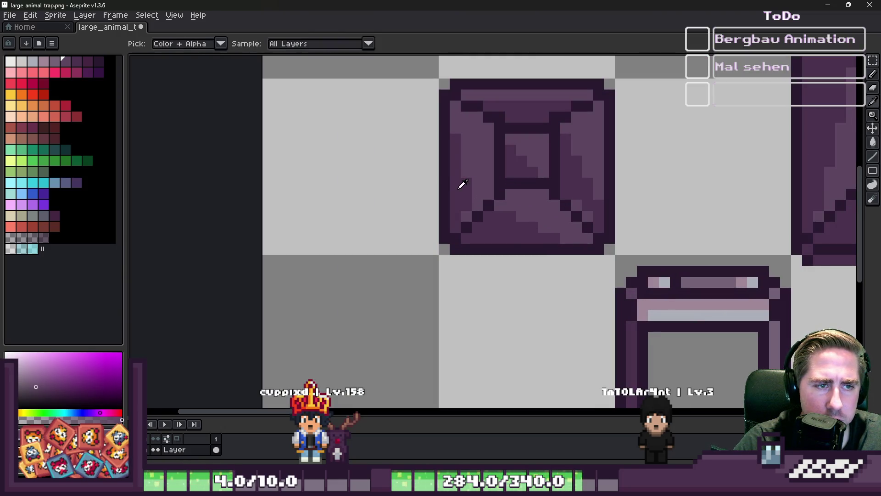
left_click(460, 183, "alt")
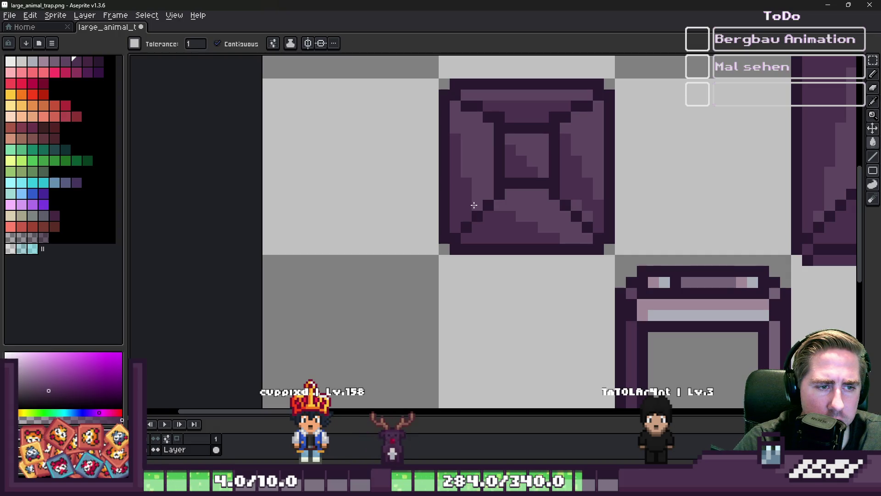
key("b")
scroll(474, 207, "down", 9)
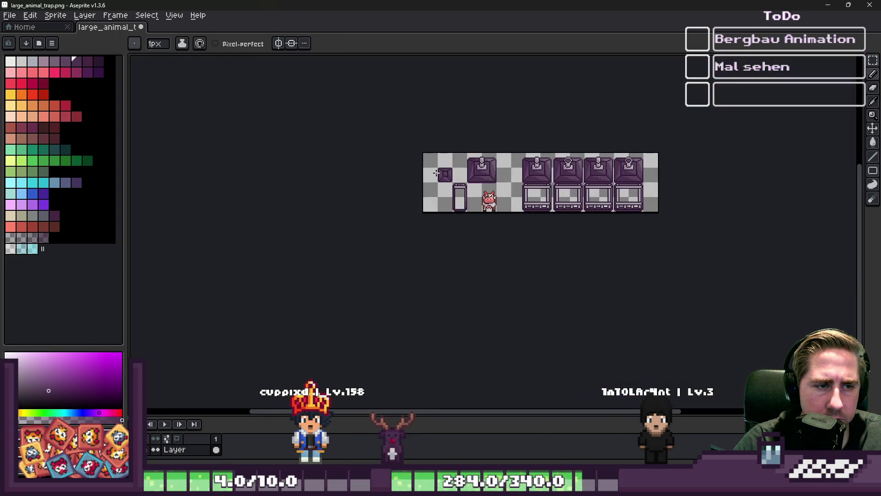
scroll(436, 173, "up", 5)
scroll(440, 169, "up", 3)
Step: Place a copy of the small lid atop the tall narrow frame, then pick the dark outline colour
key("m")
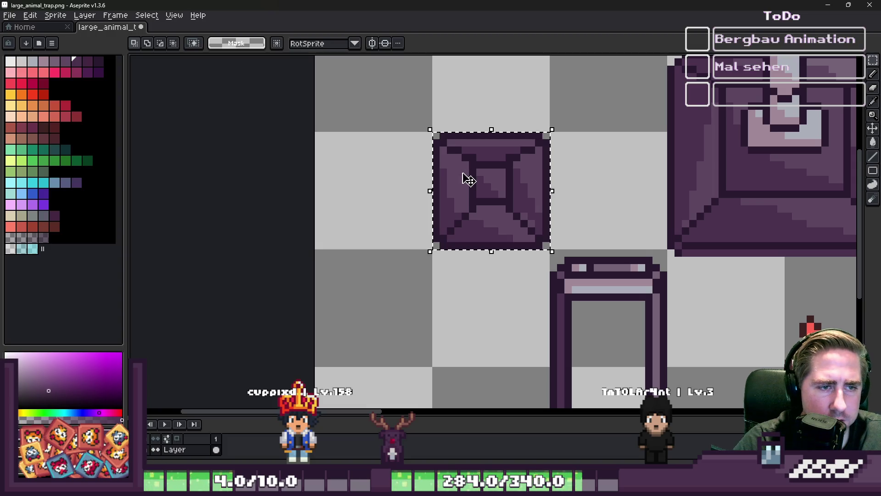
left_click_drag(468, 179, 597, 328)
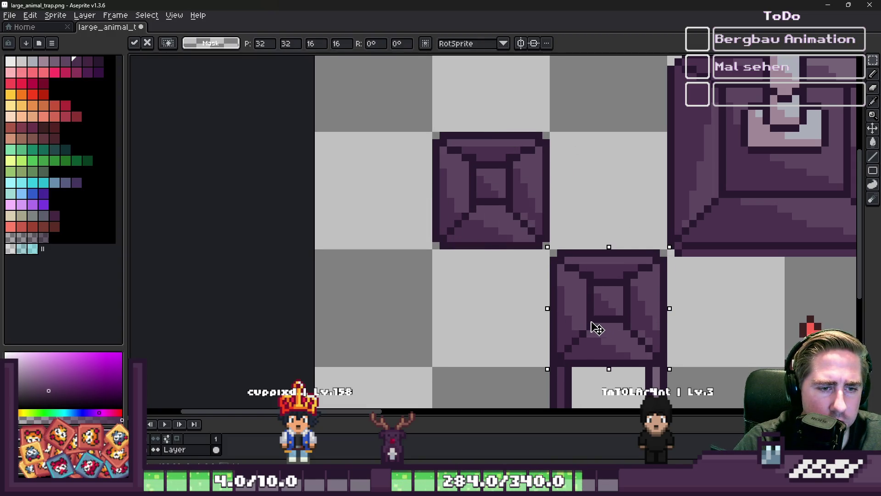
scroll(478, 280, "down", 3)
left_click(463, 252)
scroll(464, 157, "down", 2)
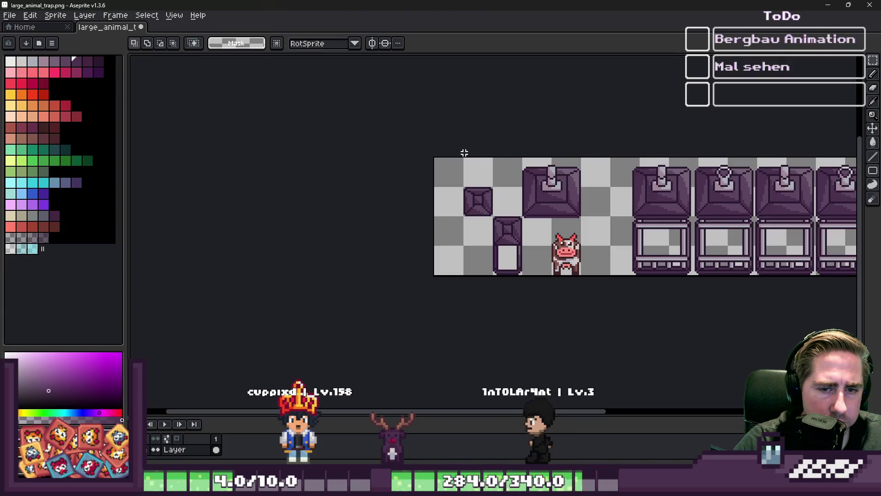
scroll(592, 309, "up", 3)
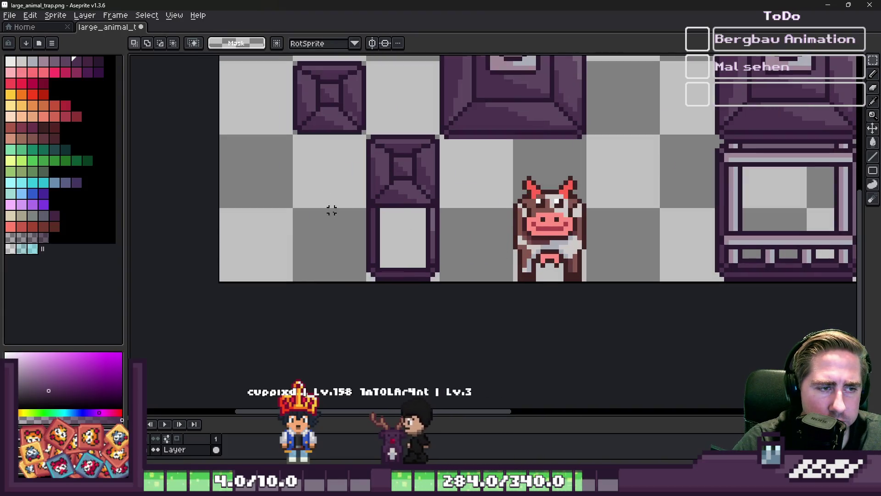
key("i")
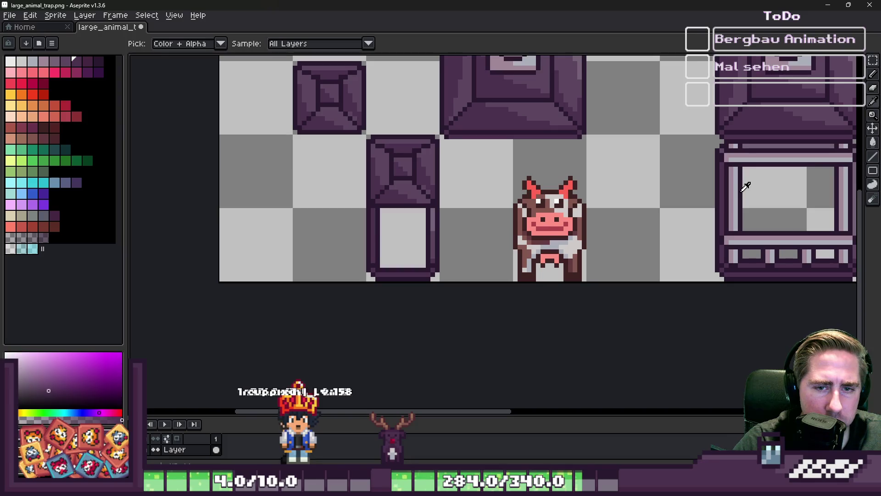
left_click(746, 186)
key("b")
scroll(404, 215, "up", 3)
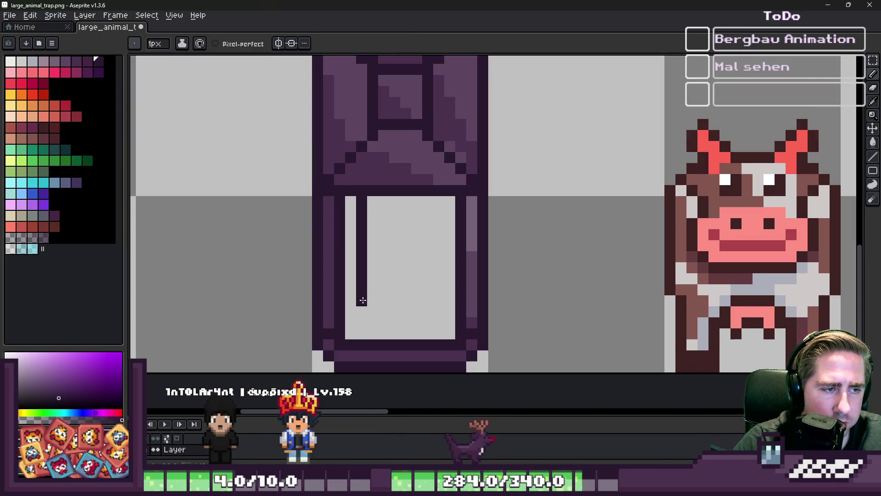
Step: Draw dark purple vertical bars down the narrow crate's lower half, undoing misplaced strokes
left_click_drag(362, 337, 362, 263)
left_click_drag(372, 229, 377, 337)
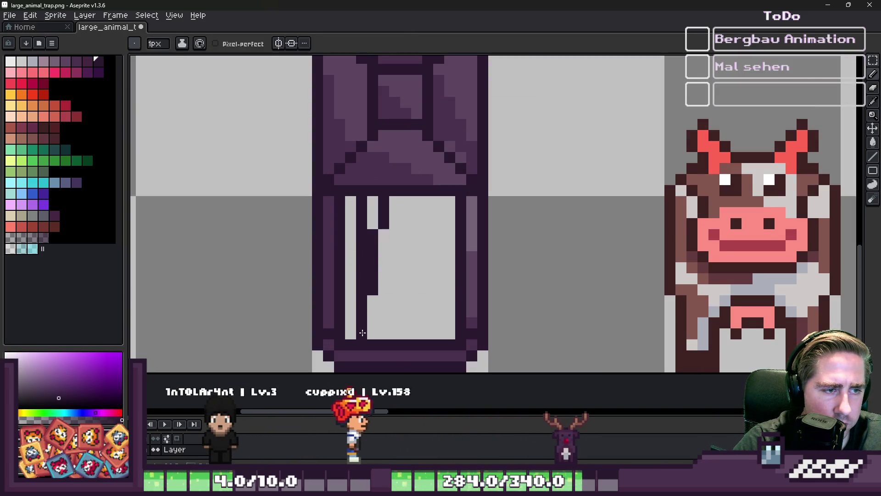
key("ctrl+z")
left_click_drag(426, 200, 424, 339)
key("ctrl+z")
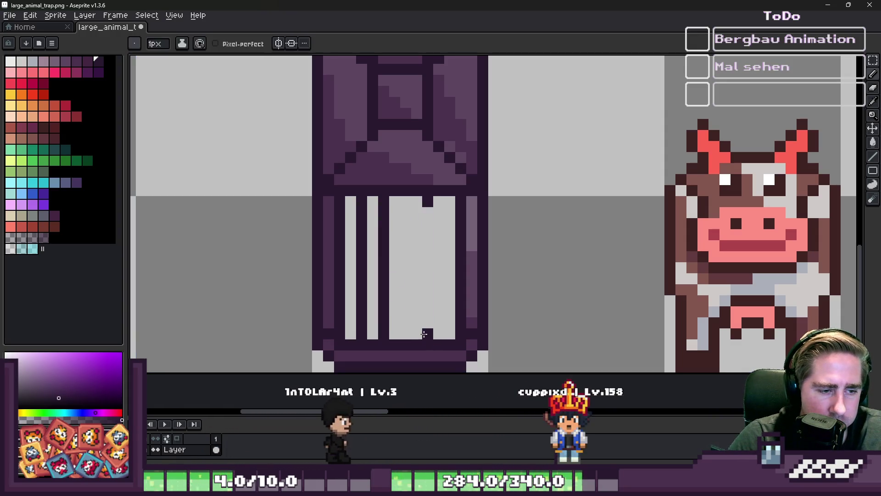
key("b")
left_click_drag(417, 336, 419, 222)
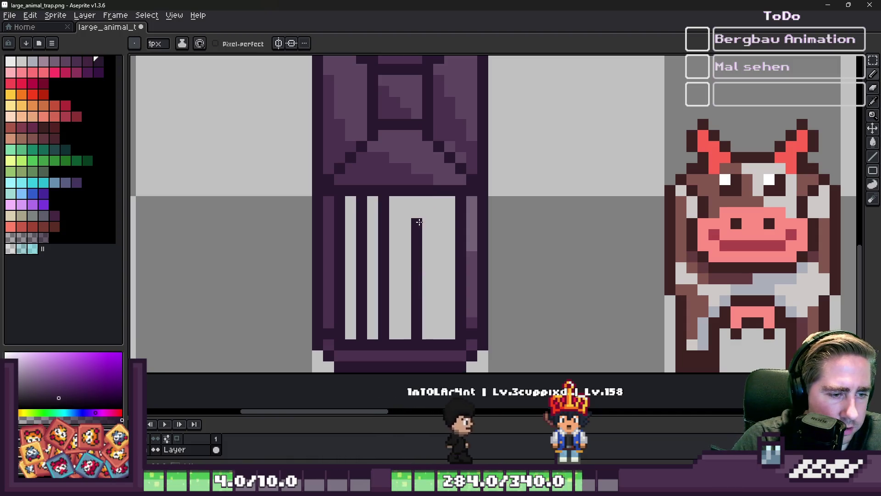
scroll(411, 219, "down", 3)
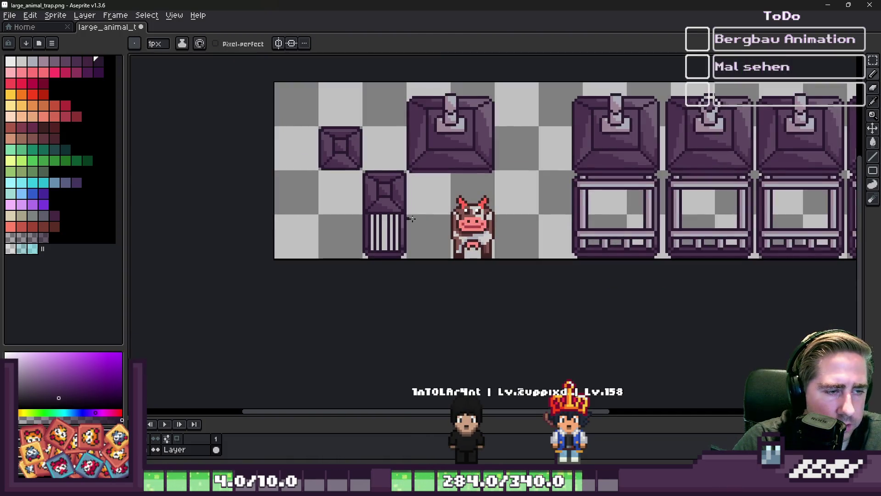
scroll(398, 164, "up", 3)
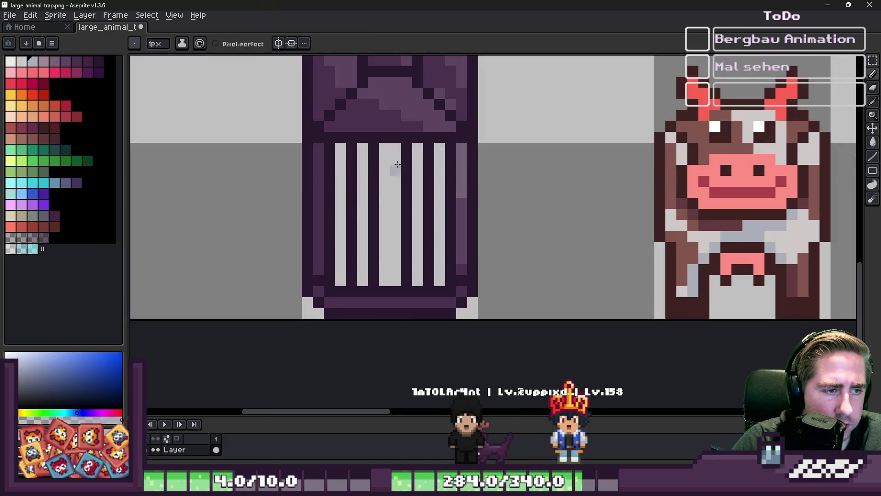
Step: Recolour two light stripes bluish-grey, then select the cow and drag it onto the crate
left_click_drag(414, 235, 420, 279)
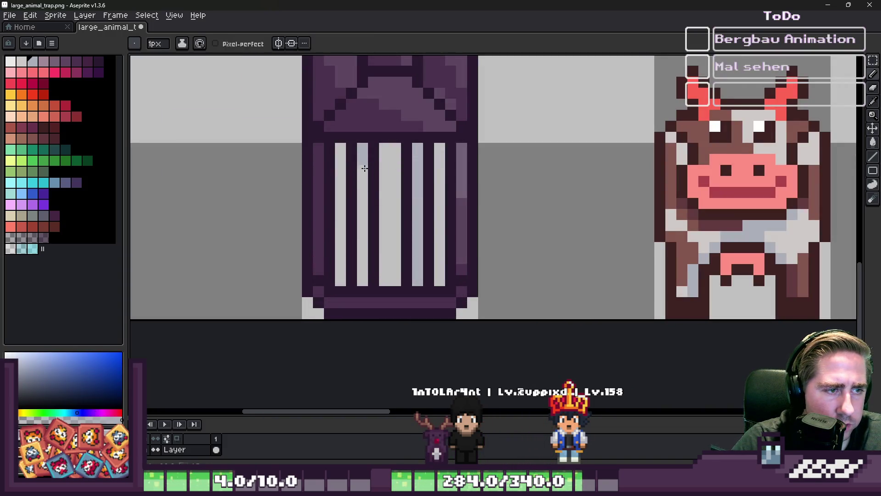
left_click_drag(365, 168, 364, 272)
scroll(363, 277, "down", 3)
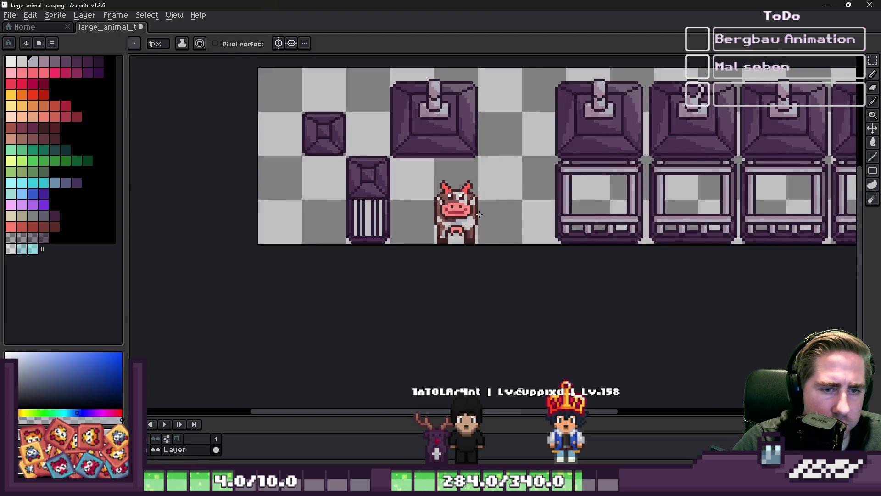
scroll(594, 213, "up", 3)
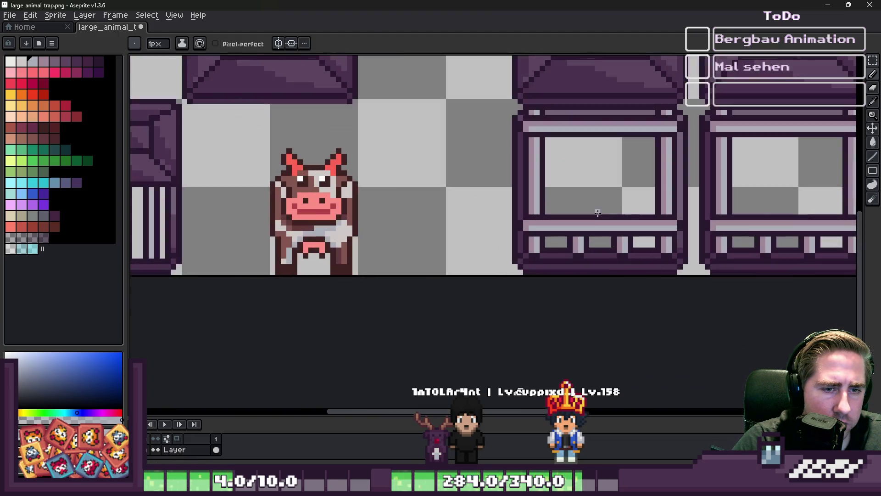
left_click(594, 212, "alt")
scroll(592, 213, "down", 2)
scroll(312, 219, "up", 1)
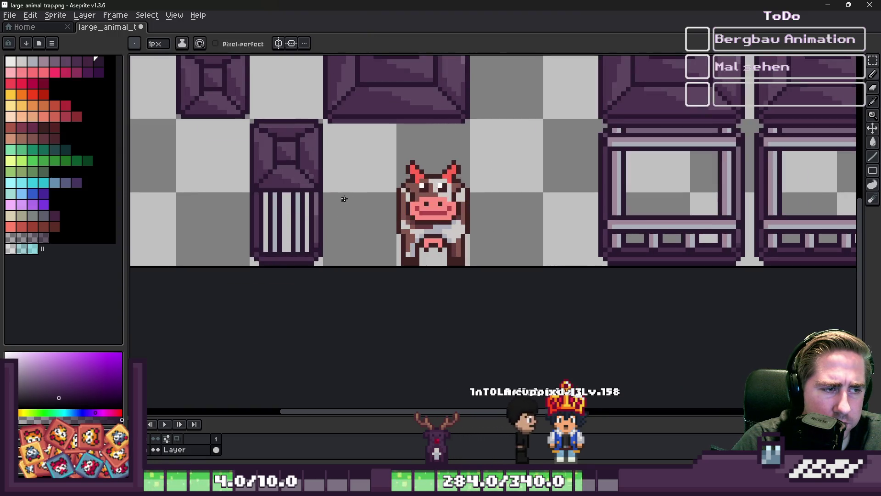
key("m")
mouse_move(370, 139)
left_mouse_down()
mouse_move(488, 269)
mouse_move(296, 254)
mouse_move(366, 253)
left_mouse_up()
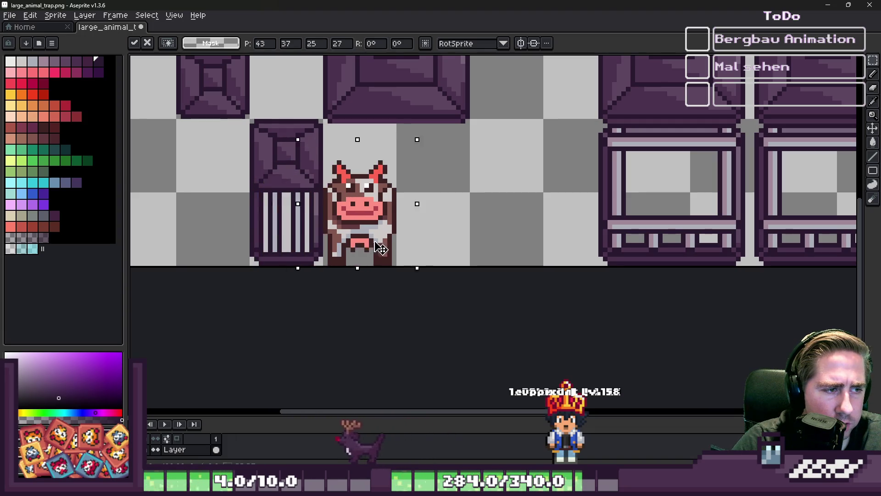
Step: Cancel the cow move and the barred-crate copy, and undo the lid's last move
key("Escape")
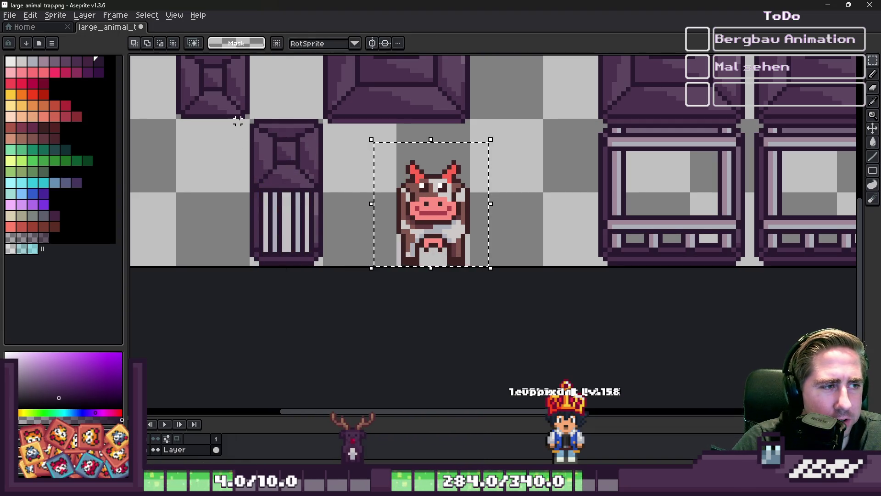
mouse_move(237, 121)
left_mouse_down()
mouse_move(275, 196)
mouse_move(335, 268)
left_mouse_up()
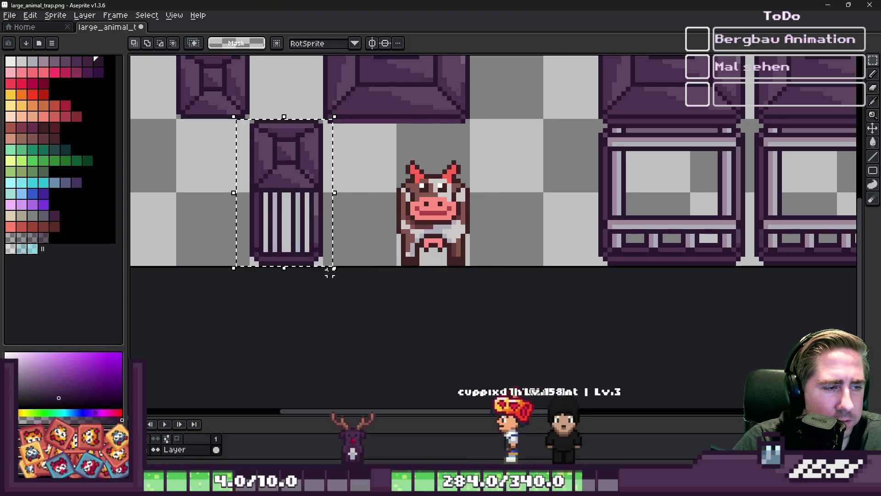
left_click_drag(271, 211, 415, 227)
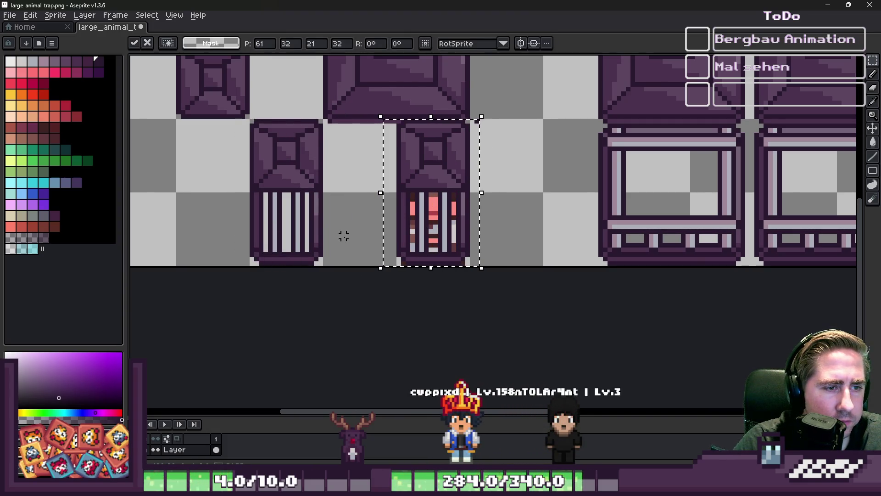
key("Escape")
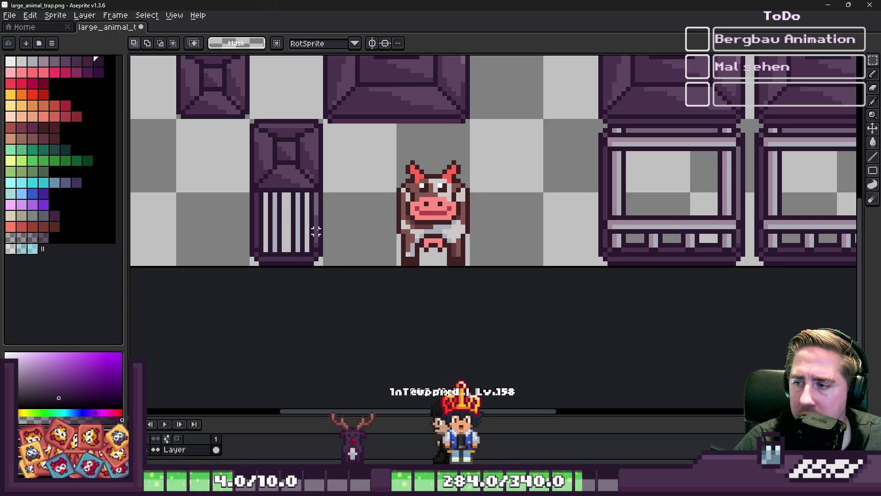
scroll(316, 231, "down", 2)
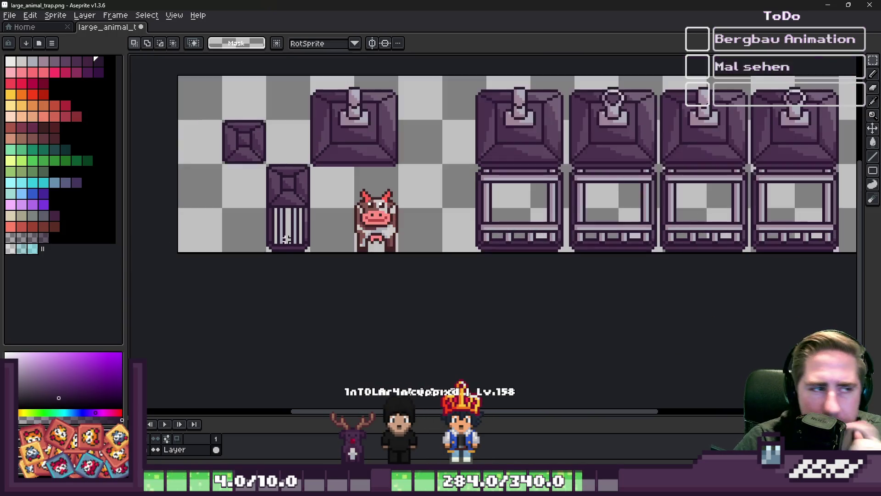
scroll(190, 202, "up", 2)
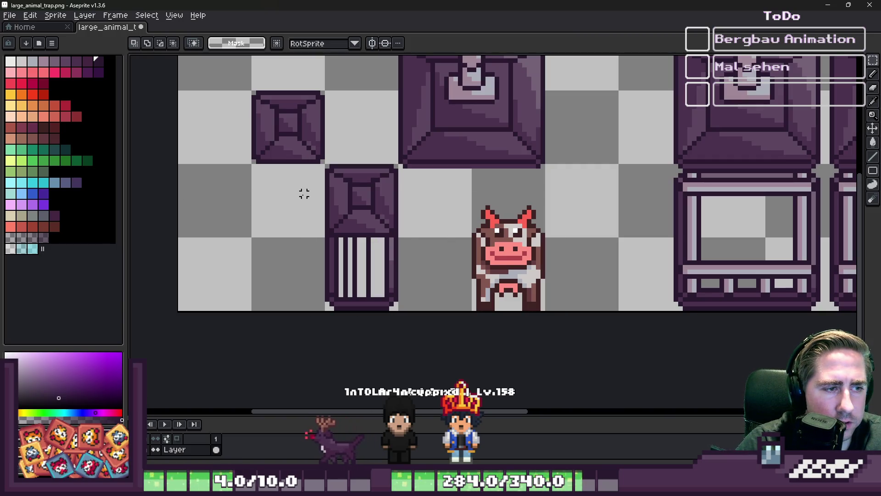
key("ctrl+z")
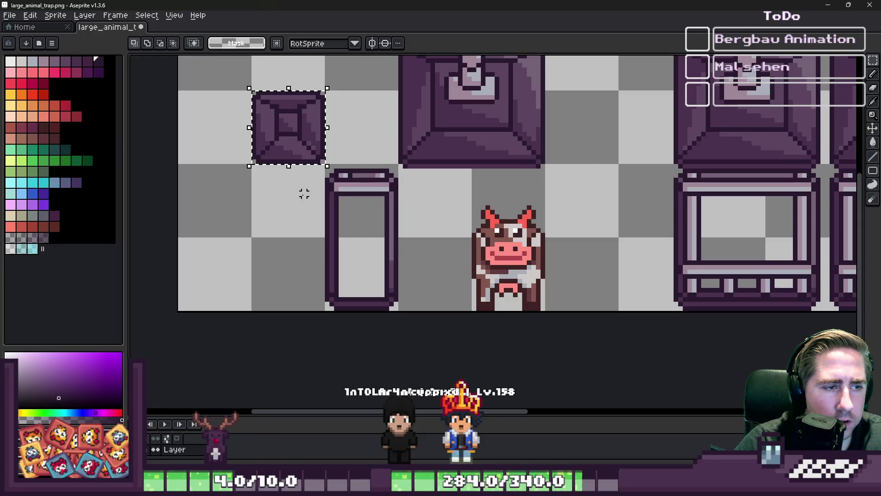
Step: Set the small lid onto the pillar top, then shift lid and pillar two tiles left
left_click_drag(218, 76, 331, 170)
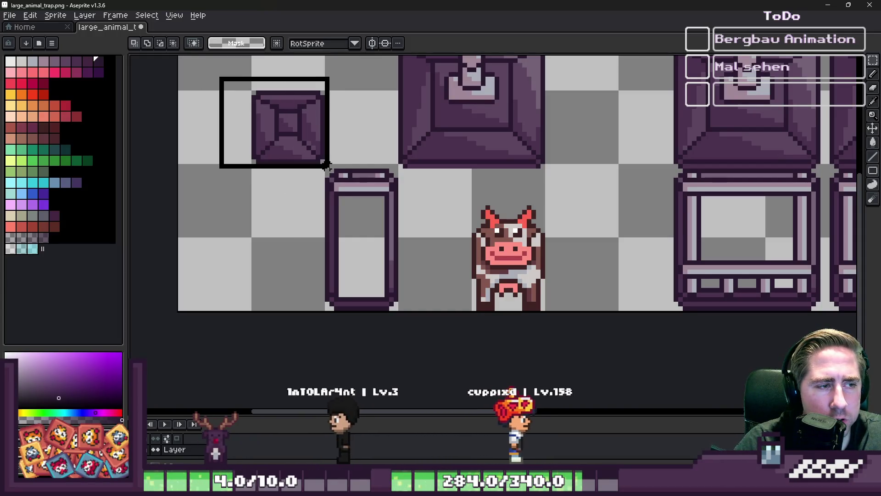
left_click_drag(289, 136, 363, 136)
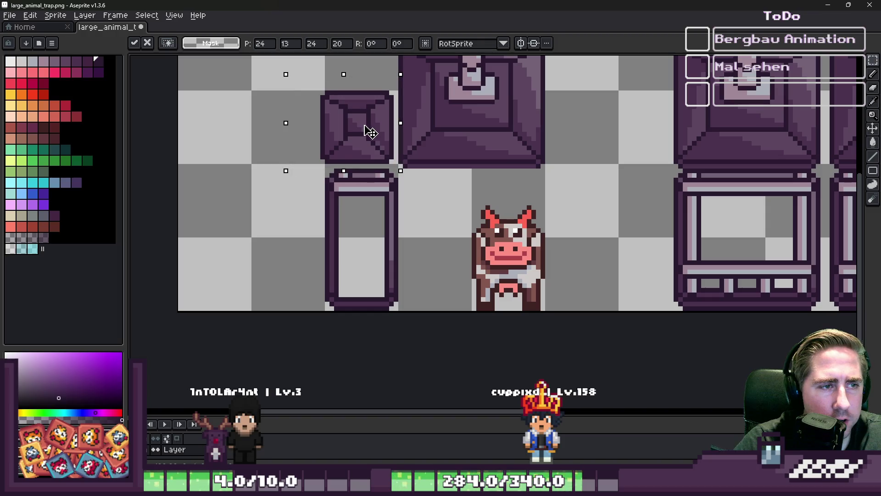
key("ctrl+d")
left_click_drag(367, 224, 393, 311)
left_click_drag(358, 252, 285, 254)
key("ctrl+d")
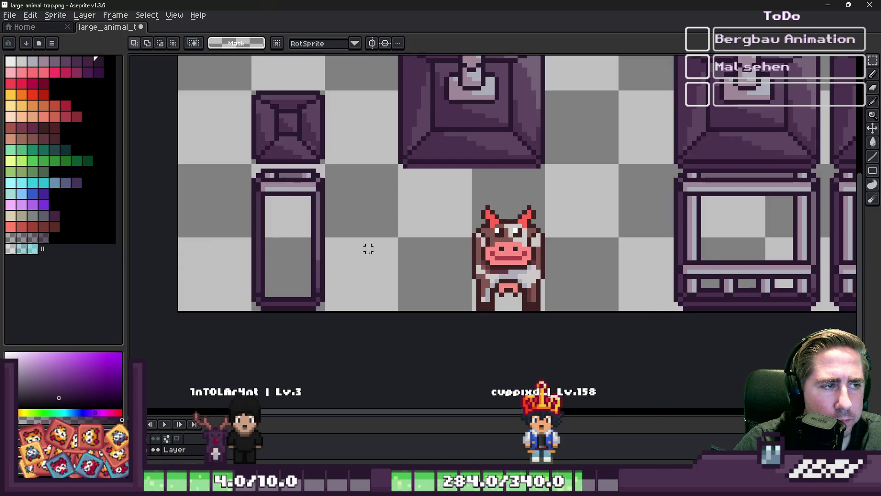
Step: Select the upper section of the pillars, try a skew, then cancel it and drop the selection
scroll(369, 250, "down", 2)
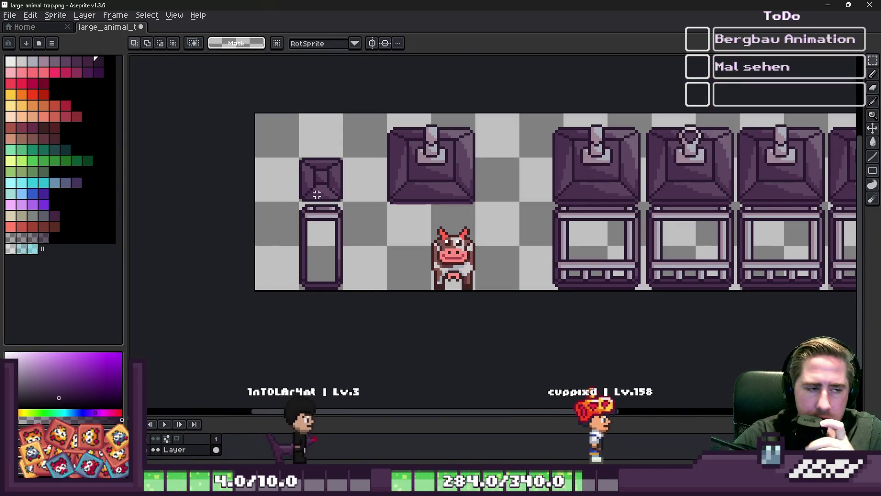
scroll(292, 221, "up", 6)
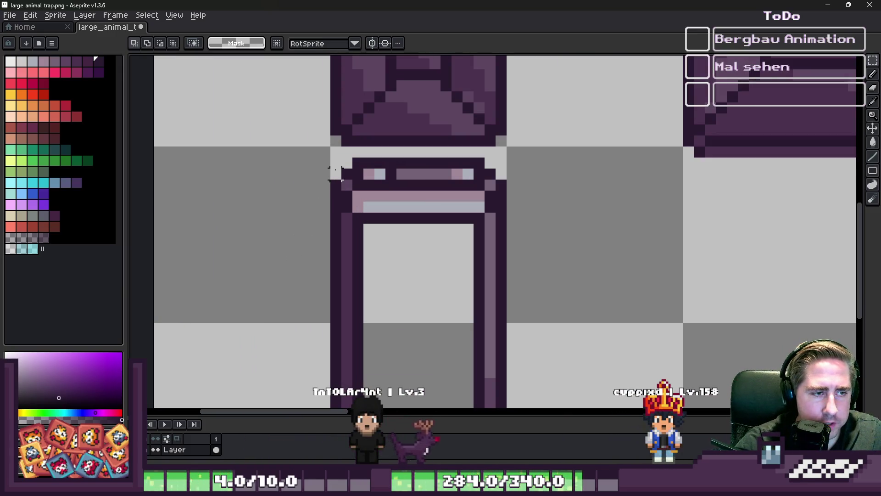
left_click_drag(306, 222, 519, 325)
mouse_move(417, 220)
left_mouse_down()
mouse_move(425, 222)
mouse_move(437, 102)
left_mouse_up()
key("Escape")
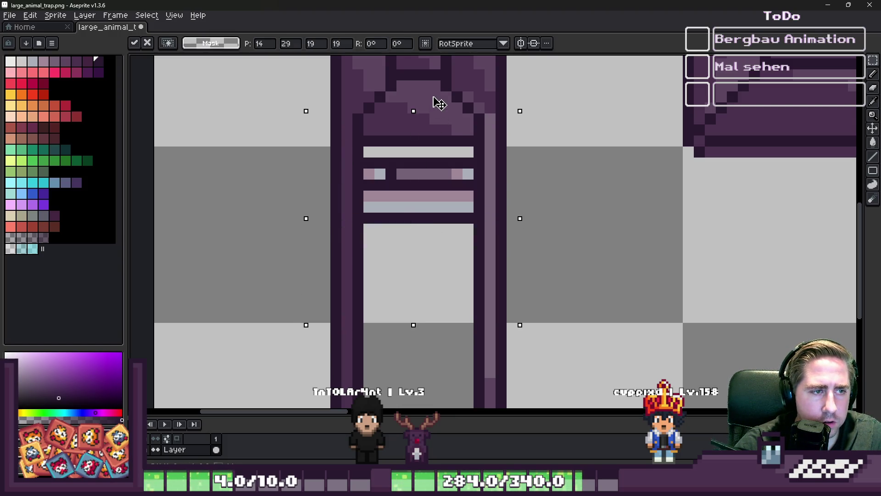
key("Return")
key("b")
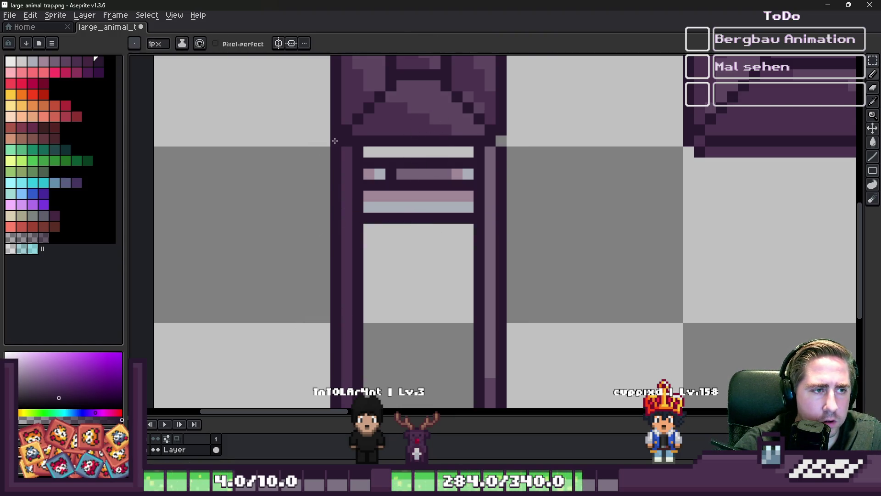
Step: Erase the dark and purple marks inside the pillar's window and return to the Pencil
key("e")
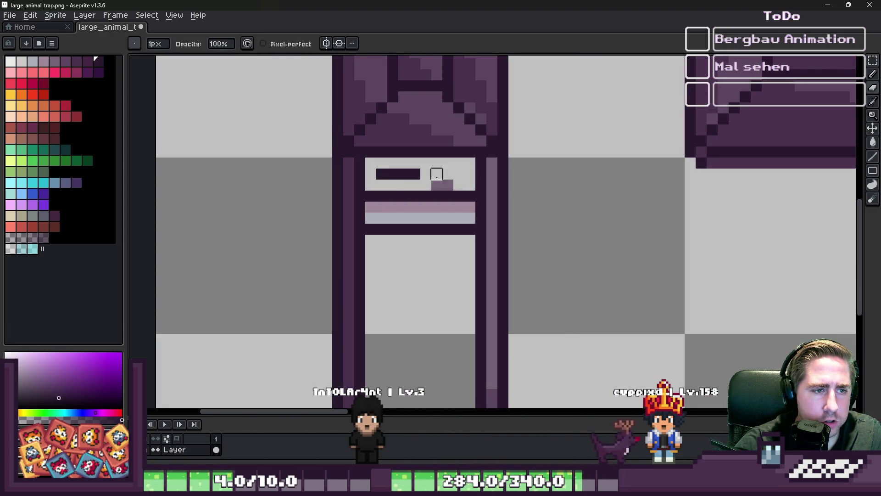
left_click_drag(436, 173, 374, 157)
key("i")
scroll(392, 149, "down", 1)
scroll(407, 147, "up", 1)
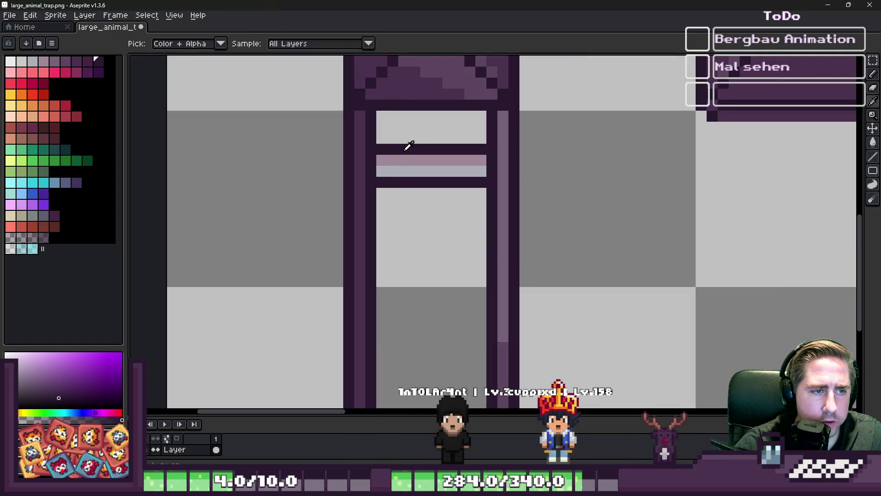
key("b")
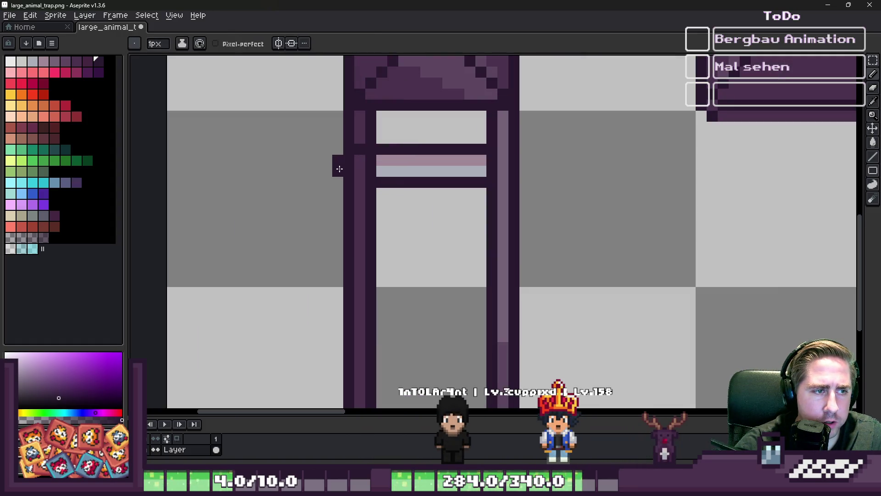
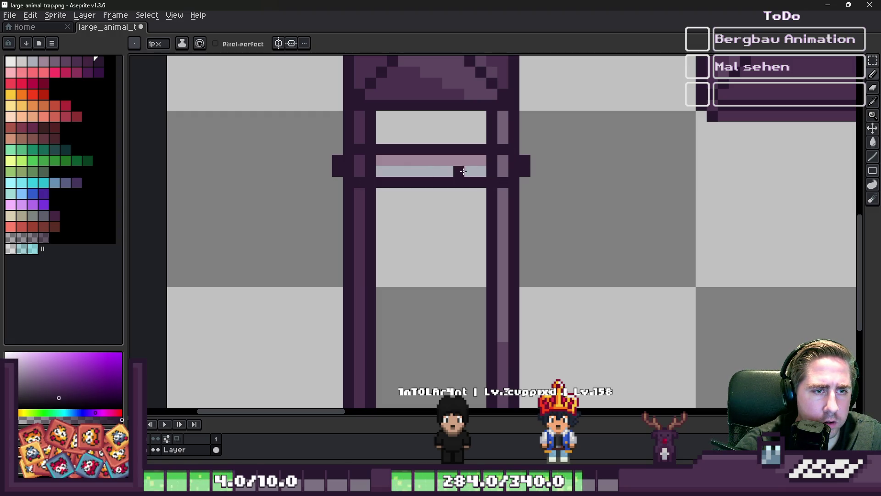
Step: Paint the crossbar's rows in light lavender, pink and light grey-blue
left_click(473, 172, "alt")
mouse_move(459, 171)
left_mouse_down()
mouse_move(508, 172)
mouse_move(518, 160)
mouse_move(365, 159)
mouse_move(347, 171)
mouse_move(588, 193)
mouse_move(469, 163)
mouse_move(468, 150)
left_mouse_up()
left_click(478, 160, "alt")
left_click(387, 171, "alt")
scroll(332, 146, "down", 1)
scroll(331, 146, "up", 1)
Step: Raise the pillar's lower legs by two pixels
key("m")
scroll(332, 146, "up", 1)
left_click(328, 194)
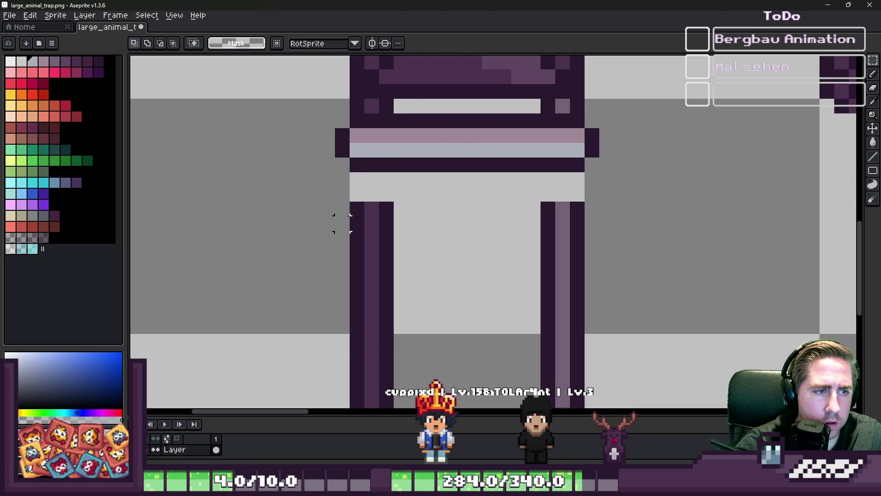
left_click_drag(342, 224, 675, 318)
left_click_drag(502, 211, 507, 163)
left_click(415, 150)
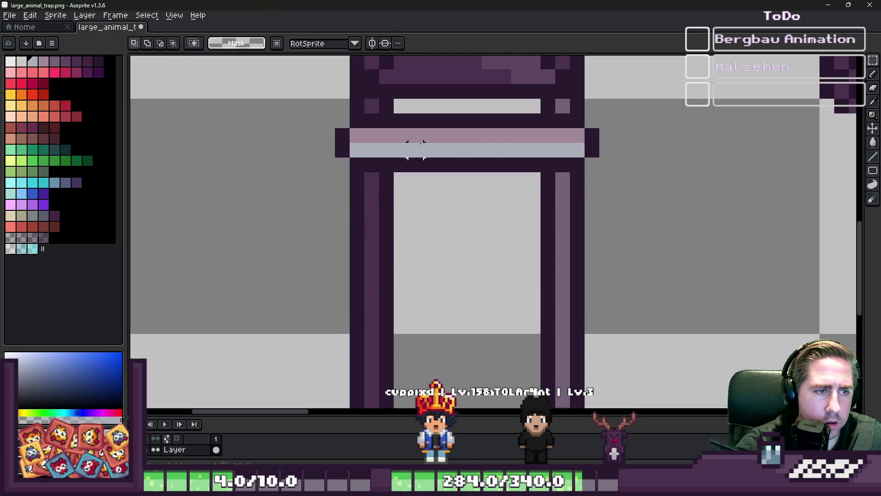
Step: Place a copy of the crossbar at the bottom of the pillar
scroll(416, 151, "down", 5)
scroll(366, 129, "up", 3)
left_click_drag(380, 136, 543, 163)
left_click_drag(454, 158, 453, 325)
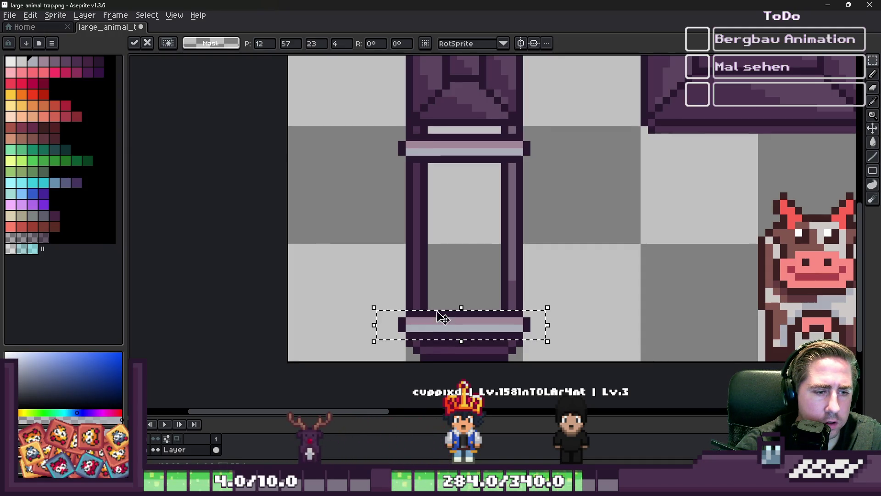
key("Return")
scroll(453, 329, "down", 2)
scroll(399, 275, "up", 2)
key("ctrl+z")
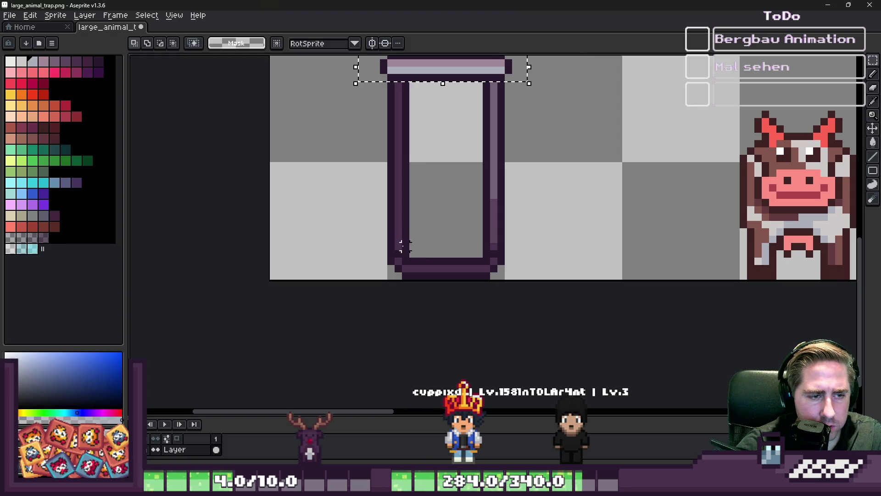
key("ctrl+z")
left_click_drag(426, 69, 429, 244)
Step: Darken a light pixel on the bottom bar with the Pencil
key("b")
scroll(391, 247, "up", 5)
left_click(391, 247)
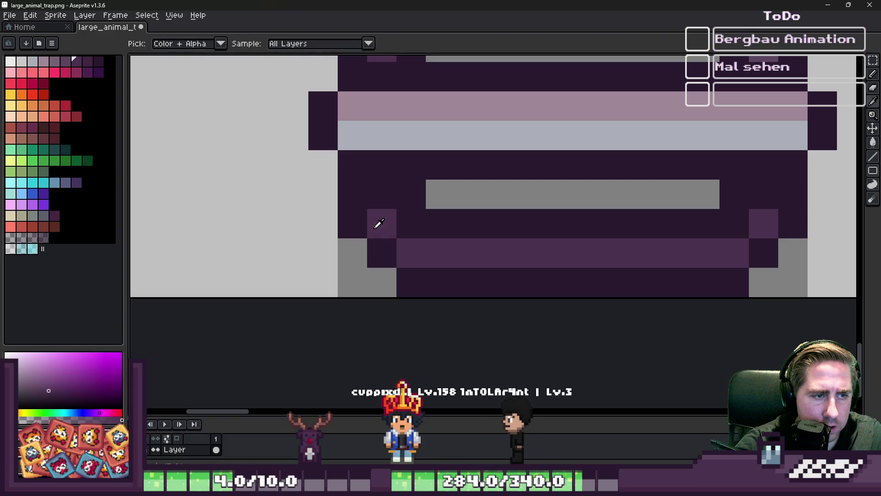
Step: Touch up the bottom bar's edge columns with medium-purple pixels
left_click(376, 222, "alt")
left_click(382, 194)
left_click(764, 195)
left_click(382, 282)
scroll(361, 269, "down", 6)
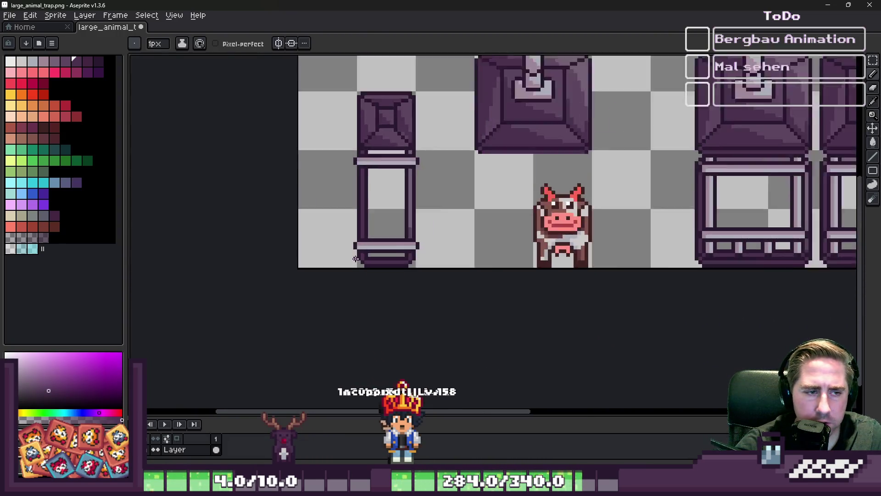
scroll(349, 213, "up", 2)
scroll(349, 212, "up", 1)
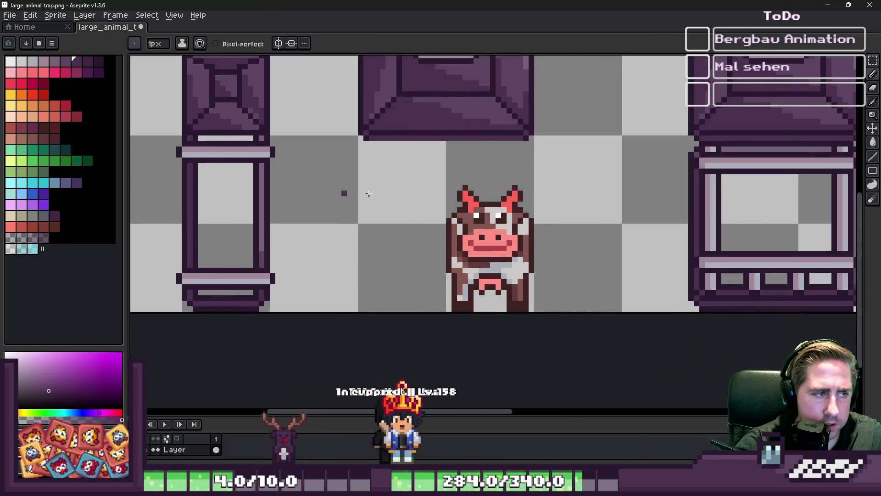
scroll(344, 191, "up", 1)
Step: Select the cow and place a copy of it beside the original
key("m")
left_click_drag(483, 158, 705, 287)
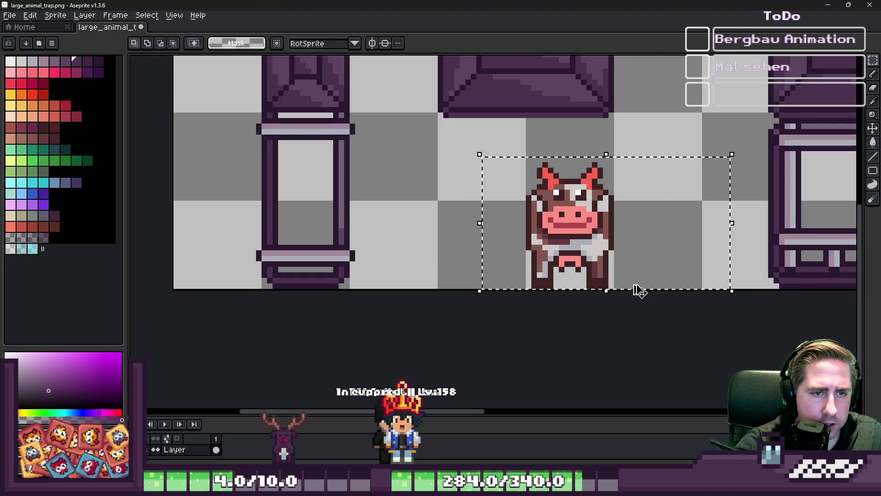
left_click_drag(579, 259, 315, 260)
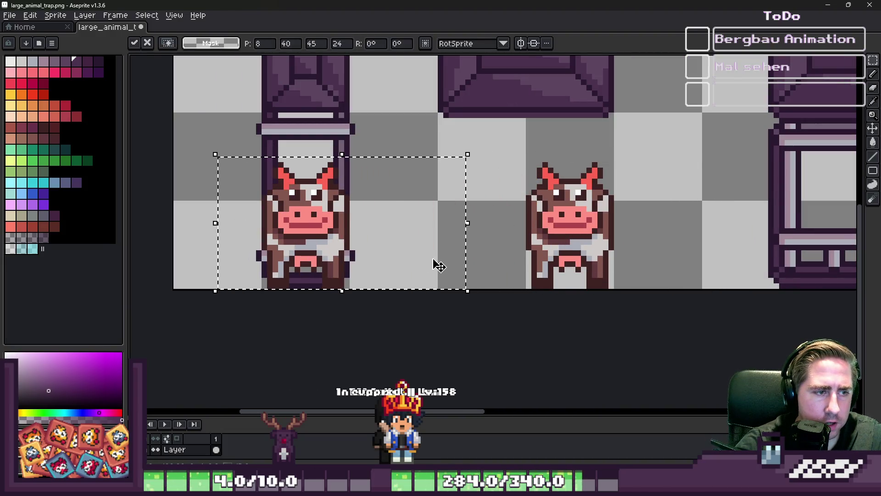
key("Escape")
scroll(525, 273, "down", 1)
left_click_drag(346, 97, 420, 285)
mouse_move(504, 193)
left_mouse_down()
mouse_move(577, 285)
mouse_move(391, 264)
mouse_move(452, 272)
mouse_move(332, 274)
mouse_move(491, 270)
left_mouse_up()
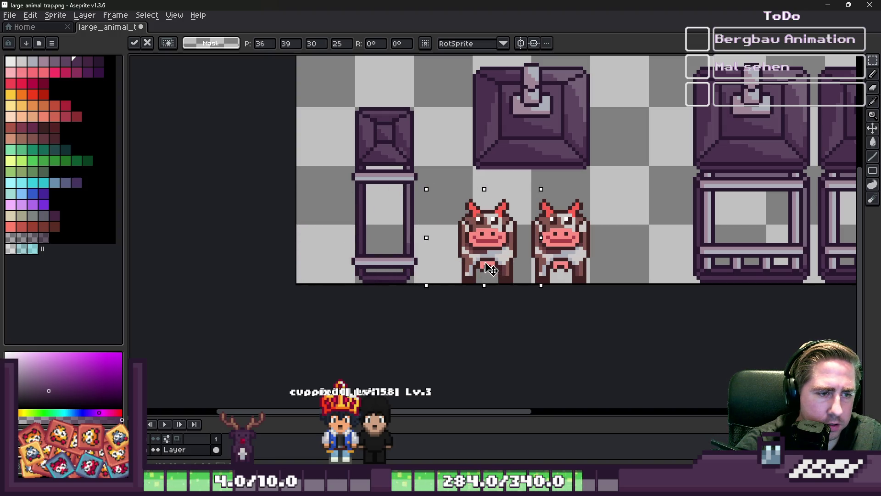
key("b")
scroll(370, 235, "up", 1)
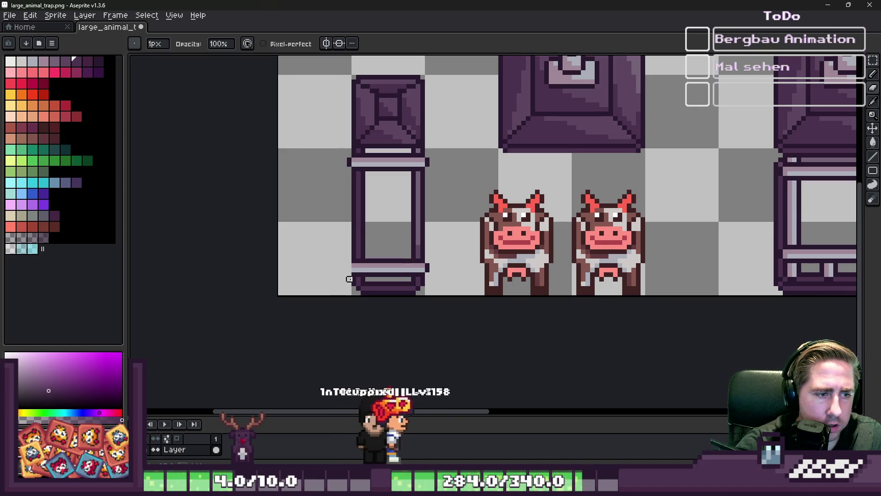
Step: Darken the upper crossbar's left end in dark purple, removing the stray strip beside the pillar
scroll(339, 153, "up", 1)
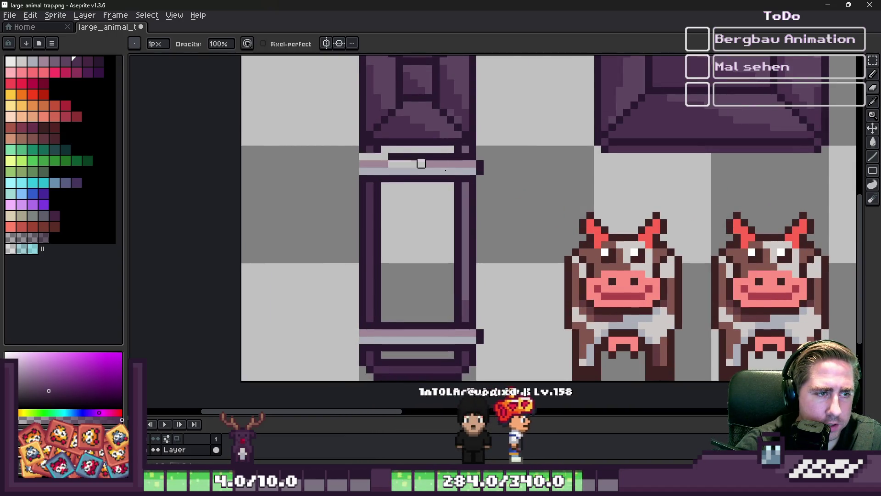
key("ctrl+z")
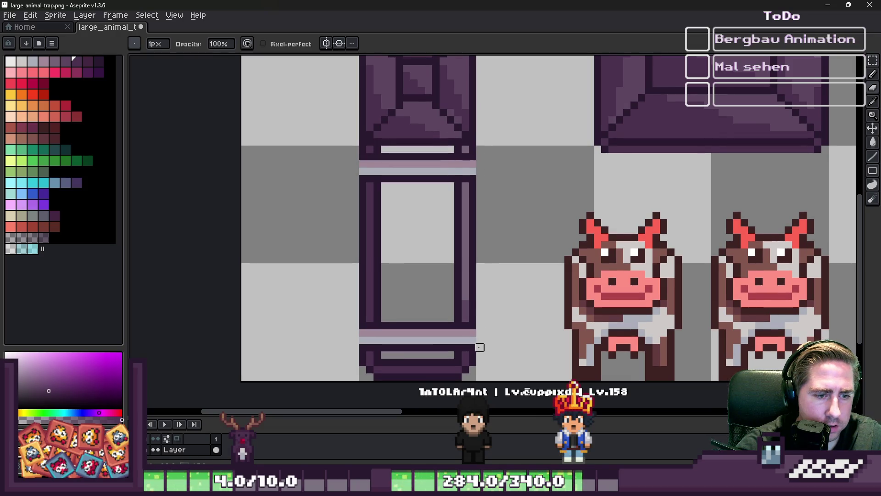
left_click(476, 338, "alt")
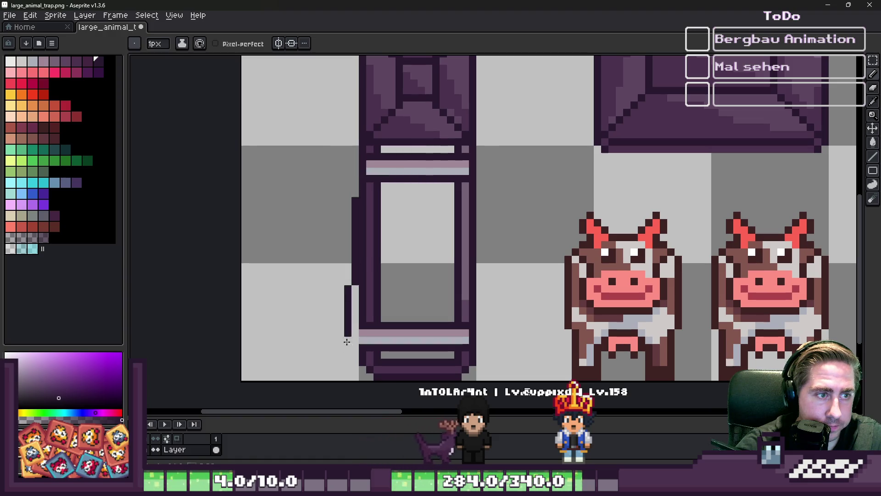
key("ctrl+z")
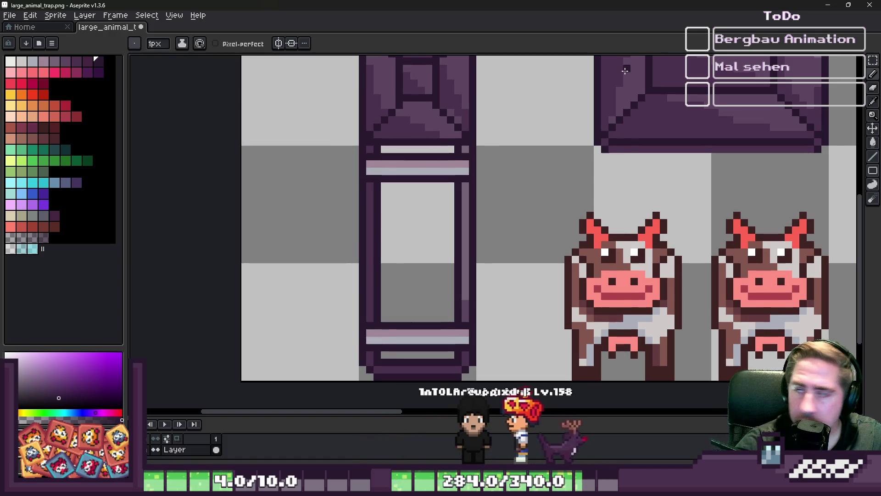
Step: Select the left cow with the rectangle marquee
left_click(554, 98)
key("m")
left_click_drag(546, 210, 691, 383)
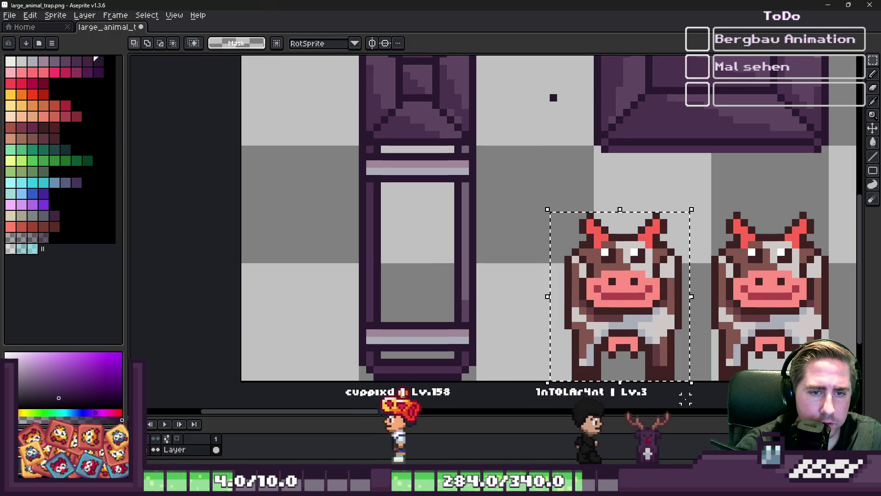
Step: Raise the left-edge cow about 17 pixels and stack a copy beneath it
mouse_move(649, 305)
left_mouse_down("ctrl")
mouse_move(326, 303)
mouse_move(344, 196)
mouse_move(318, 192)
mouse_move(316, 177)
mouse_move(319, 197)
left_mouse_up("ctrl")
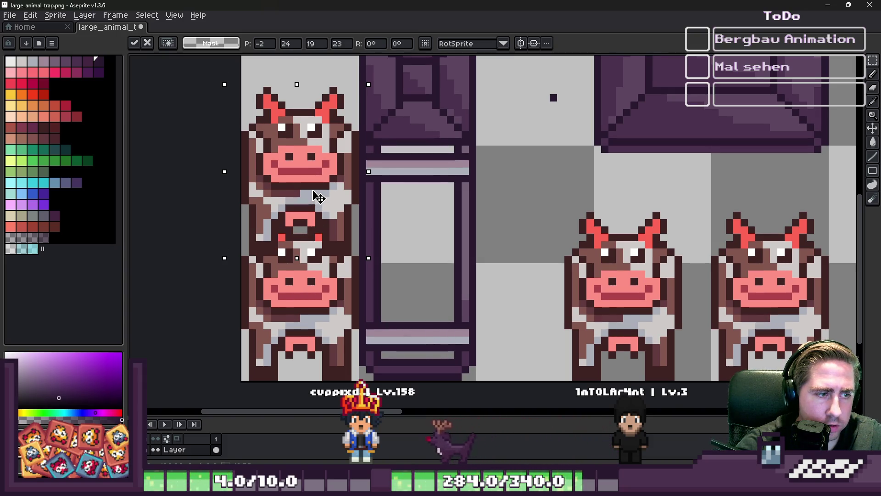
key("Escape")
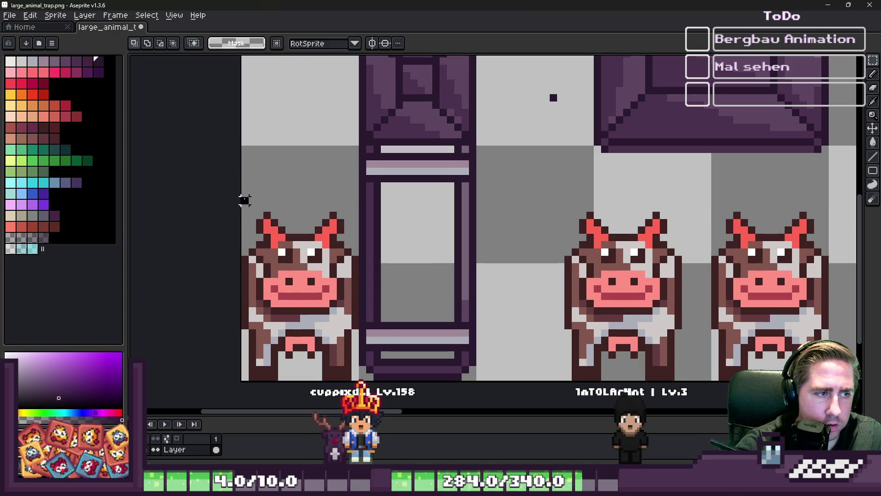
left_click_drag(245, 200, 359, 380)
mouse_move(290, 331)
left_mouse_down()
mouse_move(290, 207)
mouse_move(290, 215)
left_mouse_up()
left_click_drag(551, 206, 689, 383)
left_click_drag(611, 292, 310, 311)
key("Return")
Step: Move the stacked cow pair beside the right pillar
scroll(514, 191, "down", 2)
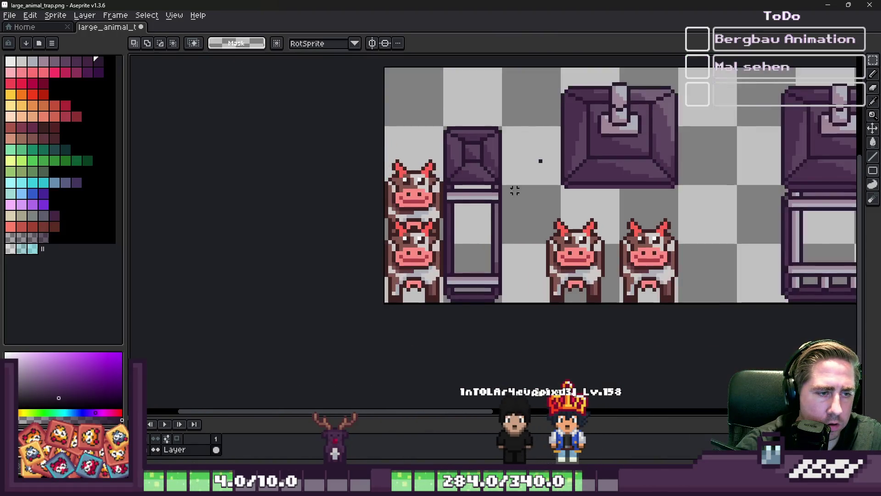
scroll(514, 191, "down", 2)
scroll(505, 190, "up", 2)
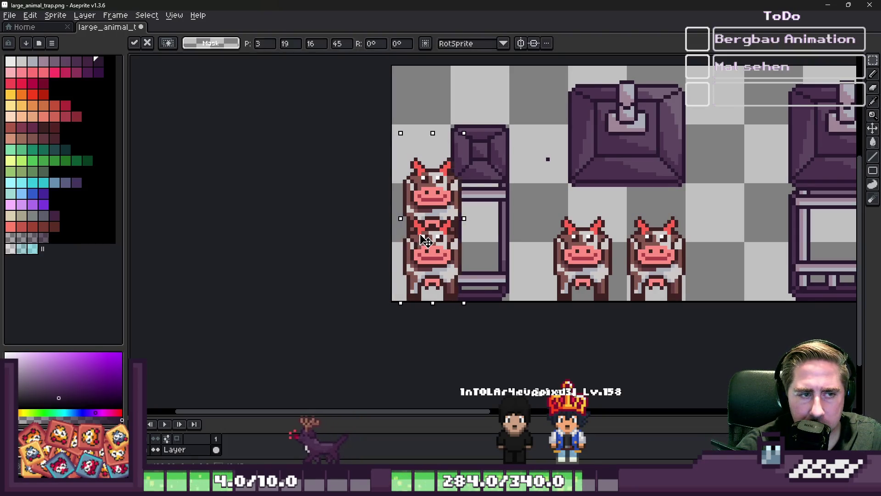
left_click_drag(420, 206, 746, 207)
left_click(431, 166)
scroll(431, 166, "up", 1)
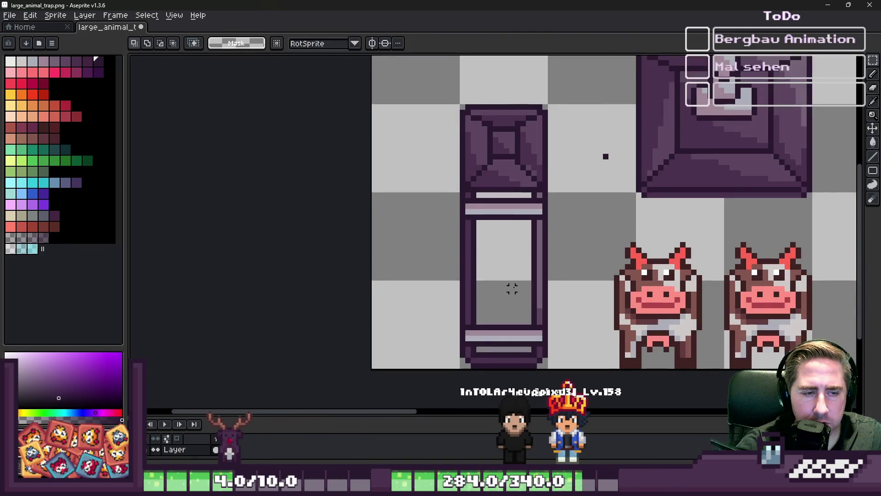
scroll(464, 153, "down", 1)
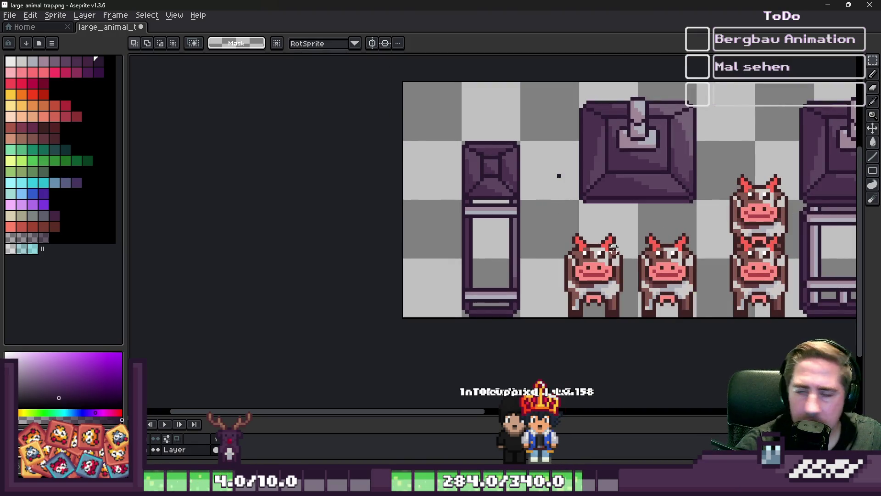
Step: Nudge a selected piece of the pillar frame left, then restore it
scroll(560, 249, "down", 1)
scroll(749, 258, "up", 4)
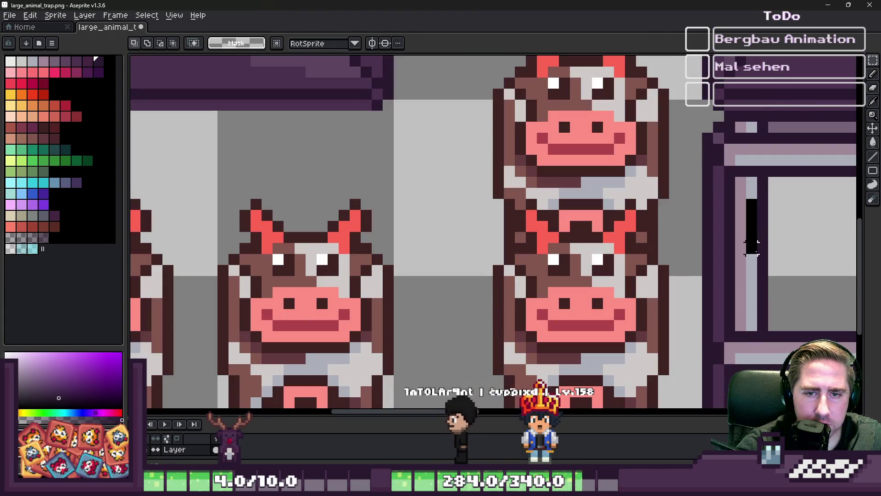
scroll(761, 174, "down", 3)
scroll(461, 166, "up", 3)
mouse_move(474, 171)
left_mouse_down()
mouse_move(495, 246)
mouse_move(533, 144)
left_mouse_up()
scroll(470, 257, "up", 2)
key("Left")
key("Escape")
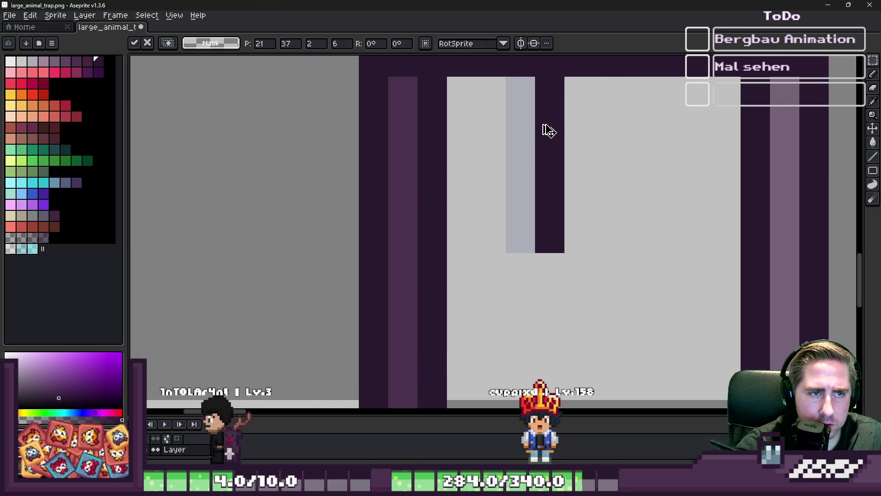
Step: Pencil a dark bar inside the pillar and stretch it vertically
key("b")
left_click(498, 91)
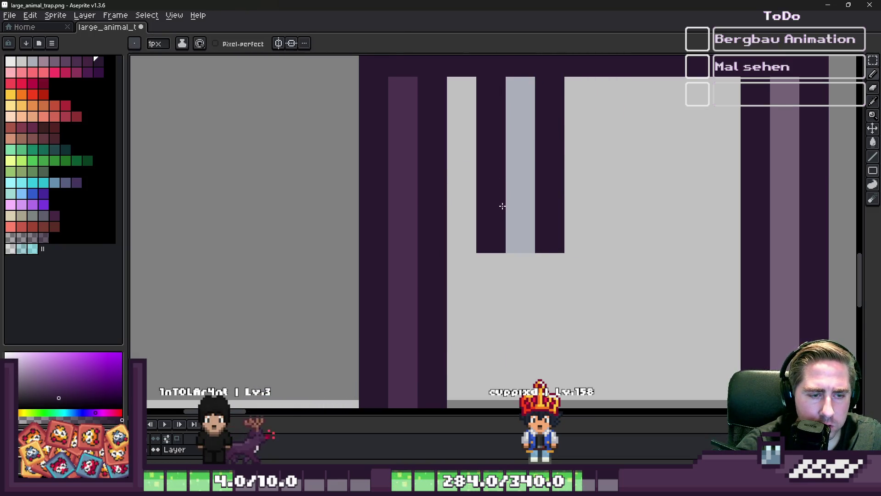
scroll(502, 206, "down", 2)
key("m")
mouse_move(488, 137)
left_mouse_down()
mouse_move(527, 226)
mouse_move(513, 266)
left_mouse_up()
scroll(489, 183, "down", 2)
key("Return")
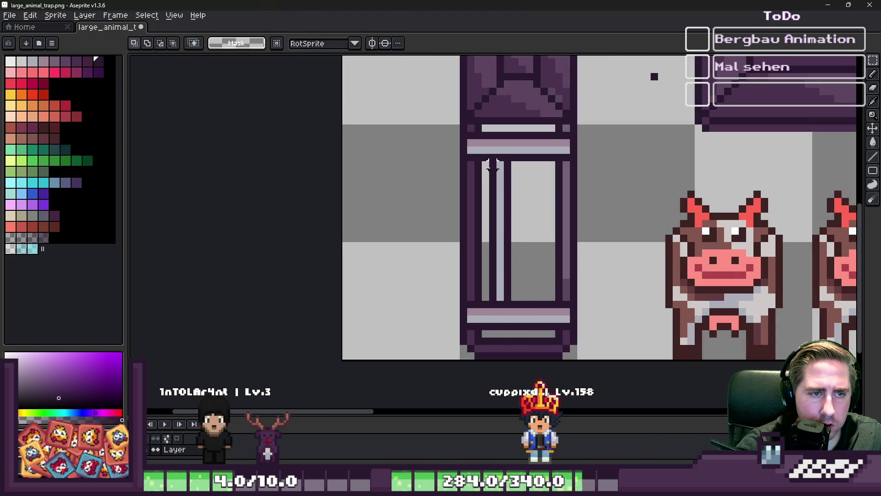
Step: Copy the vertical bar strip across the frame to form cage bars
mouse_move(489, 161)
left_mouse_down()
mouse_move(514, 275)
mouse_move(508, 291)
left_mouse_up()
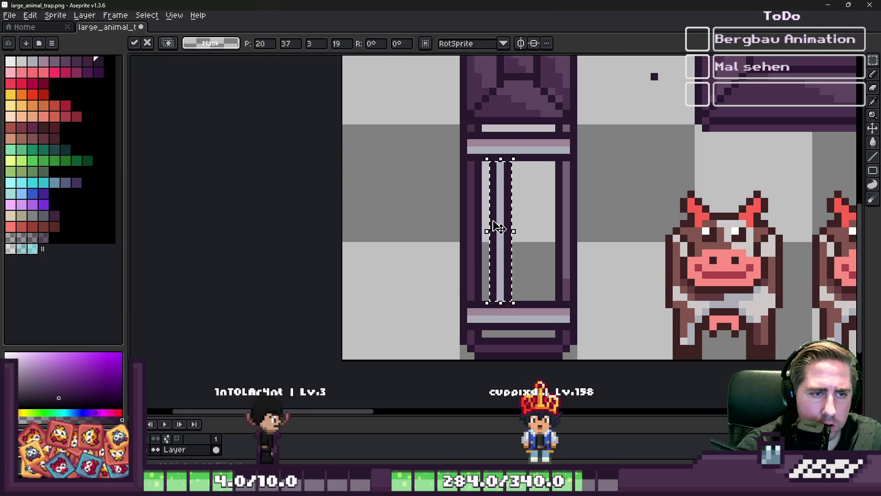
scroll(570, 242, "up", 2)
key("Return")
scroll(609, 179, "down", 3)
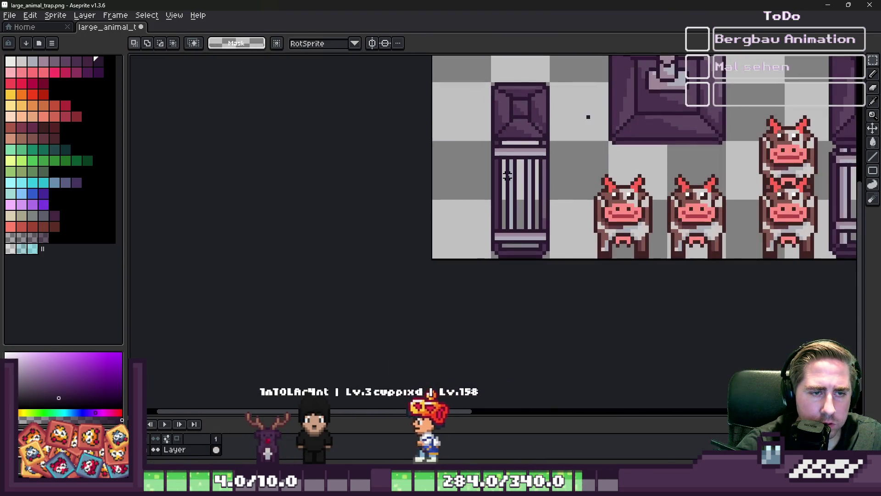
Step: Shift the front cow slightly to the left
mouse_move(642, 239)
left_mouse_down()
mouse_move(480, 239)
mouse_move(629, 237)
left_mouse_up()
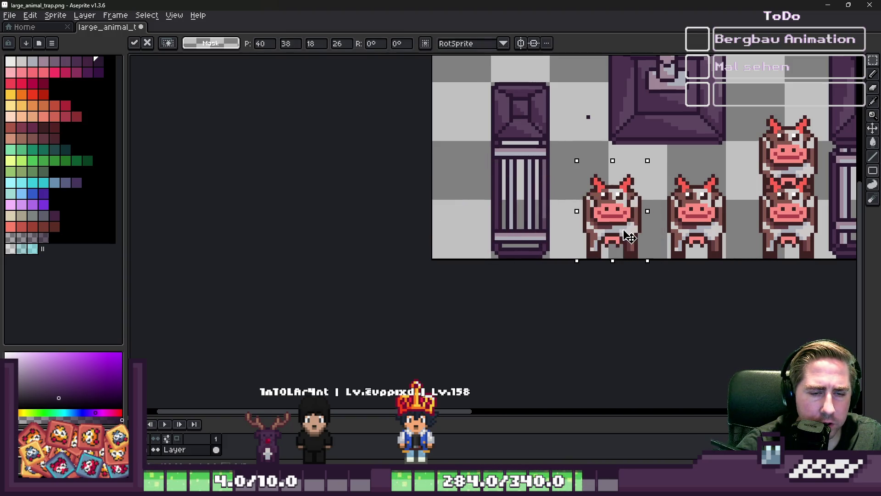
key("Return")
scroll(496, 212, "up", 1)
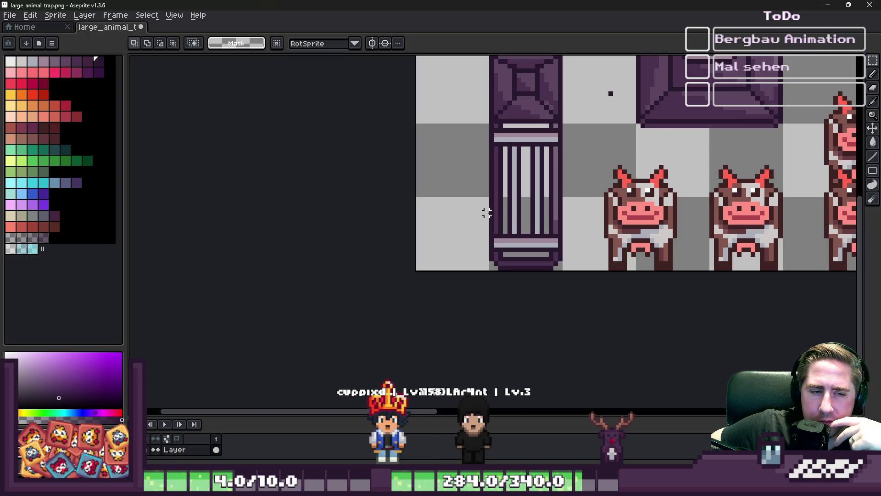
Step: Move the cage's bottom bar down by two pixels
scroll(459, 218, "up", 1)
scroll(485, 266, "up", 1)
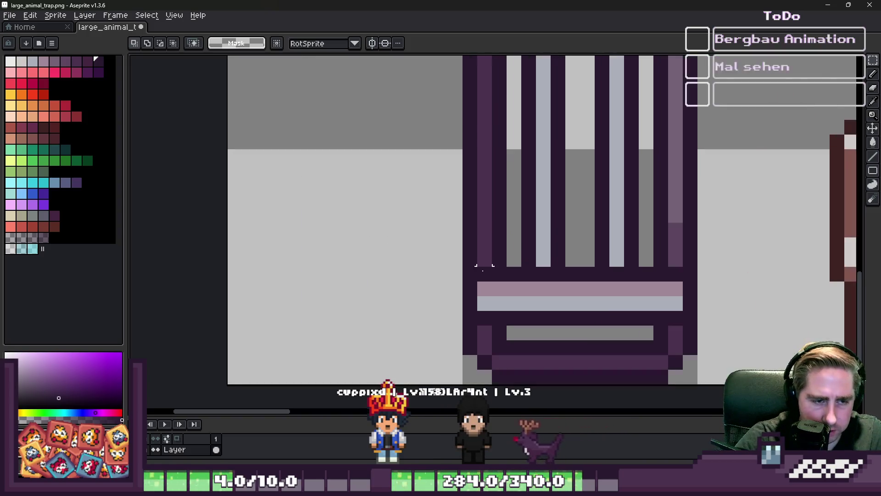
mouse_move(474, 274)
left_mouse_down()
mouse_move(627, 328)
mouse_move(693, 327)
left_mouse_up()
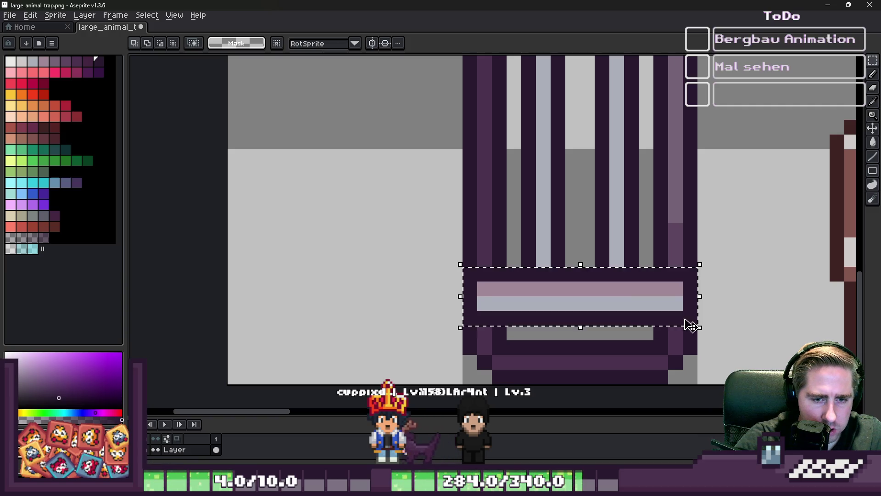
left_click_drag(561, 309, 558, 339)
key("Return")
Step: Stretch the cage's vertical bars down to meet the base
left_click_drag(466, 239, 688, 259)
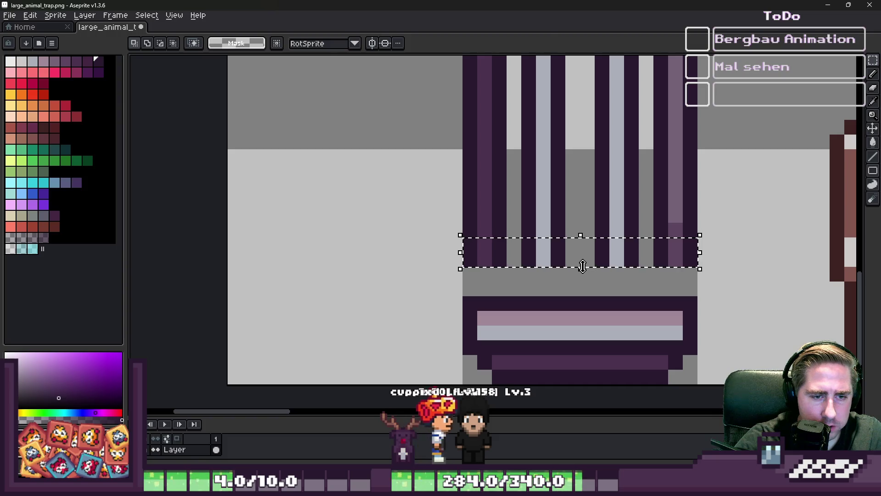
left_click_drag(582, 269, 584, 296)
key("Return")
scroll(467, 213, "down", 3)
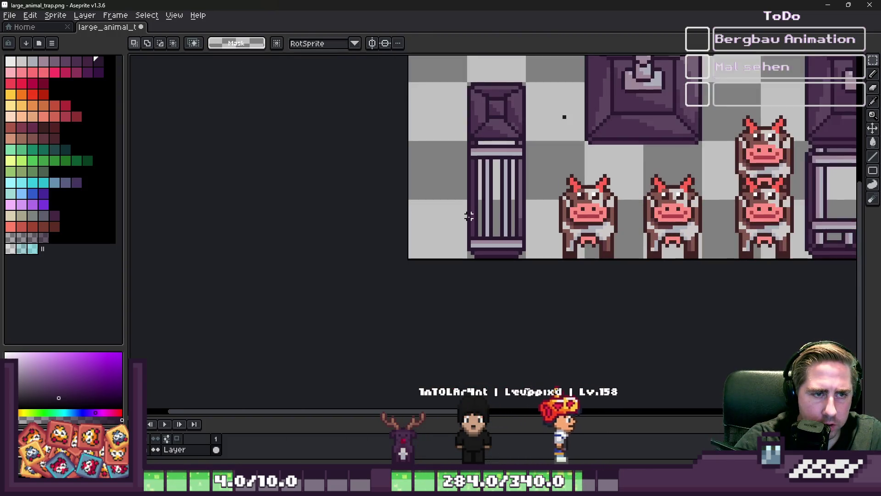
scroll(447, 118, "up", 2)
Step: Nudge the cage's top bar up one pixel and stretch the bars up to meet it
mouse_move(474, 155)
left_mouse_down()
mouse_move(592, 197)
mouse_move(642, 193)
left_mouse_up()
key("Up")
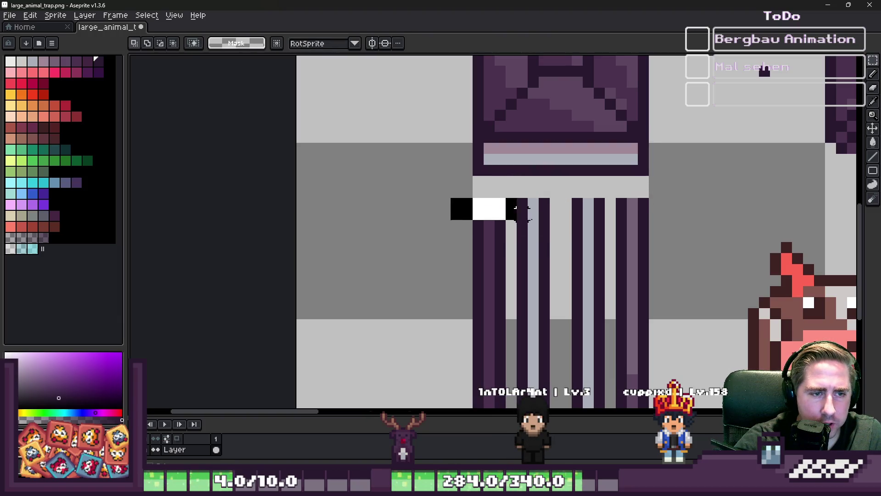
left_click_drag(517, 209, 706, 254)
left_click_drag(579, 193, 580, 173)
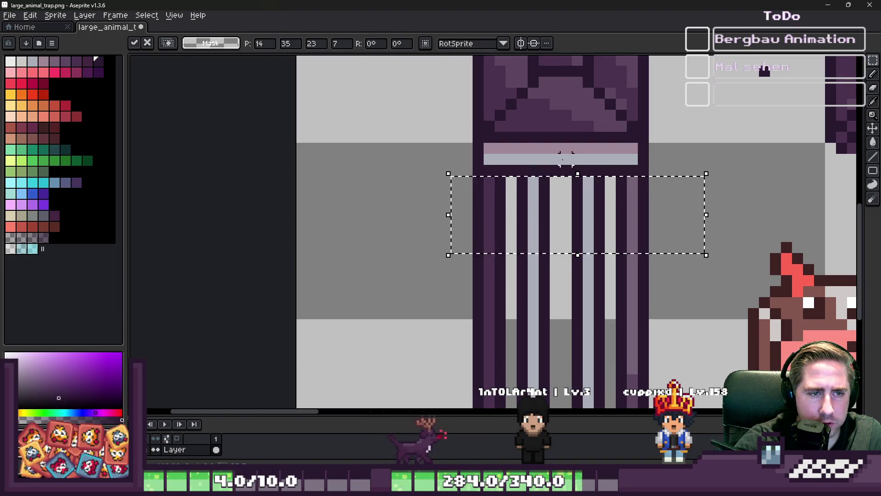
left_click(566, 159)
scroll(488, 191, "down", 2)
scroll(488, 133, "up", 1)
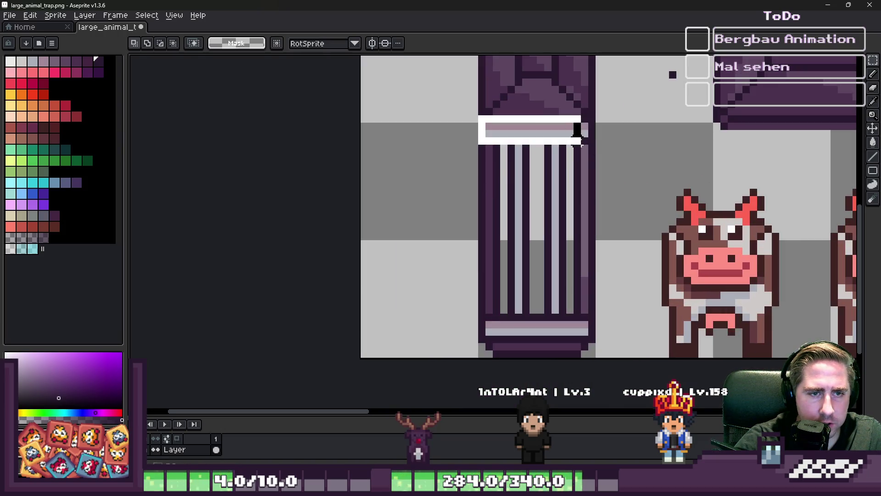
Step: Place a copy of the crossbar in the middle of the cage
scroll(559, 146, "up", 1)
left_click_drag(525, 130, 526, 240)
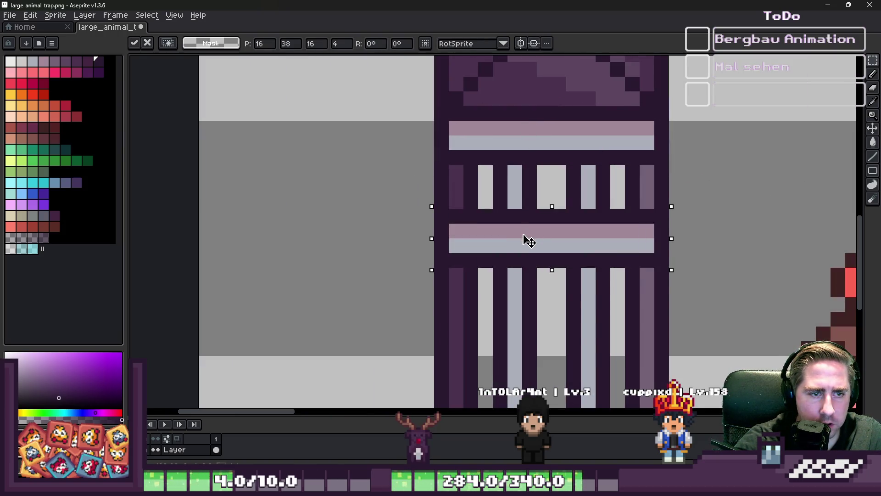
scroll(510, 193, "down", 1)
scroll(480, 191, "down", 2)
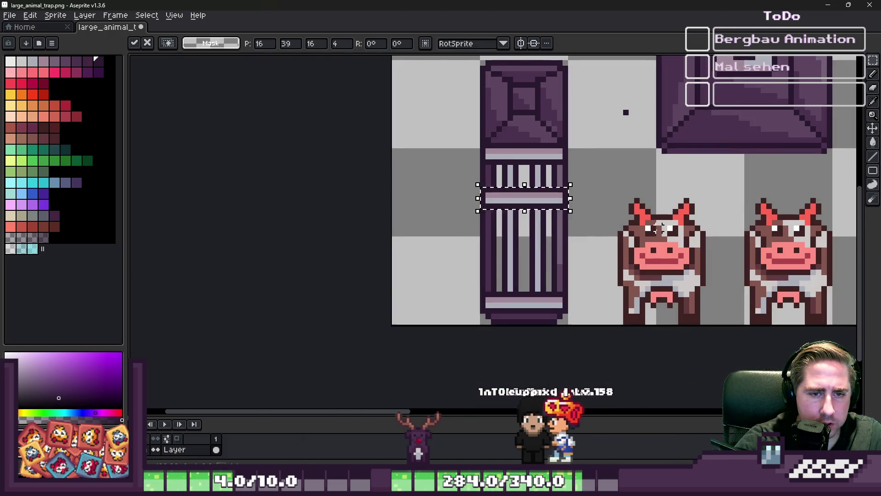
scroll(480, 189, "up", 1)
key("Return")
scroll(479, 189, "up", 1)
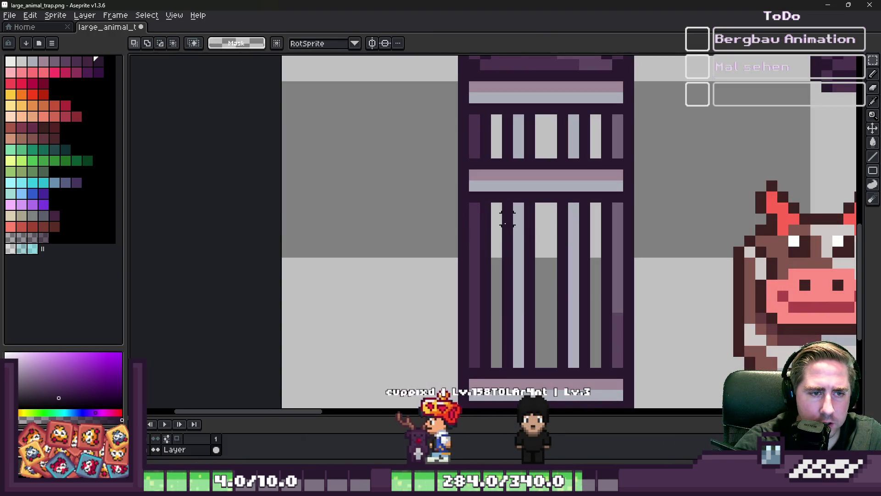
Step: Erase the cage's lower bars and add two dark pixels under the crossbar
left_click_drag(491, 225, 606, 362)
key("Delete")
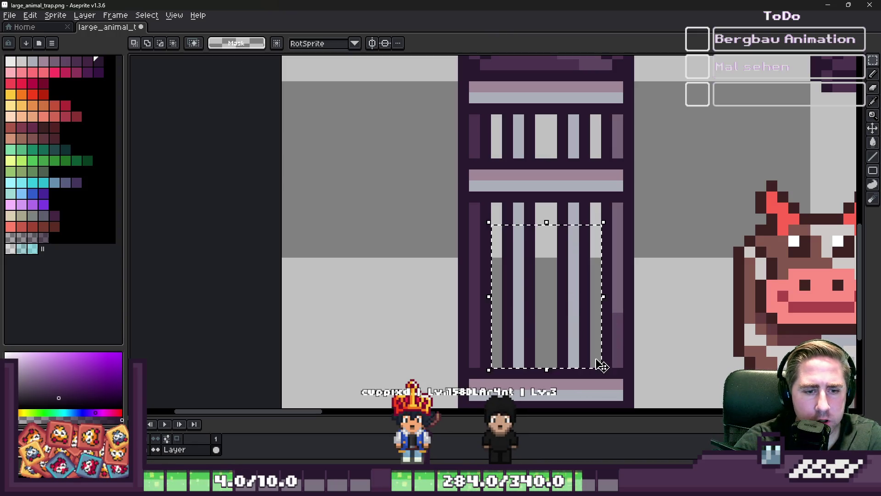
key("ctrl+d")
scroll(540, 271, "up", 1)
key("b")
left_click(501, 222)
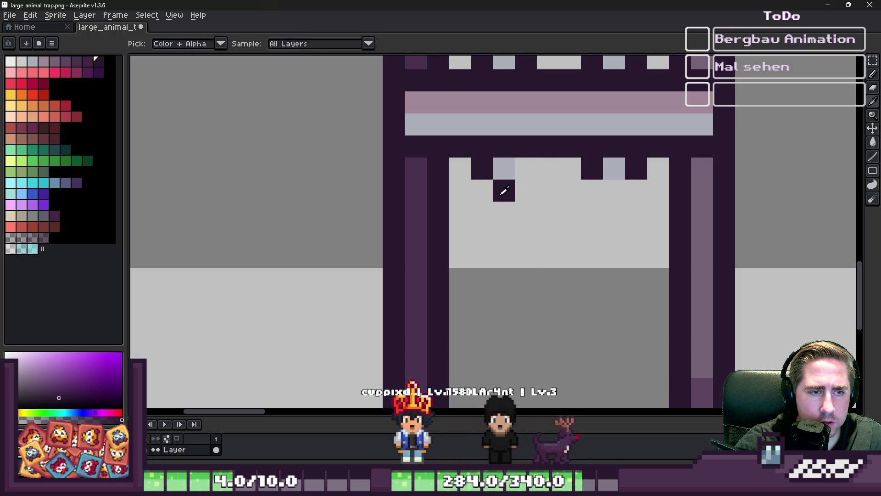
left_click(527, 162)
Step: Move a cow to the sheet's left edge and place a copy above it
scroll(469, 184, "down", 3)
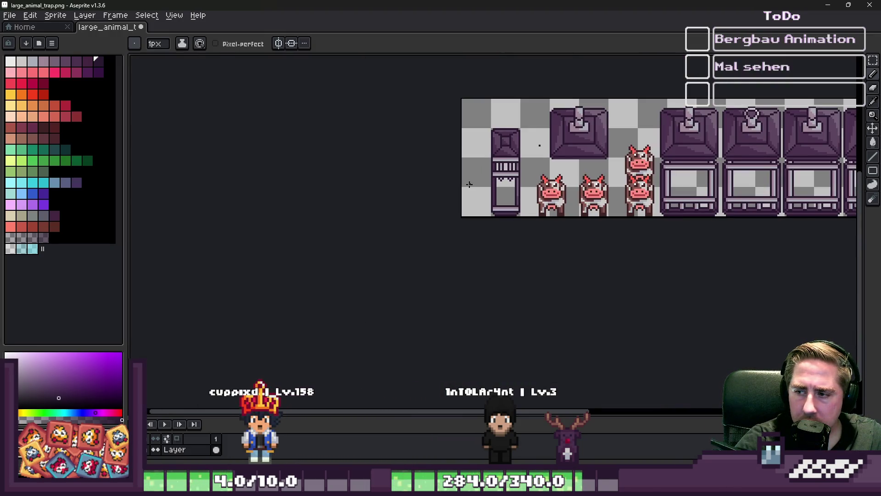
scroll(495, 183, "up", 2)
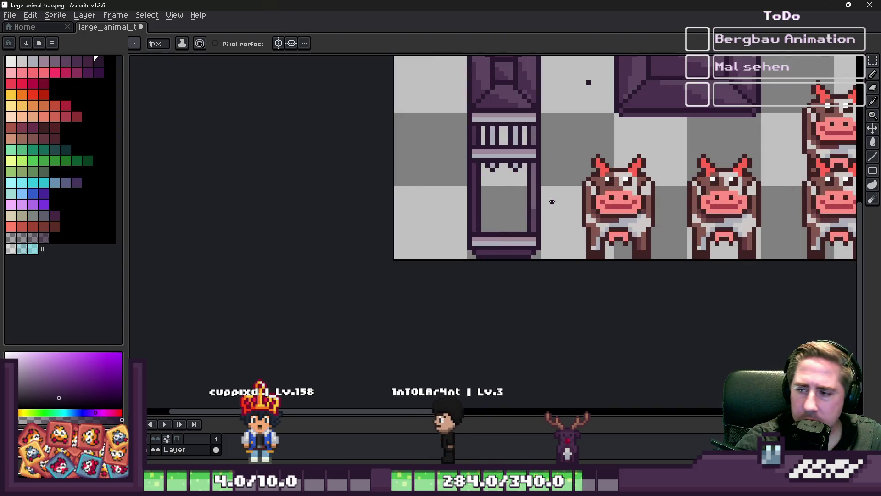
scroll(560, 221, "up", 2)
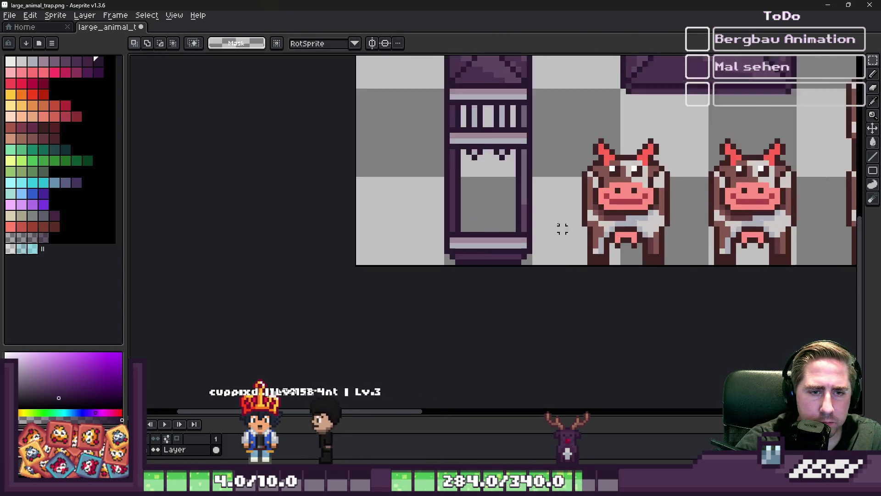
key("m")
mouse_move(585, 98)
left_mouse_down()
mouse_move(668, 236)
mouse_move(722, 285)
left_mouse_up()
left_click(687, 303)
scroll(577, 226, "down", 2)
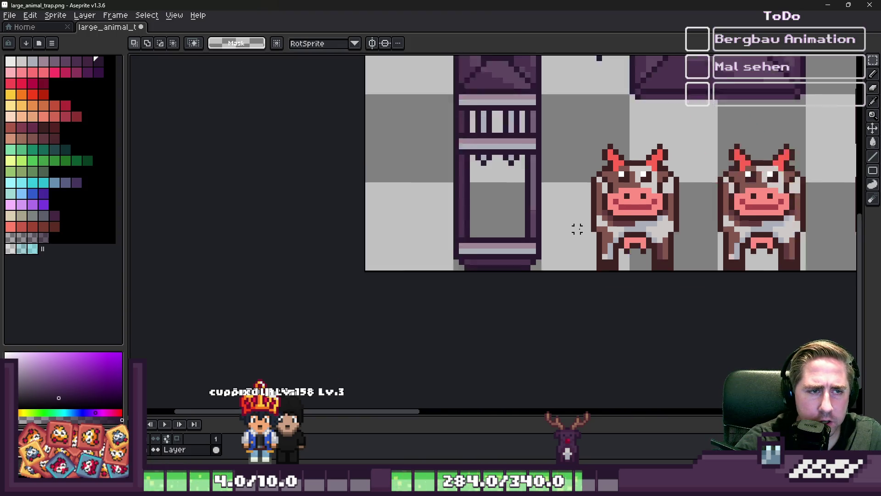
left_click_drag(630, 209, 441, 210)
left_click(630, 164)
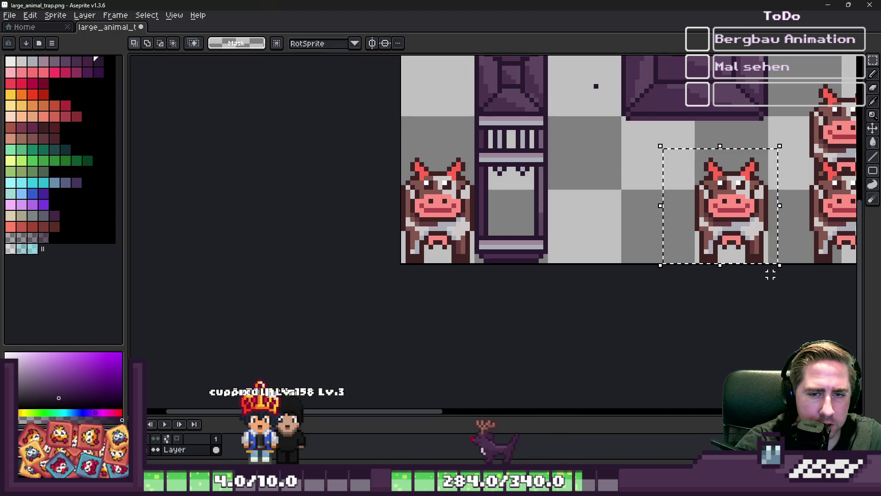
mouse_move(755, 225)
left_mouse_down("ctrl")
mouse_move(452, 161)
mouse_move(461, 162)
left_mouse_up("ctrl")
key("Return")
scroll(594, 181, "down", 2)
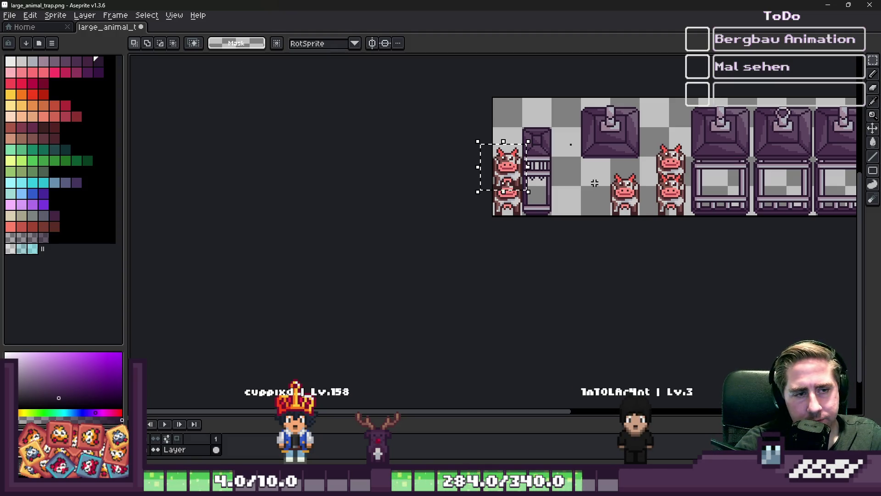
Step: Undo the cow moves and copies at the left edge
key("ctrl+z")
key("ctrl+v")
scroll(527, 196, "up", 3)
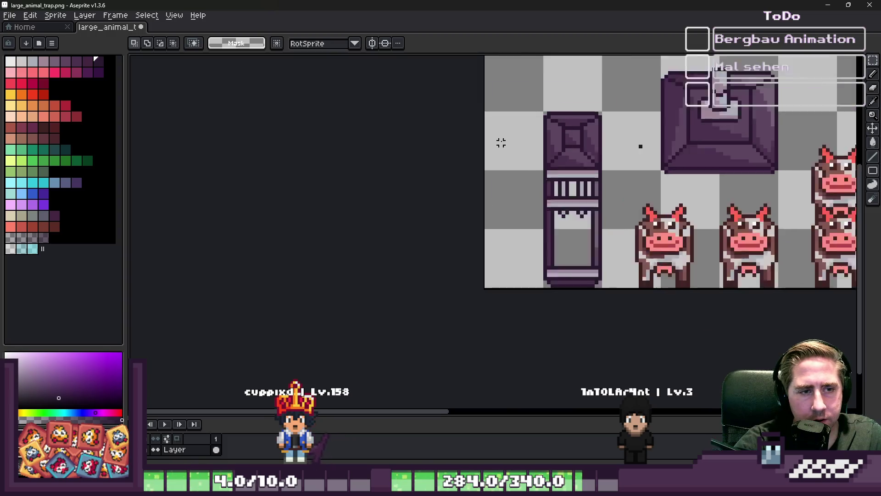
scroll(537, 179, "down", 1)
scroll(530, 151, "up", 3)
Step: Copy the cage's middle crossbar section lower down the cage
left_click_drag(529, 152, 701, 225)
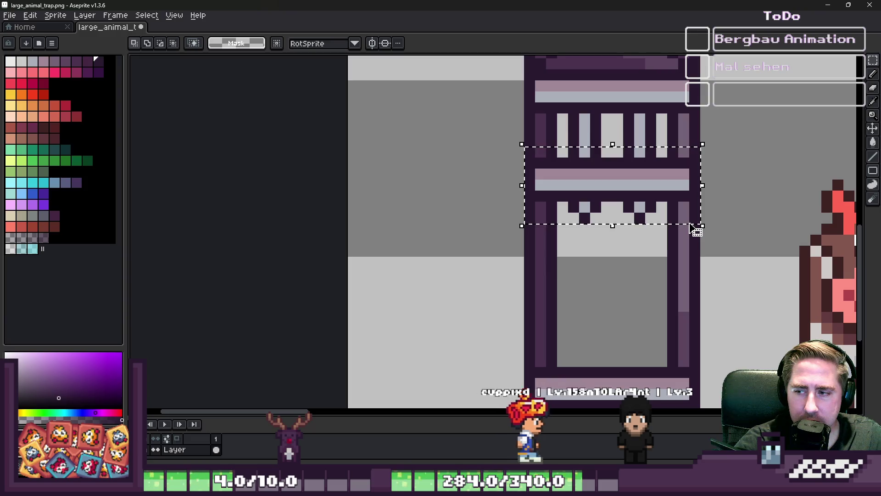
left_click(694, 227)
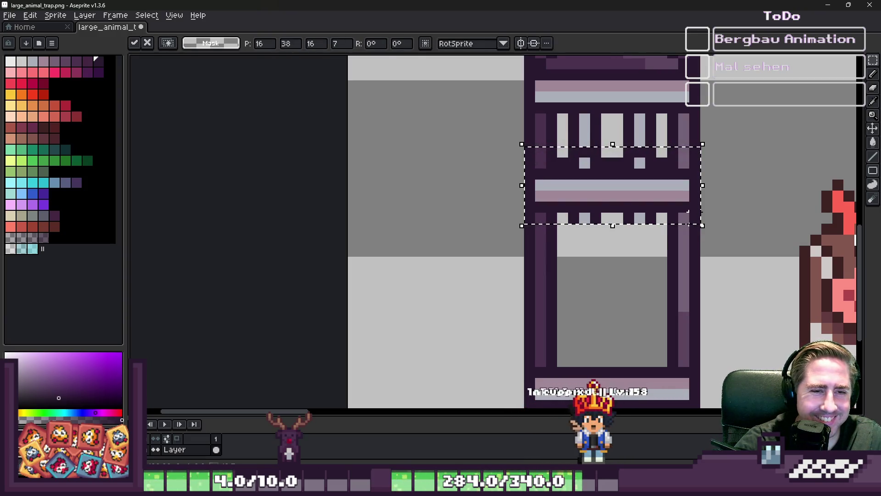
left_click_drag(585, 207, 592, 347)
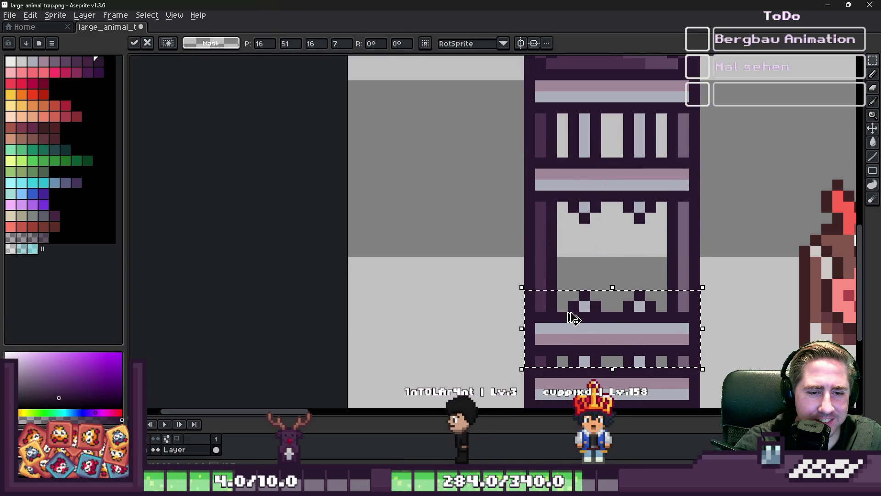
key("Return")
scroll(517, 246, "down", 5)
scroll(508, 248, "up", 3)
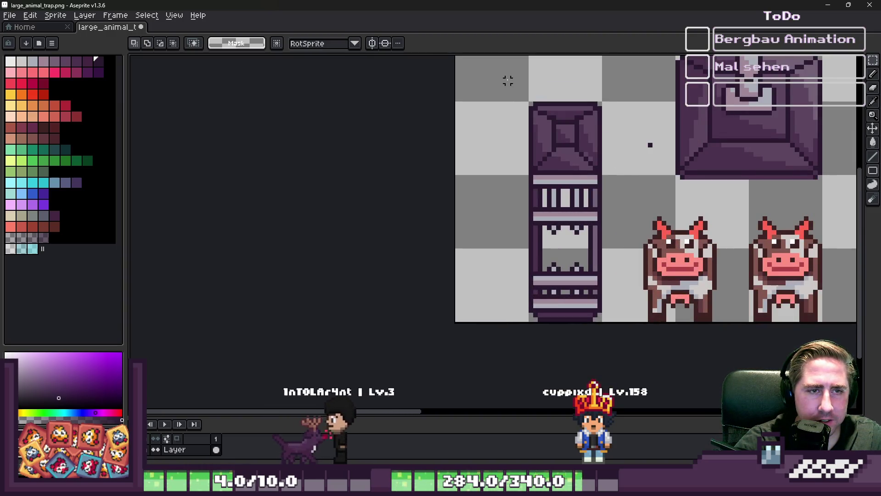
Step: Try moving the whole cage to the left, then undo it
left_click_drag(507, 79, 632, 324)
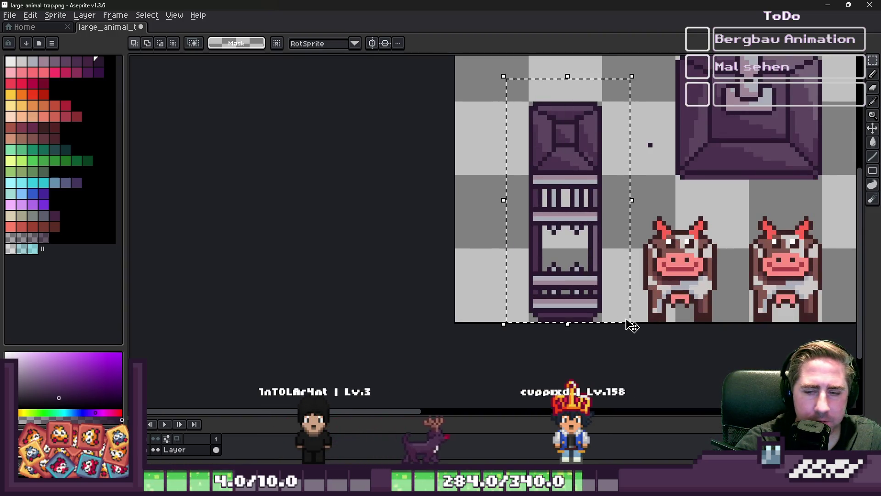
left_click_drag(548, 227, 474, 230)
key("ctrl+z")
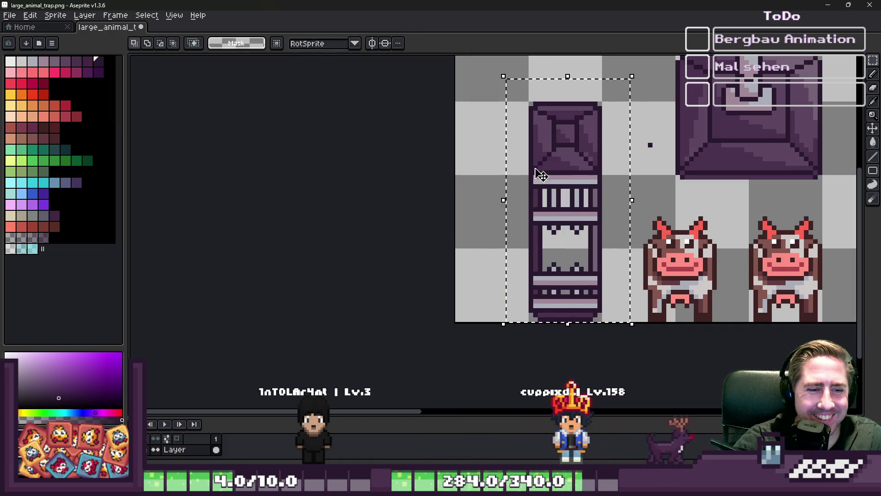
scroll(537, 138, "up", 5)
left_click(485, 114, "alt")
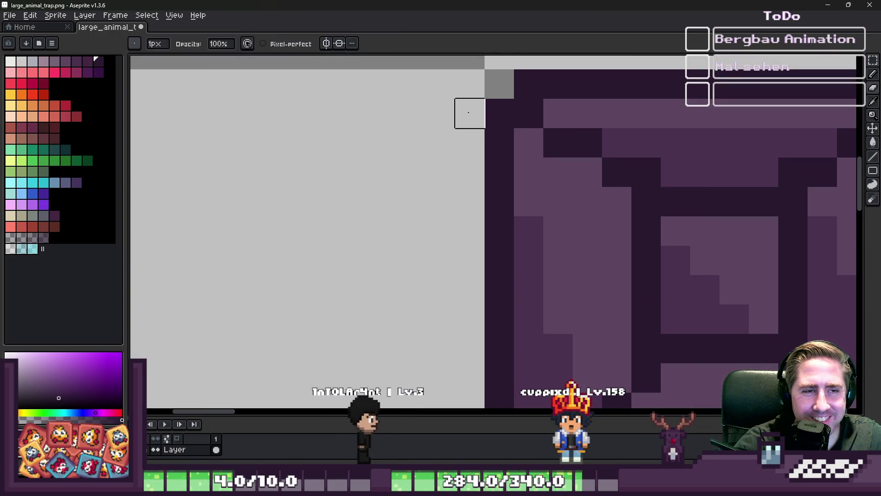
scroll(381, 84, "down", 1)
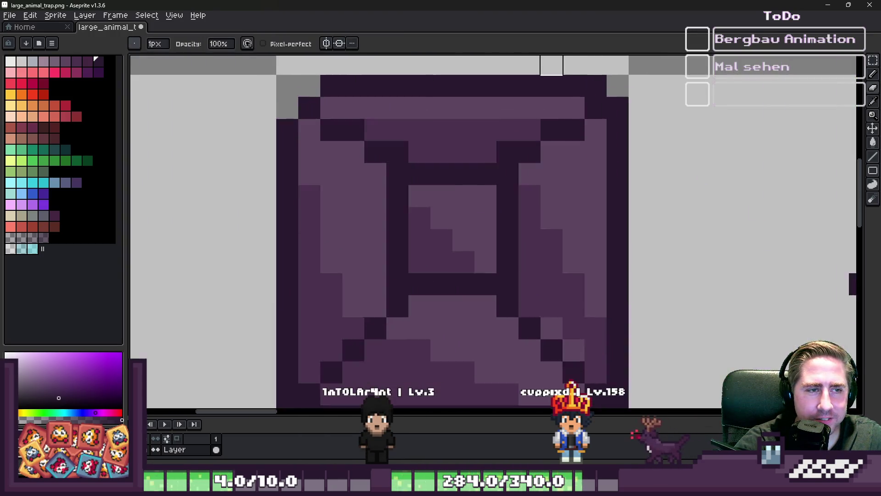
scroll(606, 91, "up", 1)
scroll(500, 124, "down", 6)
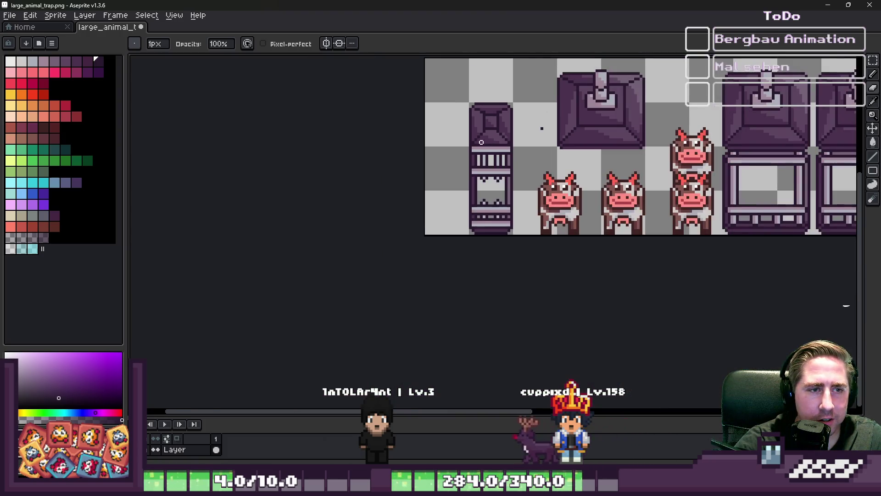
scroll(529, 114, "up", 2)
scroll(529, 113, "down", 2)
Step: Copy the trap's top knob and paste it over the small cage piece
key("m")
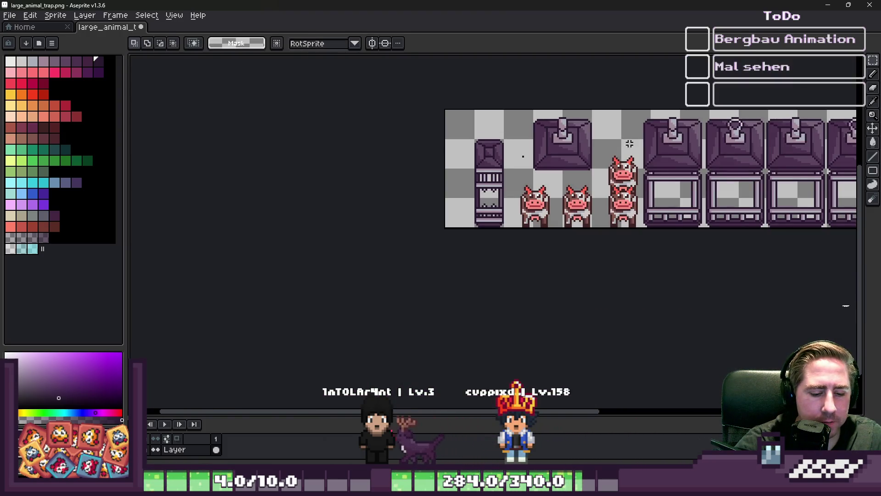
scroll(736, 153, "up", 4)
scroll(672, 102, "up", 2)
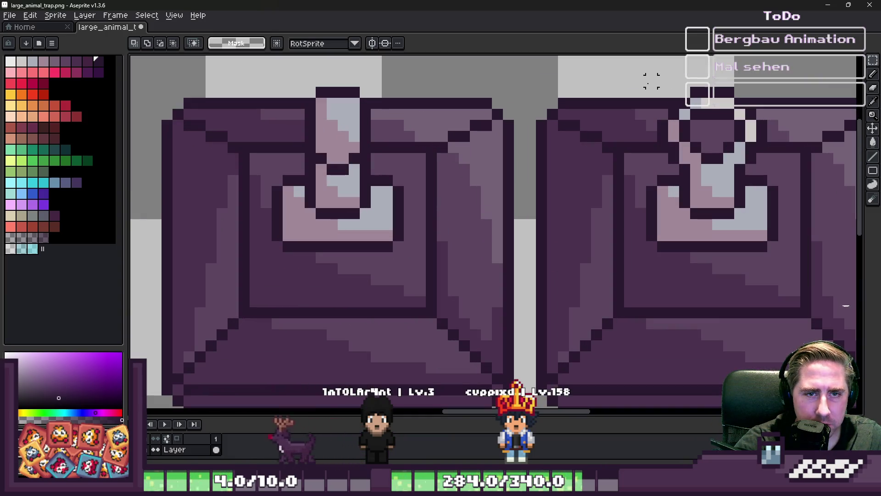
mouse_move(651, 81)
left_mouse_down()
mouse_move(751, 216)
mouse_move(765, 251)
mouse_move(782, 259)
left_mouse_up()
scroll(783, 257, "down", 4)
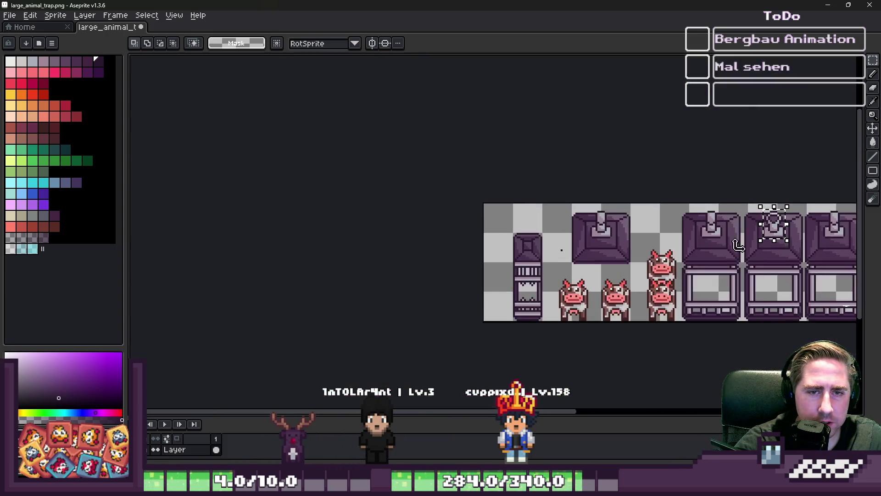
scroll(528, 244, "up", 2)
scroll(551, 252, "up", 1)
key("ctrl+c")
key("ctrl+v")
mouse_move(510, 168)
left_mouse_down()
mouse_move(591, 269)
mouse_move(443, 176)
mouse_move(423, 179)
left_mouse_up()
Step: Remove stray dark pixels and draw the curved left half of the shackle ring
key("i")
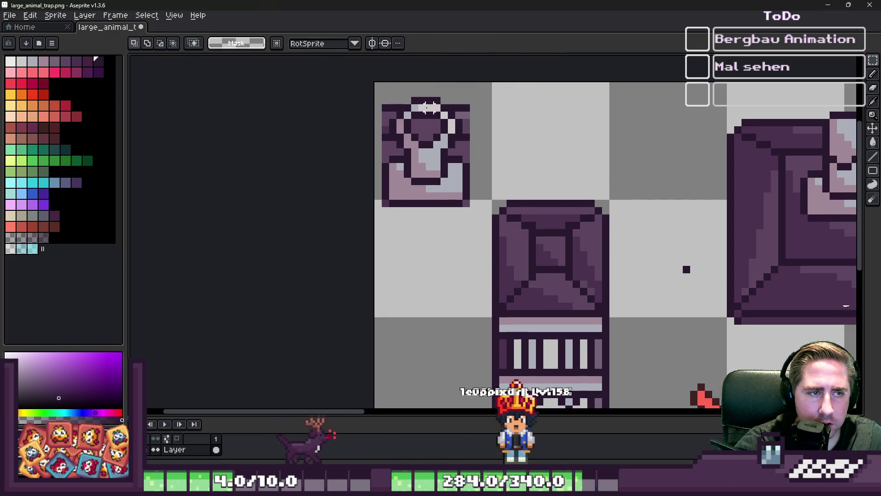
scroll(420, 97, "up", 2)
key("b")
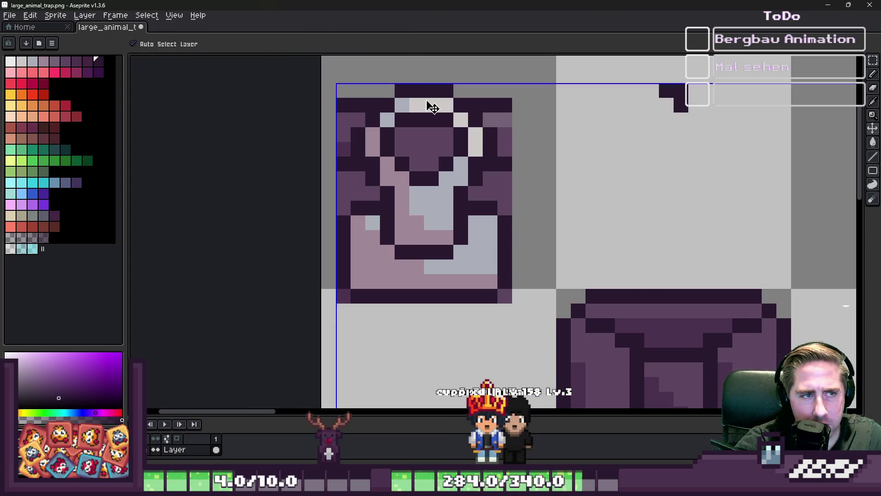
key("ctrl+d")
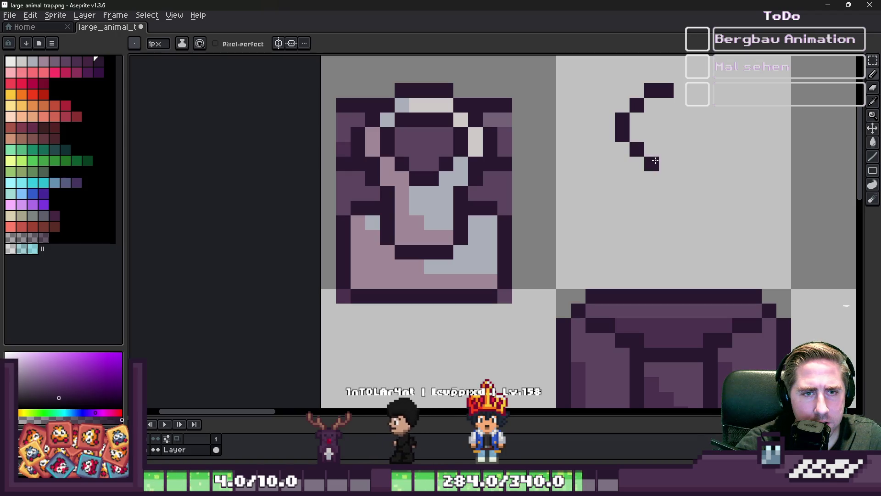
key("ctrl+z")
left_click_drag(681, 149, 699, 149)
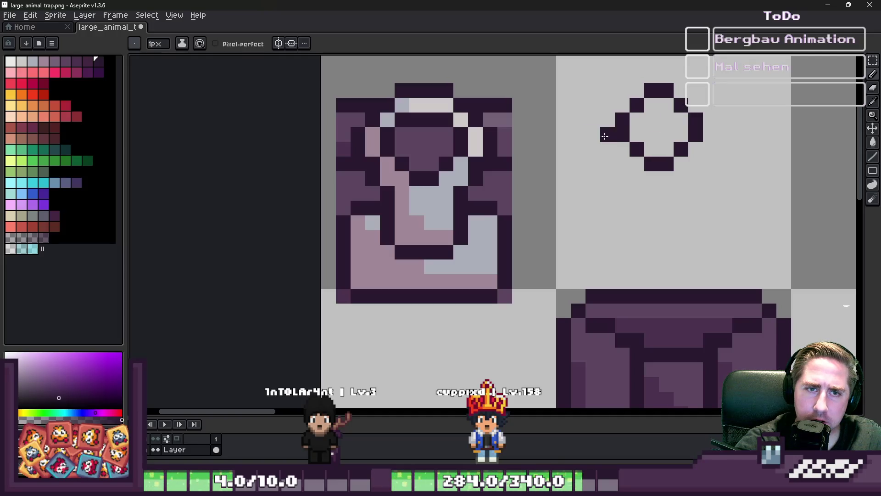
scroll(726, 142, "up", 1)
Step: Flip the ring's selected part horizontally to complete the shackle ring
key("m")
scroll(626, 118, "down", 2)
scroll(610, 134, "up", 1)
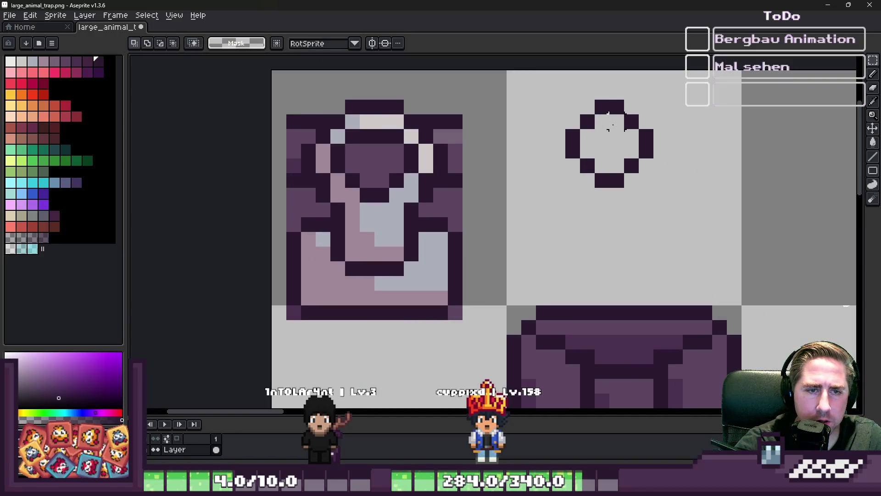
left_click_drag(610, 86, 661, 215)
key("shift+h")
key("b")
Step: Add a dark pixel inside the ring and two grey-blue highlight pixels on it
scroll(590, 137, "up", 2)
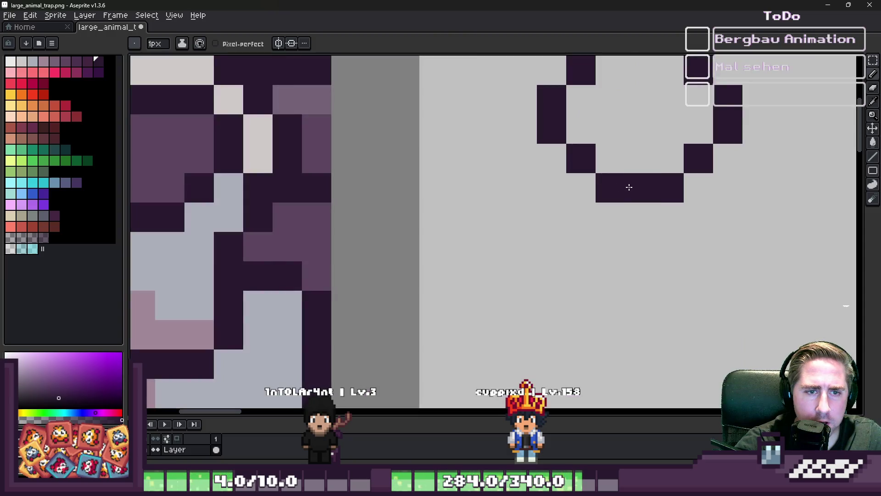
scroll(629, 187, "down", 2)
left_click(611, 101)
scroll(612, 105, "up", 3)
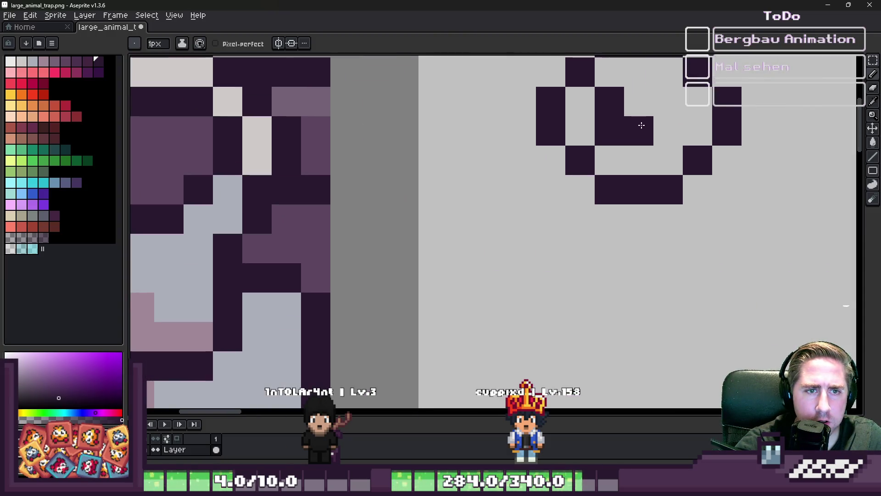
scroll(744, 323, "down", 2)
scroll(734, 206, "up", 2)
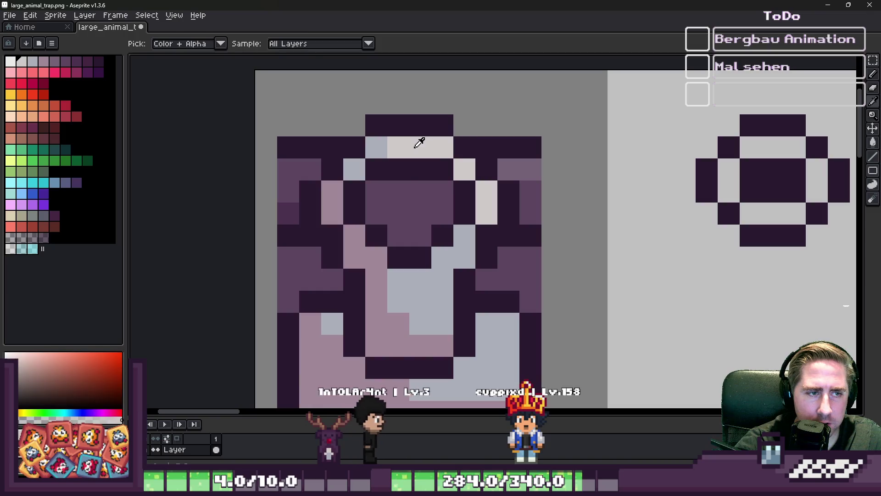
scroll(757, 140, "up", 1)
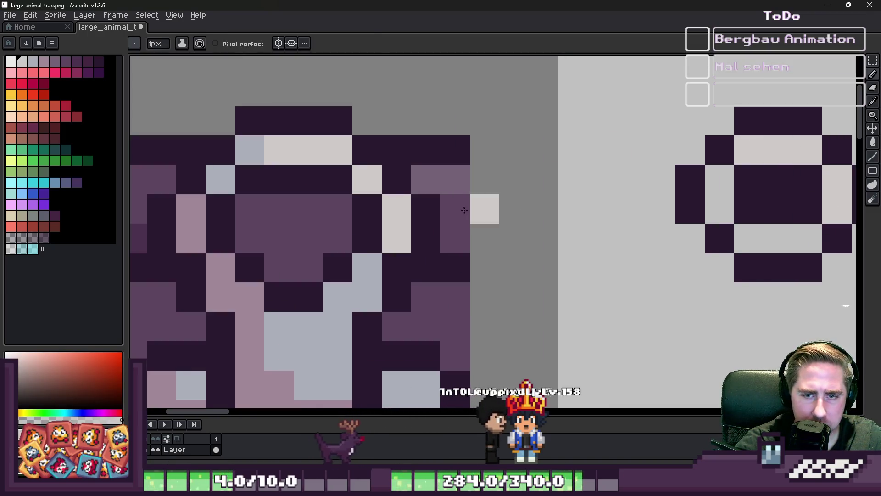
key("i")
left_click(220, 179)
key("b")
left_click(749, 150)
left_click(719, 180)
Step: Paint the ring's lower row pink using the trap's pink colour
key("i")
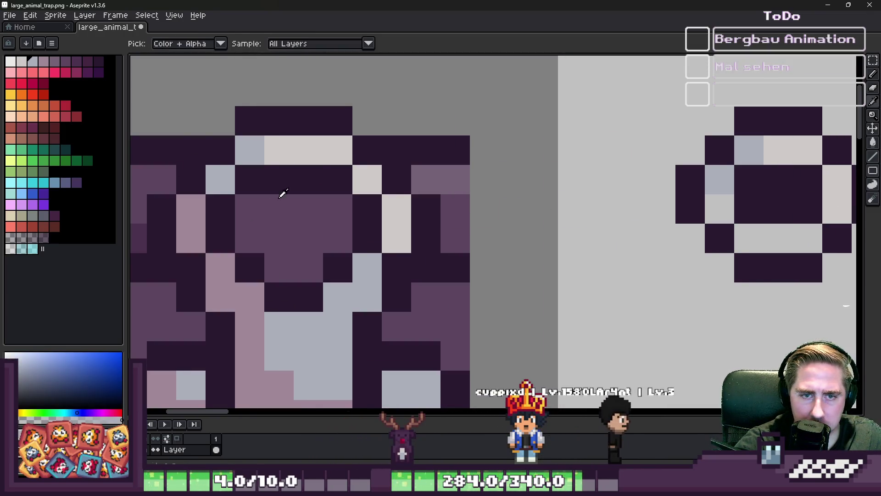
left_click(184, 210)
key("b")
left_click(719, 208)
left_click_drag(749, 238, 804, 239)
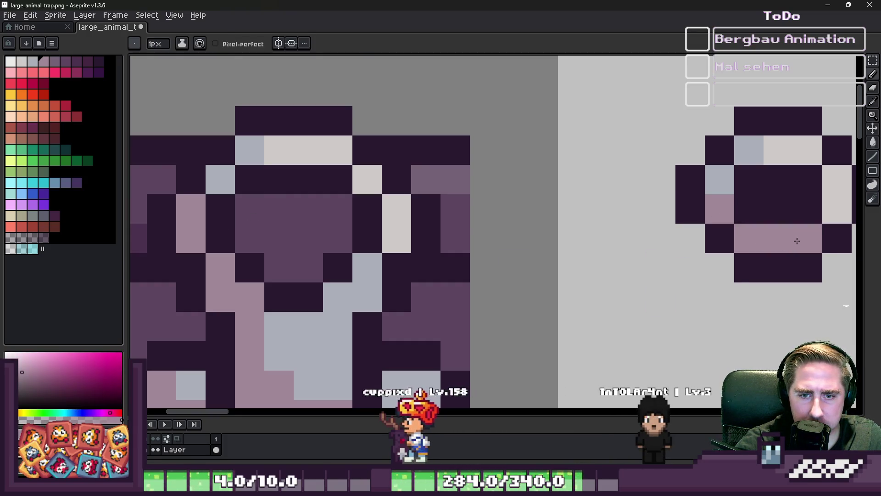
Step: Add dark pixels below the ring's legs and fill the gap between them
scroll(588, 177, "down", 3)
scroll(708, 222, "up", 3)
left_click(557, 221)
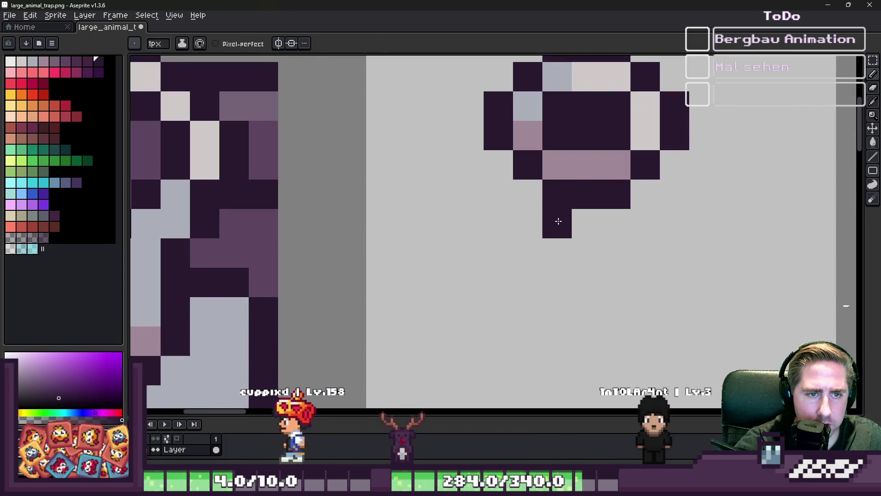
left_click(613, 220)
left_click(587, 223)
scroll(781, 298, "down", 2)
scroll(585, 191, "up", 1)
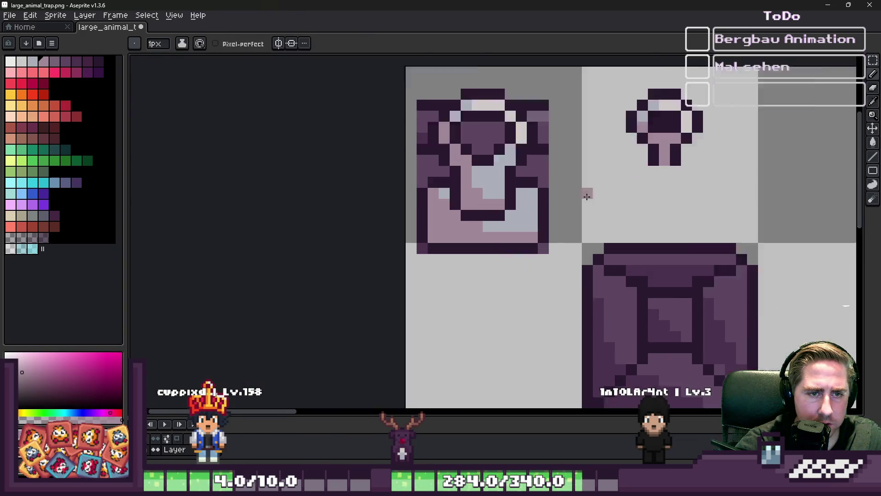
Step: Draw the padlock body's bottom edge in the dark purple outline colour
key("i")
left_click(397, 174)
key("b")
scroll(675, 142, "up", 1)
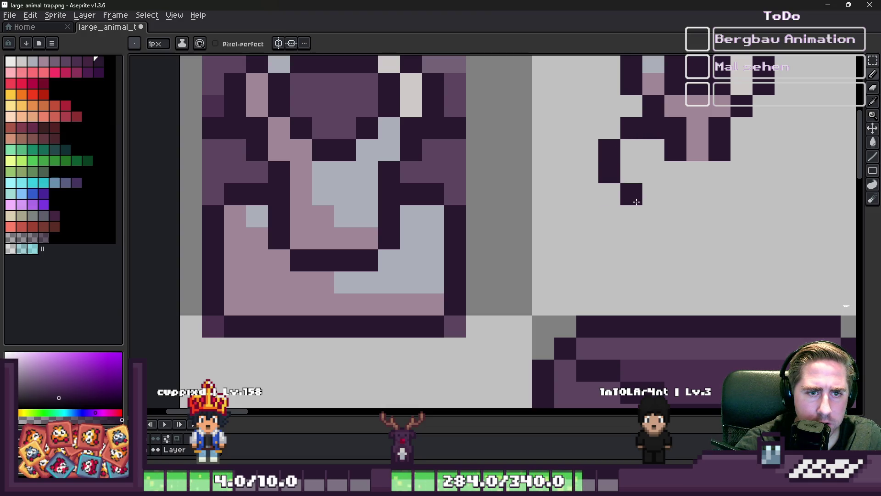
mouse_move(637, 202)
left_mouse_down()
mouse_move(767, 195)
mouse_move(777, 163)
left_mouse_up()
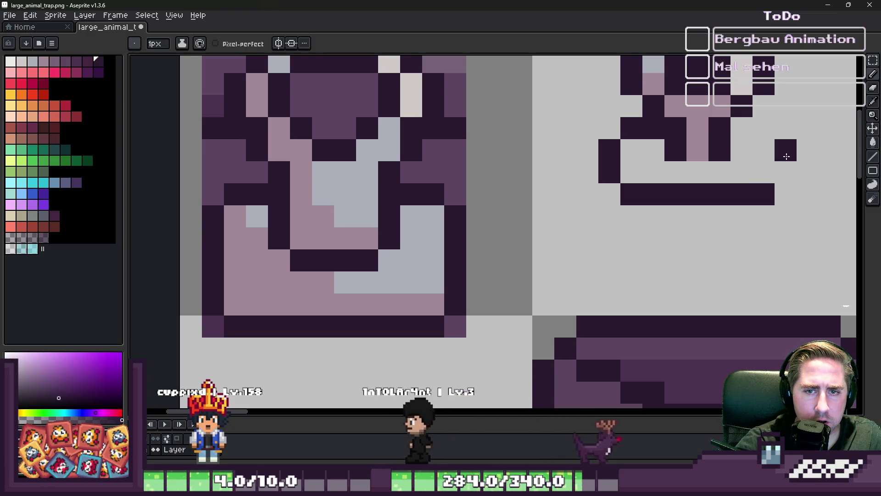
scroll(629, 182, "down", 3)
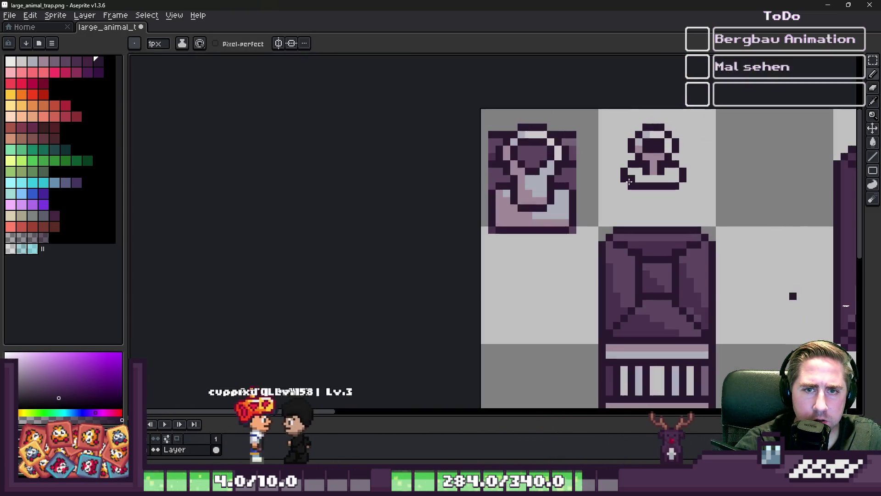
scroll(619, 186, "up", 3)
Step: Sample the pink body colour and paint a pink pixel on the padlock body
key("alt")
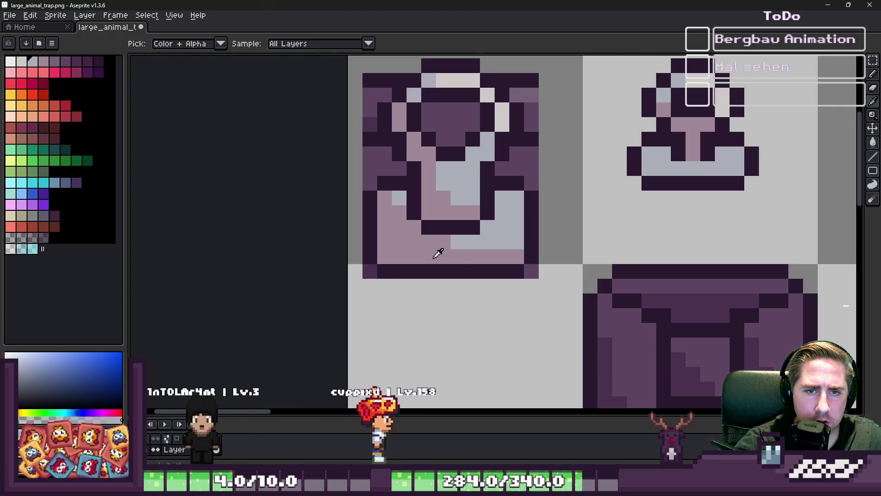
left_click(434, 257, "alt")
scroll(689, 169, "up", 2)
left_click(646, 163)
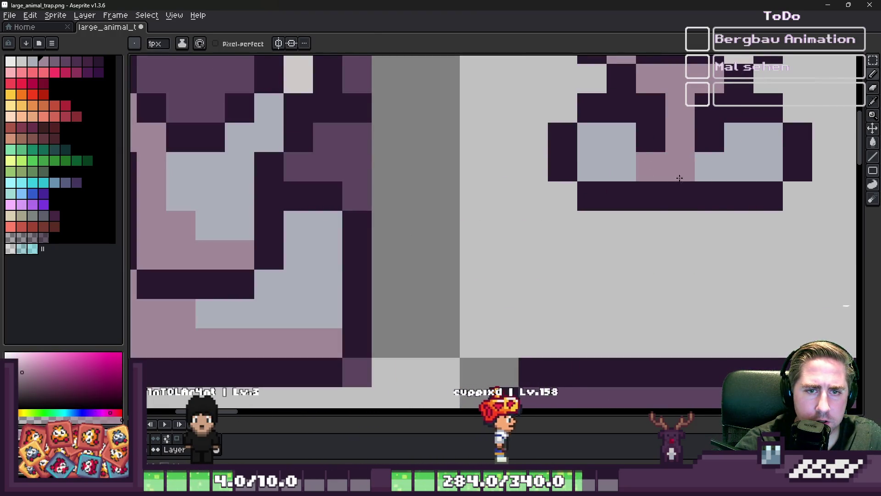
scroll(618, 193, "down", 3)
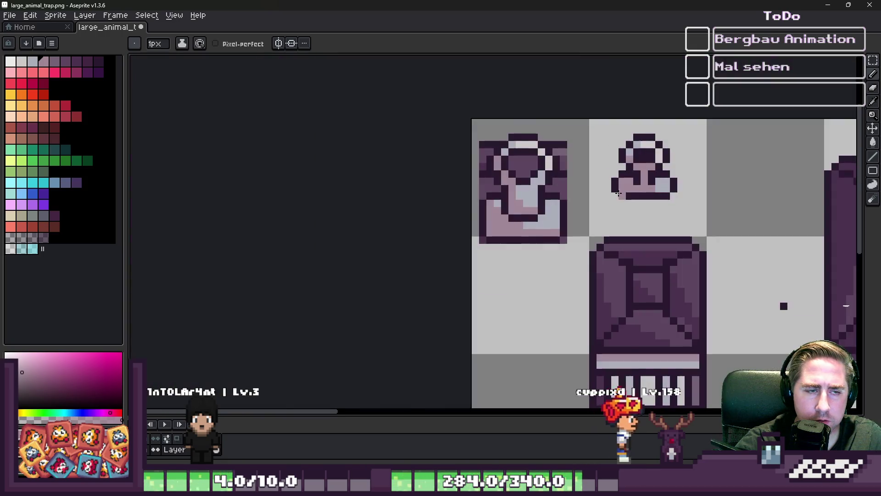
scroll(597, 184, "up", 2)
scroll(745, 142, "up", 2)
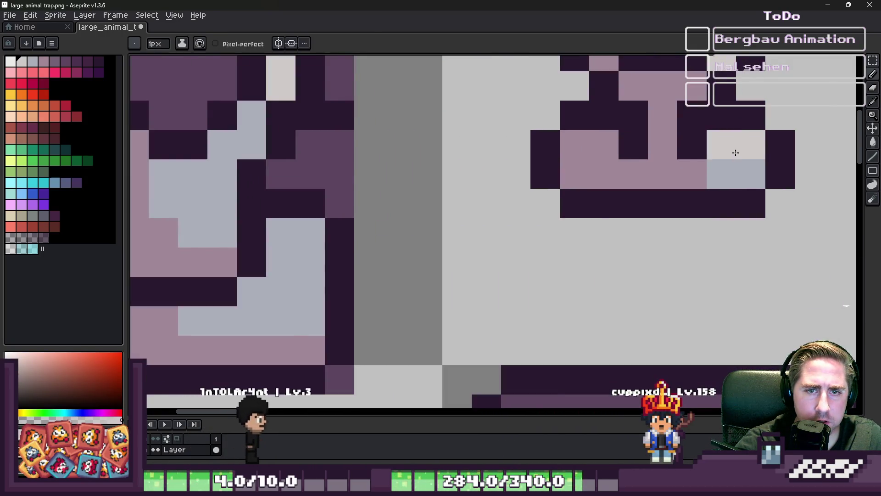
scroll(736, 153, "down", 1)
scroll(712, 170, "down", 1)
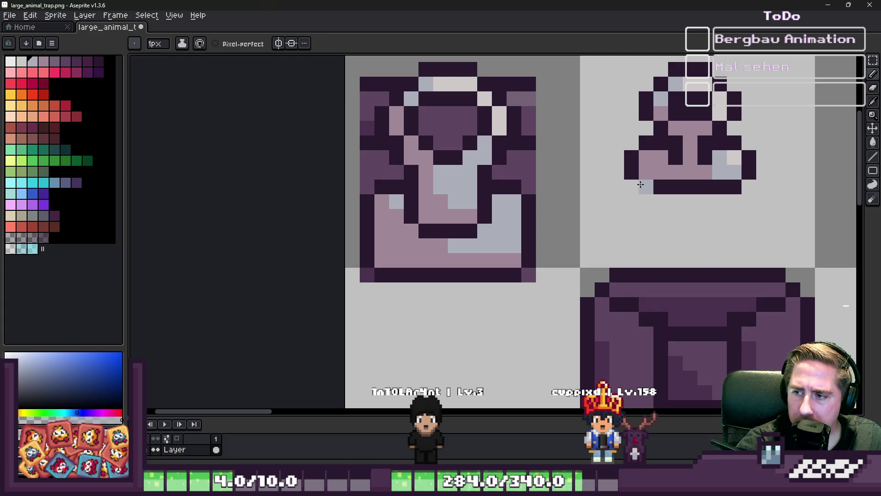
scroll(623, 183, "down", 1)
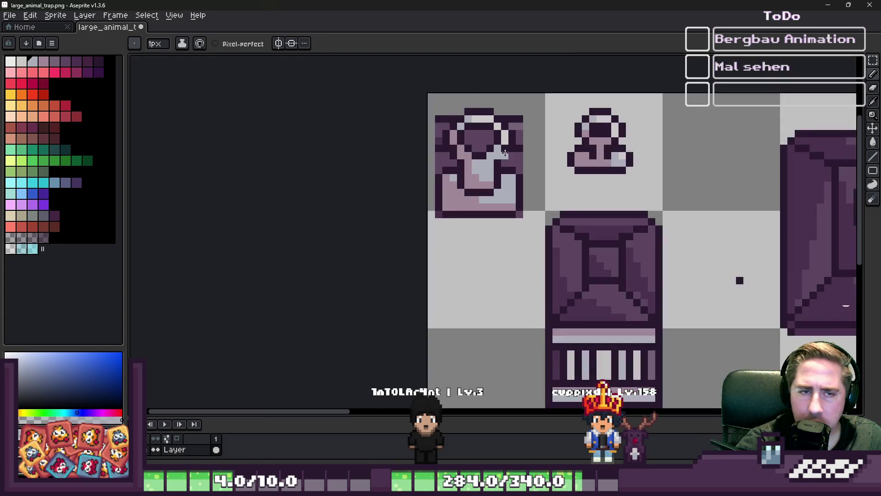
key("m")
scroll(647, 105, "up", 1)
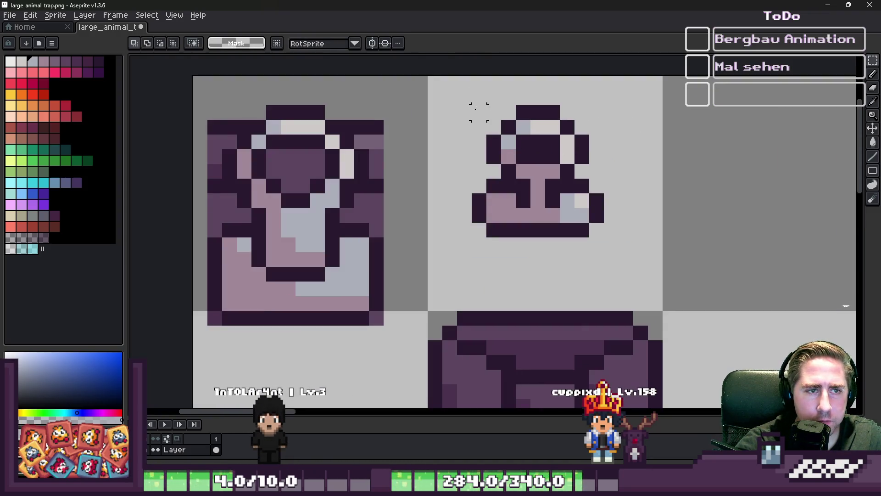
Step: Try moving the finished padlock onto the lower cage piece, then undo the move
mouse_move(470, 104)
left_mouse_down()
mouse_move(582, 236)
mouse_move(606, 238)
left_mouse_up()
scroll(625, 171, "down", 2)
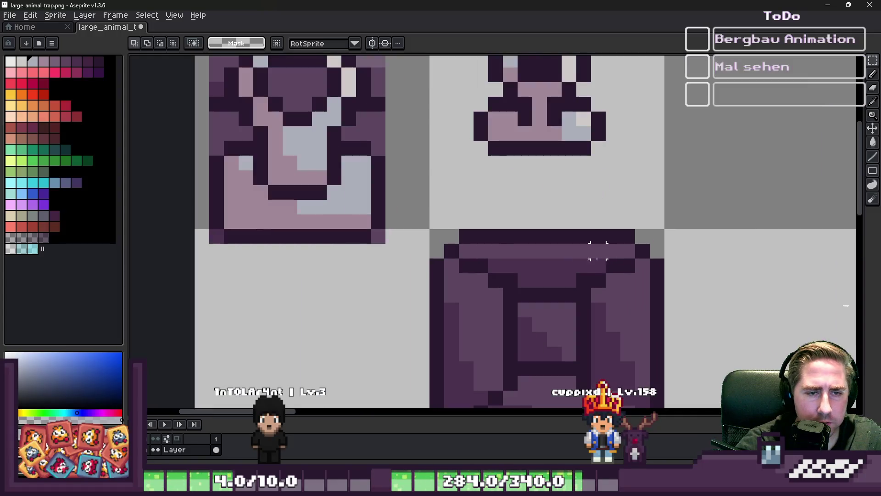
left_click_drag(553, 93, 554, 300)
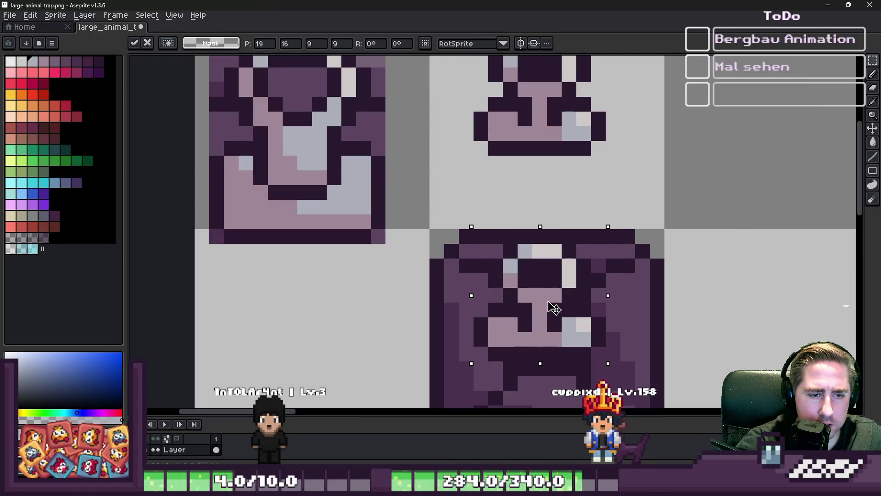
scroll(554, 312, "down", 5)
key("ctrl+d")
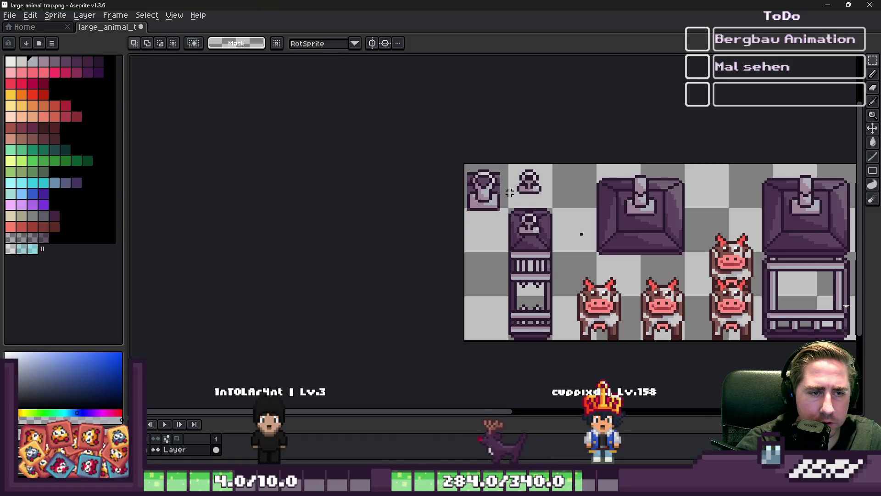
key("ctrl+z")
scroll(518, 182, "up", 4)
Step: Darken two pink pixels on the lock's left and erase stray outline pixels on its right and bottom
key("b")
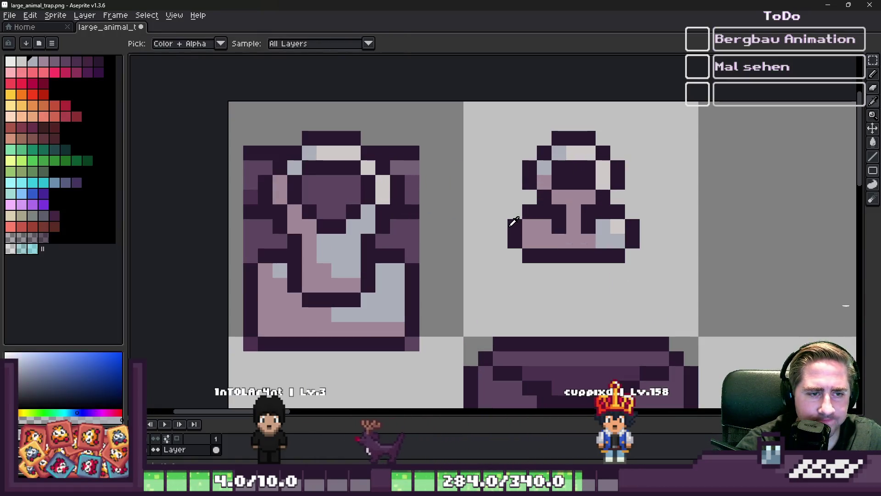
left_click(517, 213, "alt")
key("v")
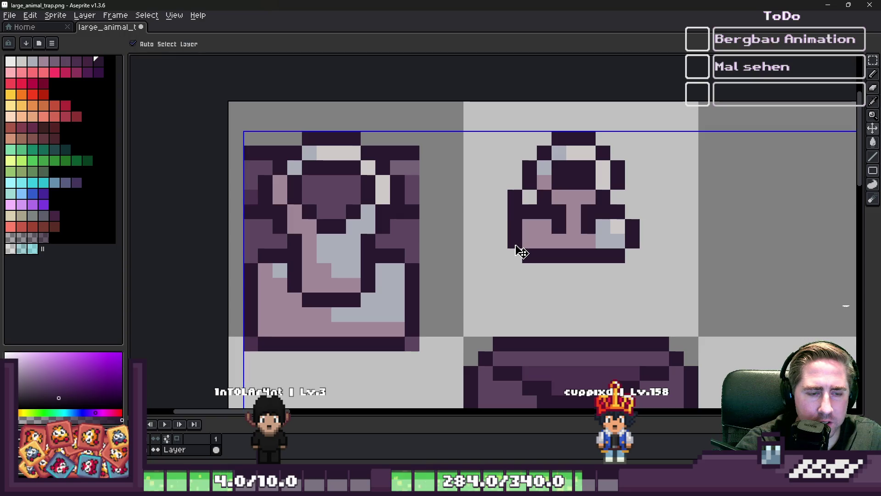
key("b")
left_click_drag(529, 227, 527, 248)
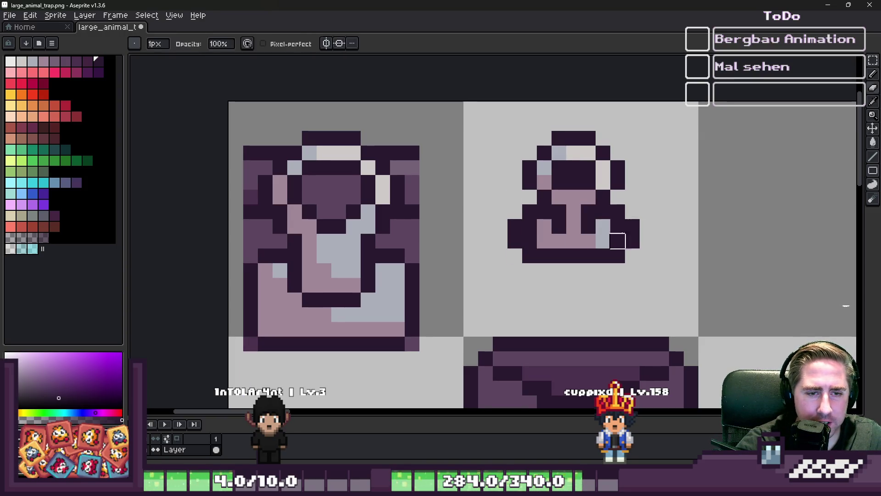
right_click(632, 233)
right_click(618, 255)
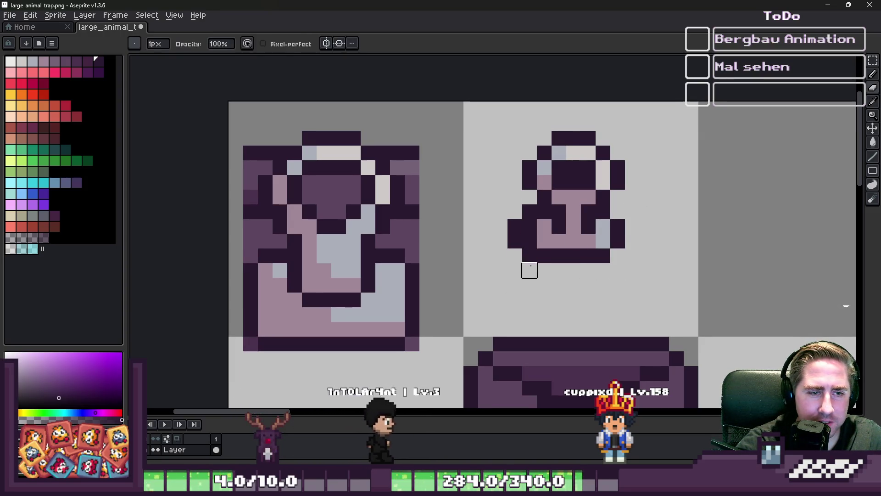
right_click(515, 240)
scroll(583, 265, "down", 5)
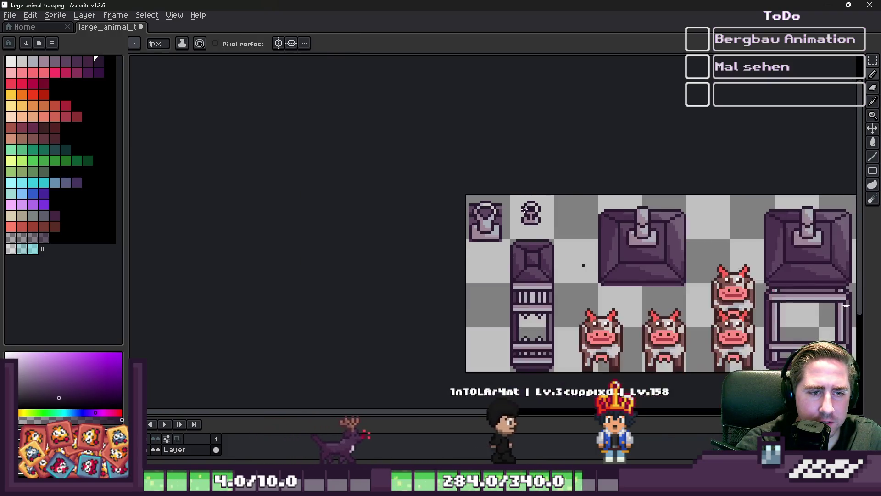
scroll(527, 221, "up", 5)
Step: Clear the selection around the lock and discard a pasted copy of it
key("m")
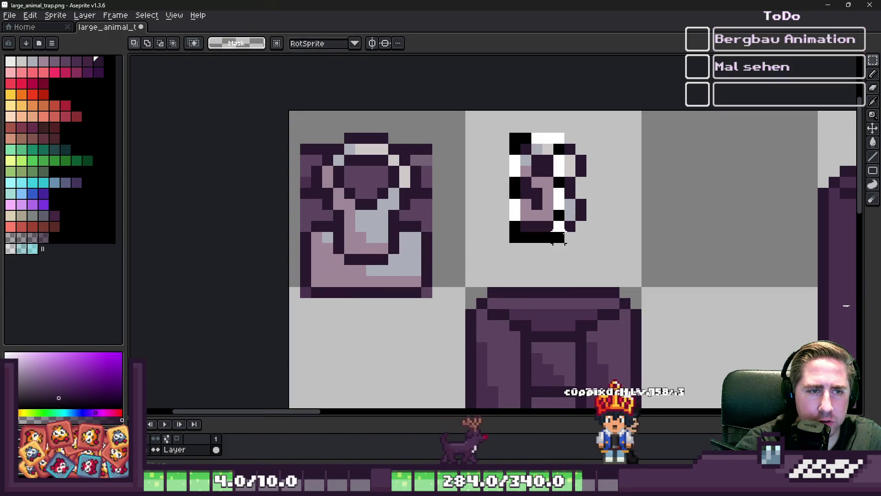
left_click(482, 159)
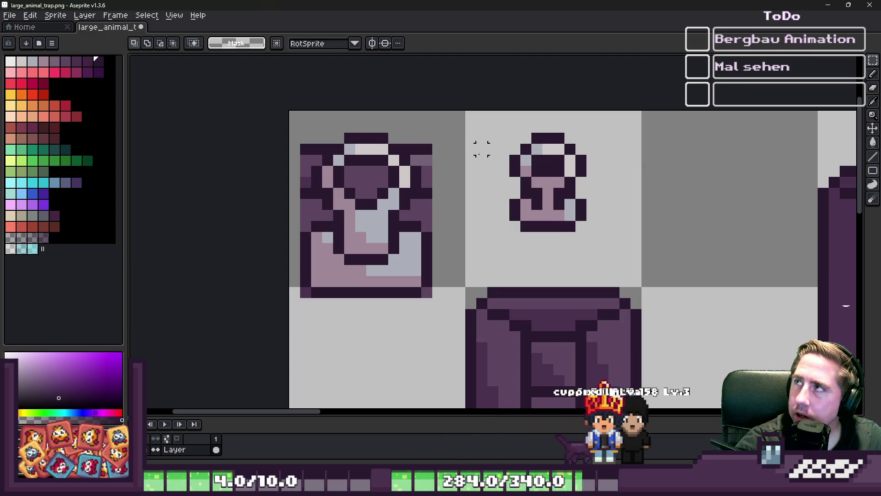
scroll(481, 171, "down", 2)
scroll(596, 269, "up", 3)
key("ctrl+v")
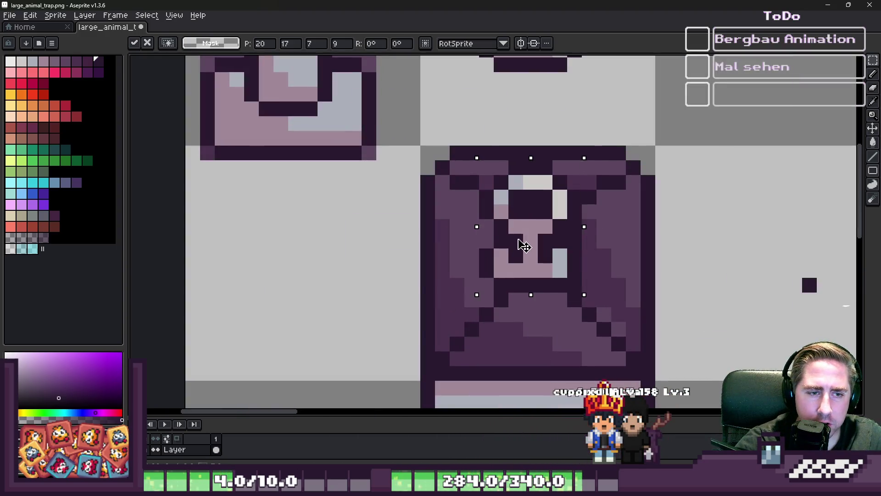
key("Escape")
scroll(530, 301, "down", 2)
scroll(519, 205, "up", 2)
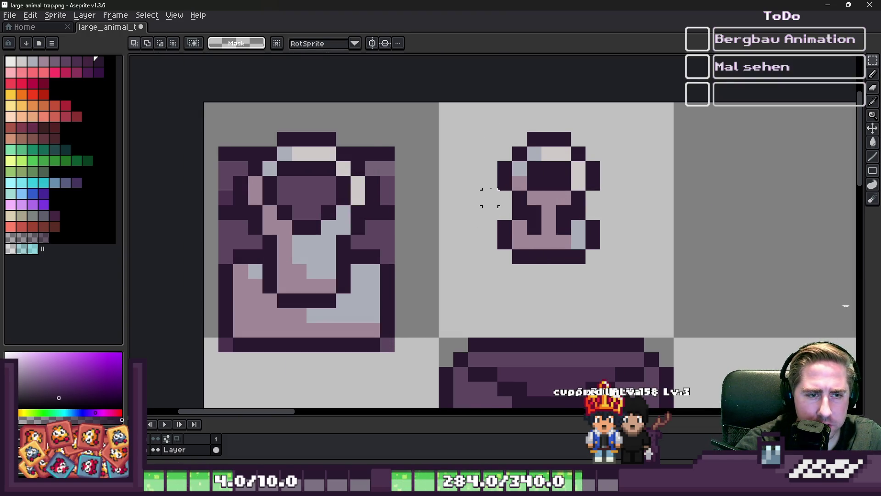
scroll(482, 191, "down", 2)
scroll(519, 195, "up", 2)
scroll(529, 130, "up", 1)
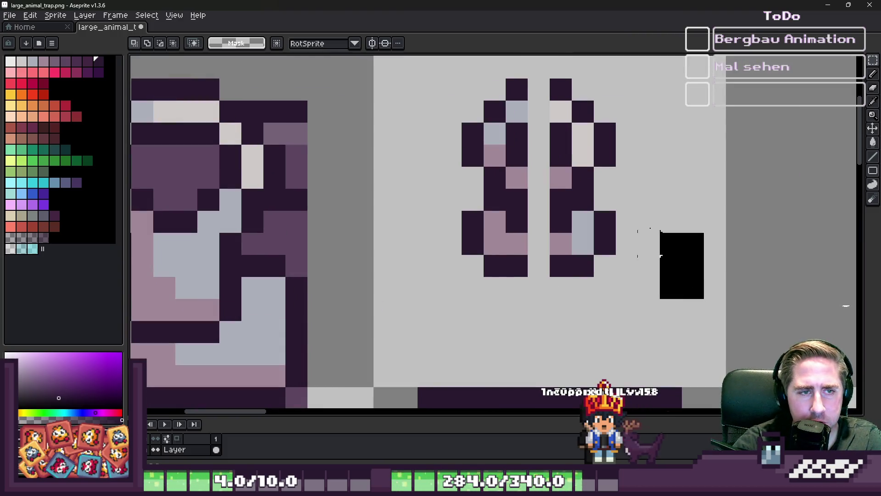
Step: Slim the lock by shifting its right half one pixel left and committing it
left_click_drag(527, 57, 707, 300)
left_click_drag(600, 173, 577, 173)
key("ctrl+d")
scroll(401, 109, "down", 5)
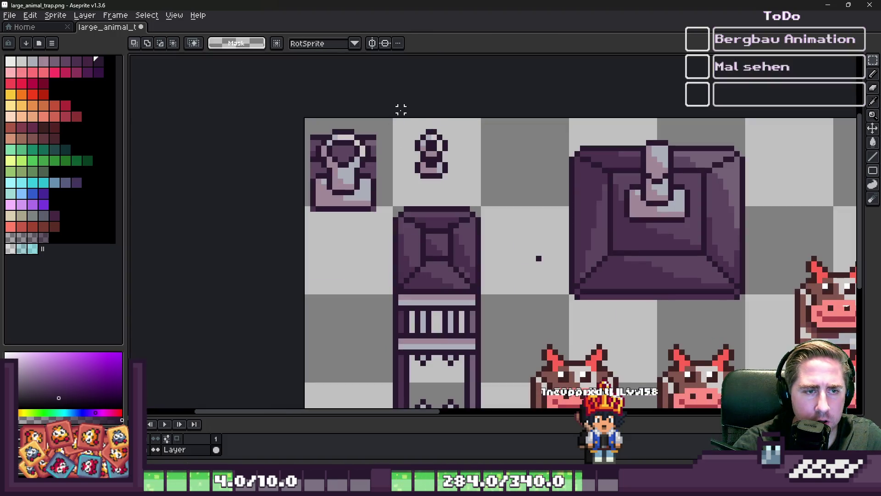
left_click_drag(450, 181, 450, 182)
scroll(449, 181, "up", 6)
Step: Repaint a dark pixel pink, add a light blue highlight pixel, and drag a lock copy onto the box
key("b")
left_click(502, 179, "alt")
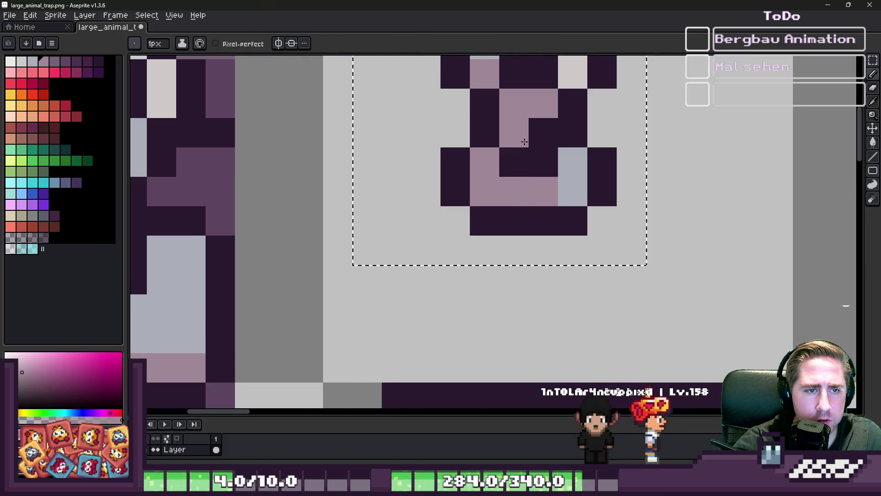
left_click(541, 138)
scroll(452, 204, "down", 3)
scroll(450, 196, "up", 3)
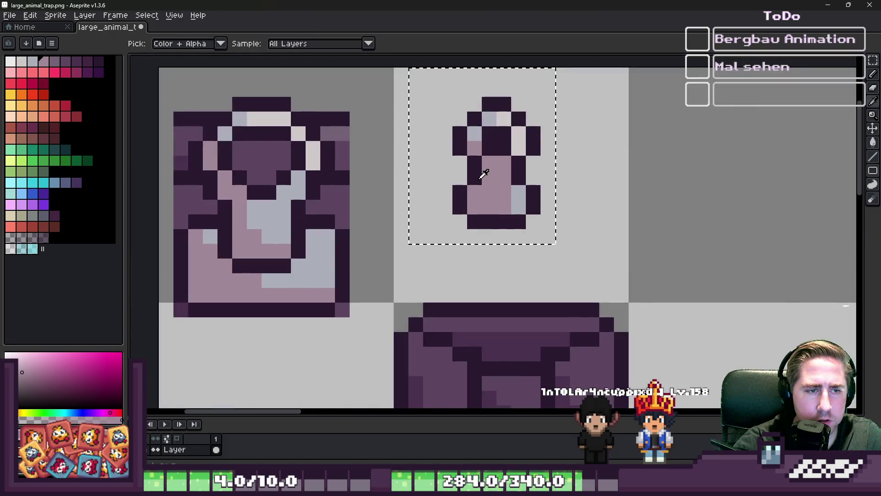
left_click(477, 173, "alt")
key("ctrl+z")
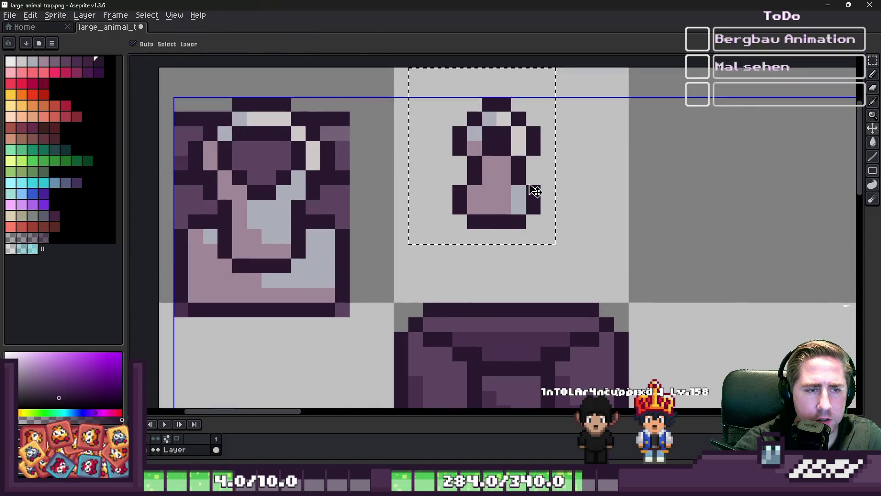
scroll(533, 190, "up", 2)
left_click(535, 197, "alt")
left_click(512, 151)
scroll(570, 230, "down", 3)
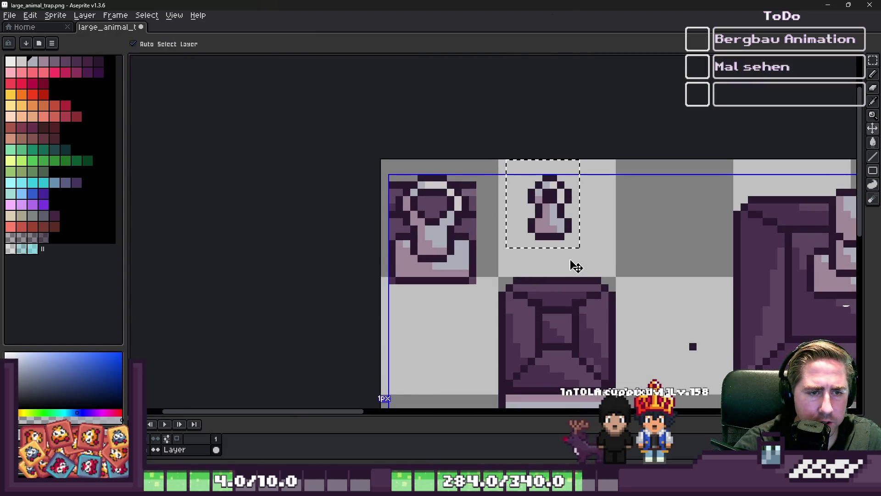
left_click_drag(559, 215, 564, 315)
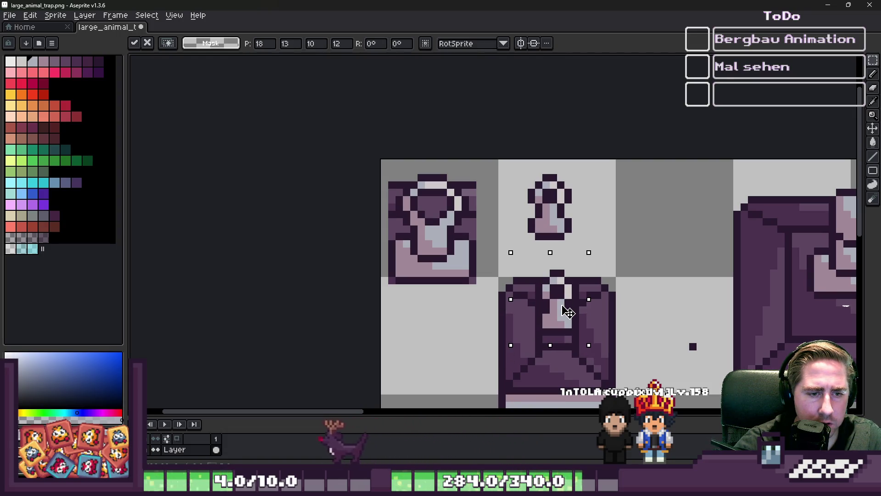
Step: Drop the floating copy and draw a new dark base row with a pink inner row under the lock
key("Down")
scroll(555, 235, "up", 3)
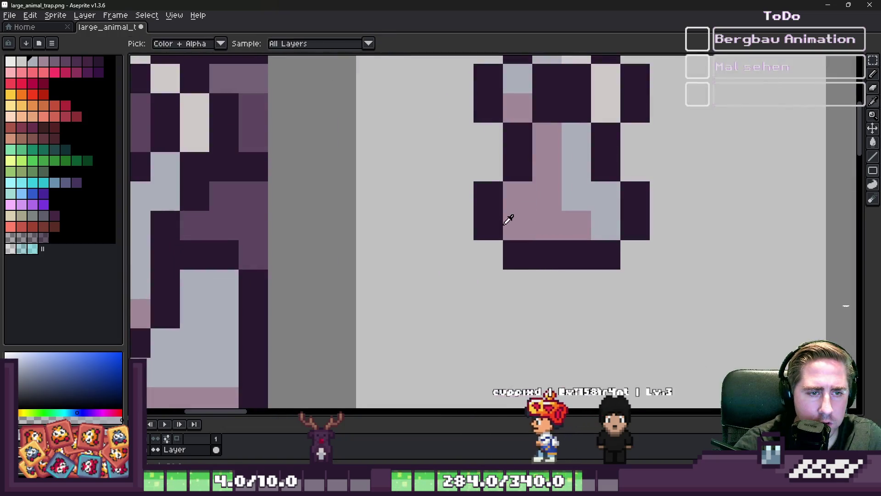
key("b")
key("ctrl+d")
mouse_move(488, 284)
left_mouse_down()
mouse_move(608, 281)
mouse_move(635, 255)
left_mouse_up()
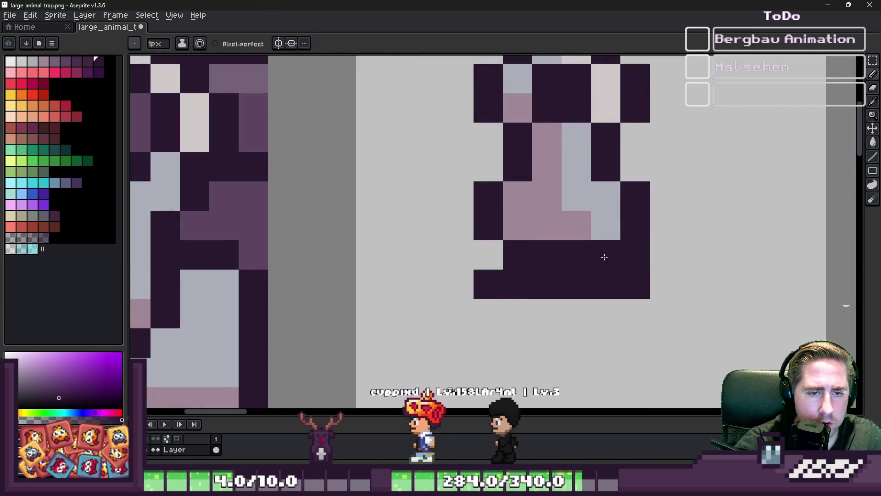
left_click(488, 254)
left_click(546, 225, "alt")
left_click_drag(517, 255, 607, 266)
scroll(661, 339, "down", 3)
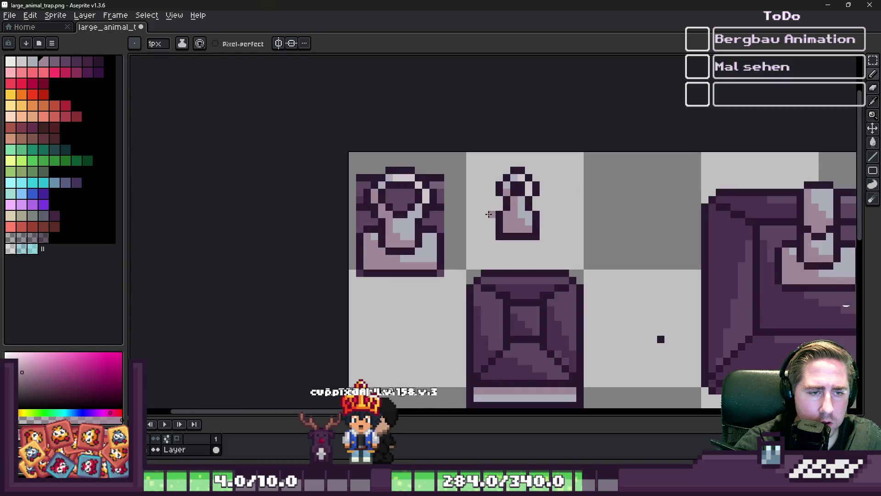
scroll(505, 204, "up", 2)
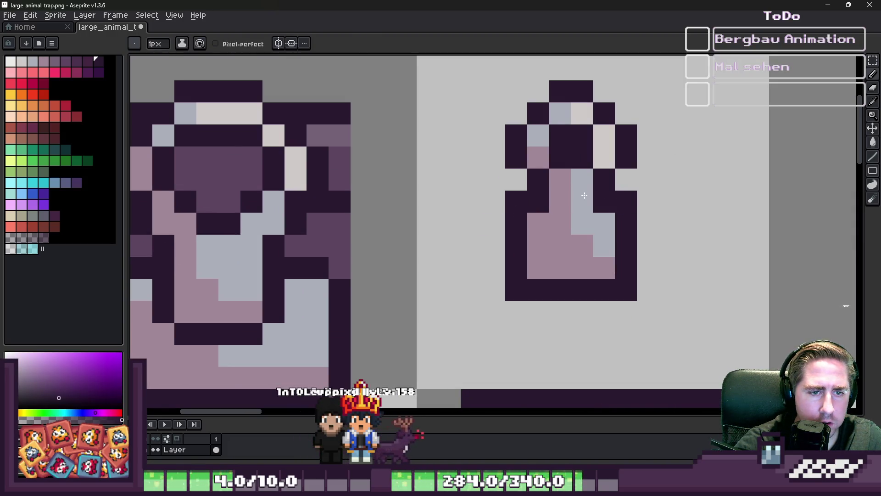
scroll(565, 197, "down", 1)
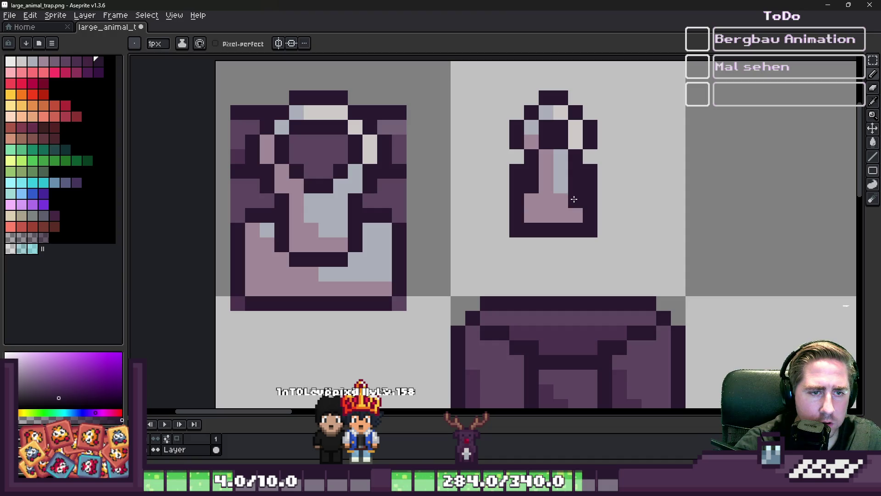
key("ctrl+z")
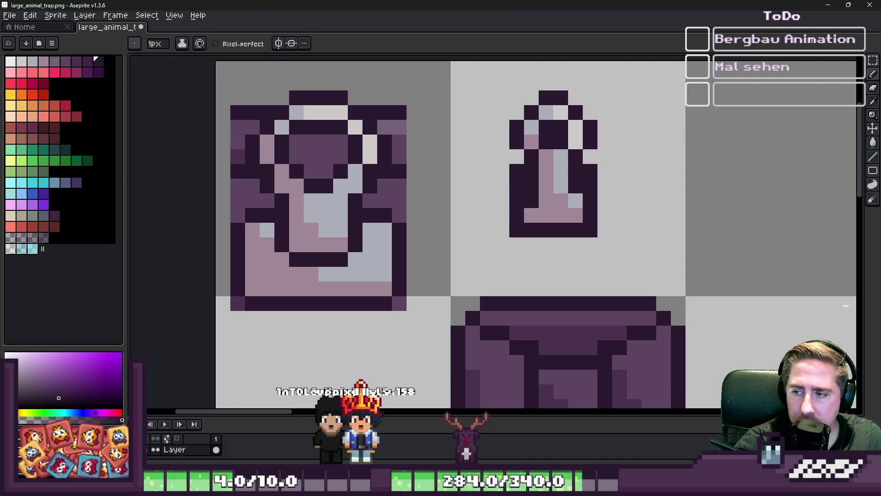
Step: Test a copy of the whole lock on the cage, then cancel it
scroll(553, 156, "down", 1)
key("m")
left_click_drag(496, 98, 616, 234)
scroll(617, 234, "down", 1)
scroll(615, 291, "up", 1)
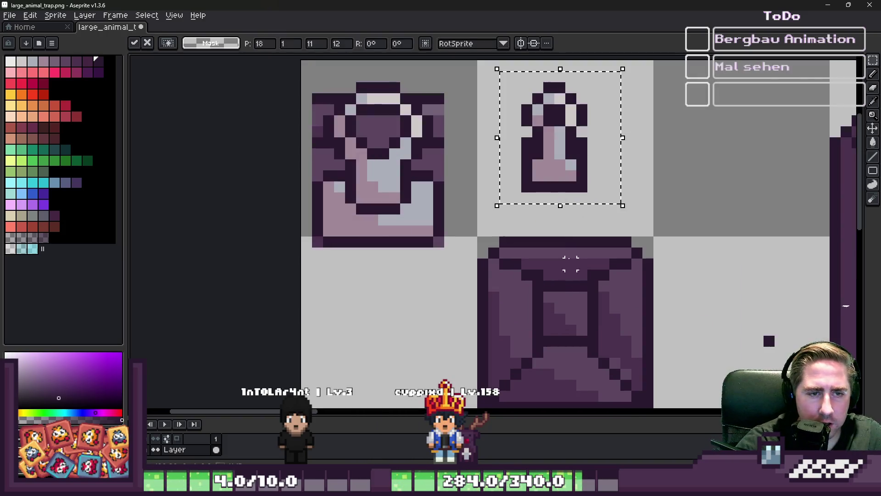
left_click_drag(570, 153, 567, 295)
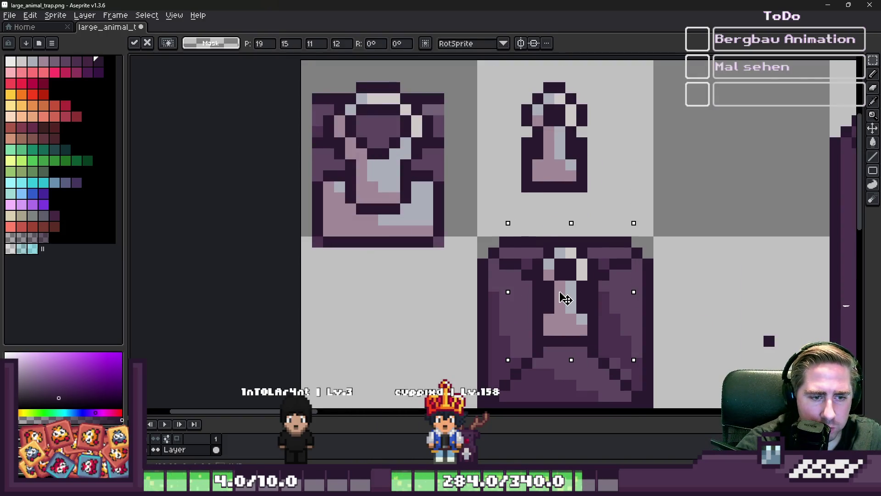
key("Escape")
scroll(559, 147, "up", 1)
Step: Lengthen the lock by lowering its bottom part one pixel and stretching the middle band upward
mouse_move(472, 146)
left_mouse_down()
mouse_move(600, 252)
mouse_move(647, 258)
left_mouse_up()
key("Down")
key("Return")
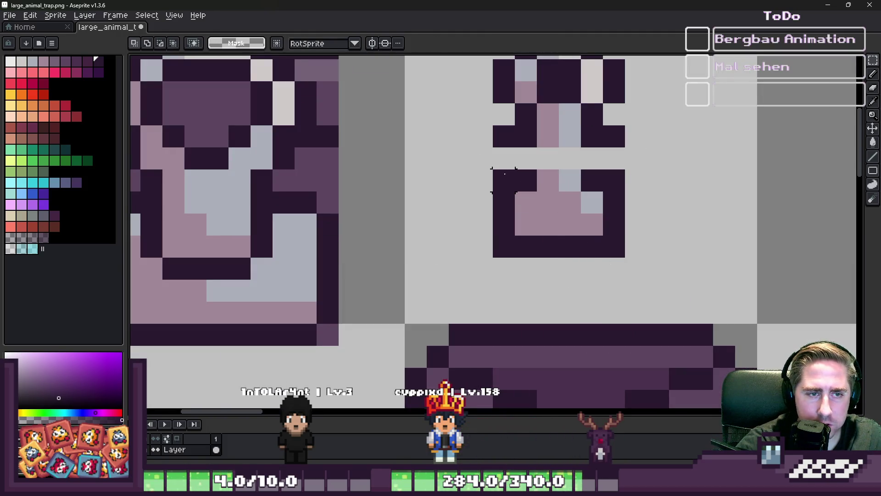
left_click_drag(504, 158, 615, 184)
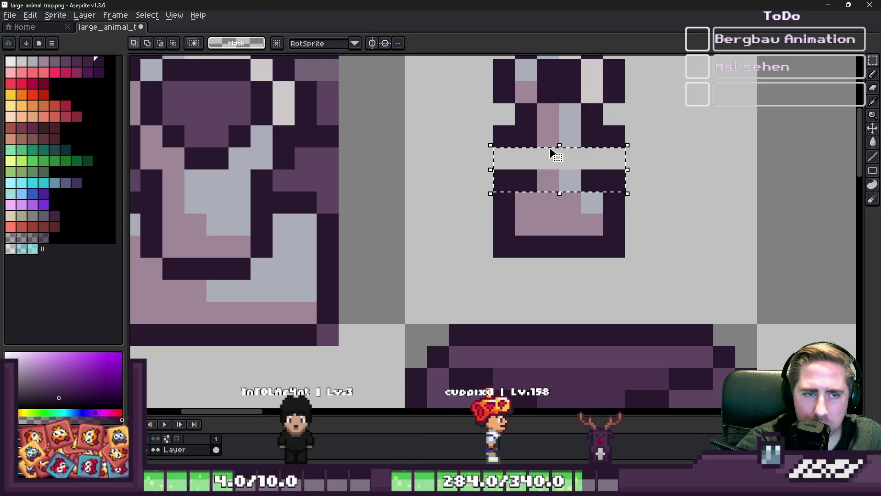
mouse_move(563, 146)
left_mouse_down()
mouse_move(572, 75)
mouse_move(574, 100)
left_mouse_up()
key("Return")
scroll(453, 344, "down", 2)
Step: Copy the lengthened lock onto the top of the barred cage and stamp it in place
left_click_drag(462, 168, 539, 301)
scroll(540, 203, "down", 2)
mouse_move(531, 207)
left_mouse_down()
mouse_move(536, 300)
mouse_move(408, 298)
mouse_move(518, 322)
left_mouse_up()
scroll(536, 300, "up", 2)
key("Return")
scroll(494, 283, "down", 3)
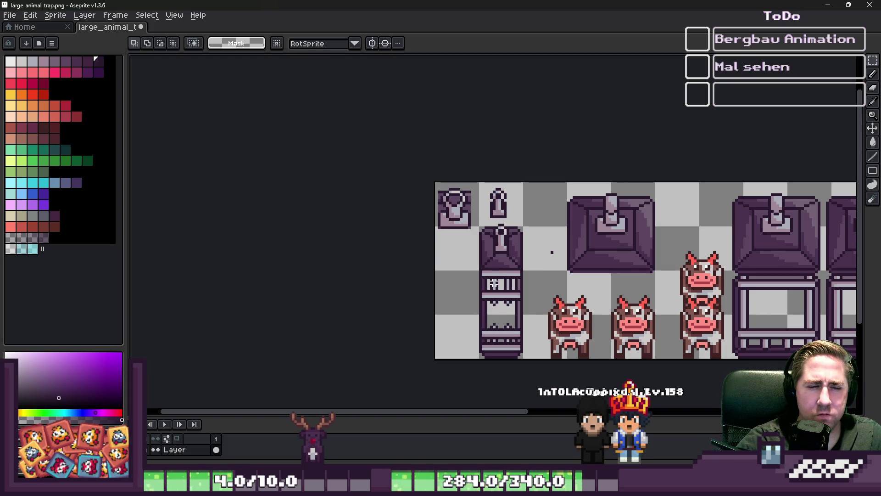
Step: Eyedrop and paint one light blue and one dark purple pixel beside the lock's highlight column, then zoom out
scroll(494, 283, "up", 5)
key("b")
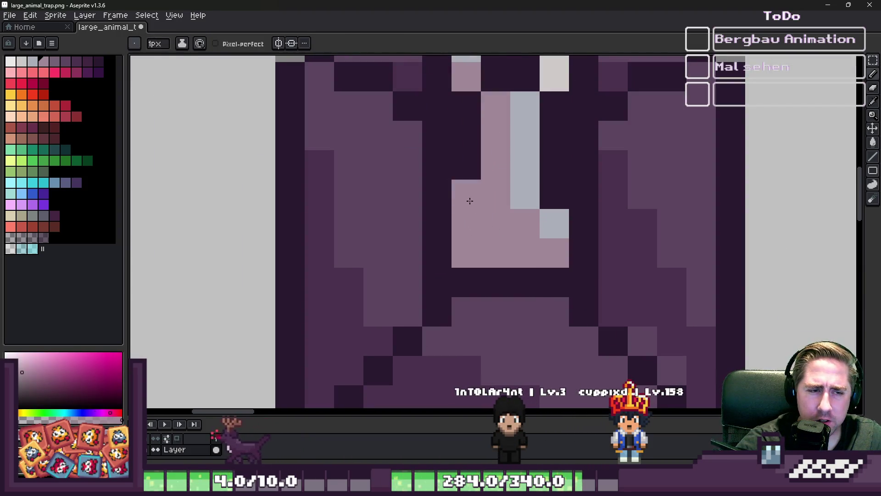
left_click(554, 223, "alt")
left_click(554, 194)
scroll(523, 197, "down", 3)
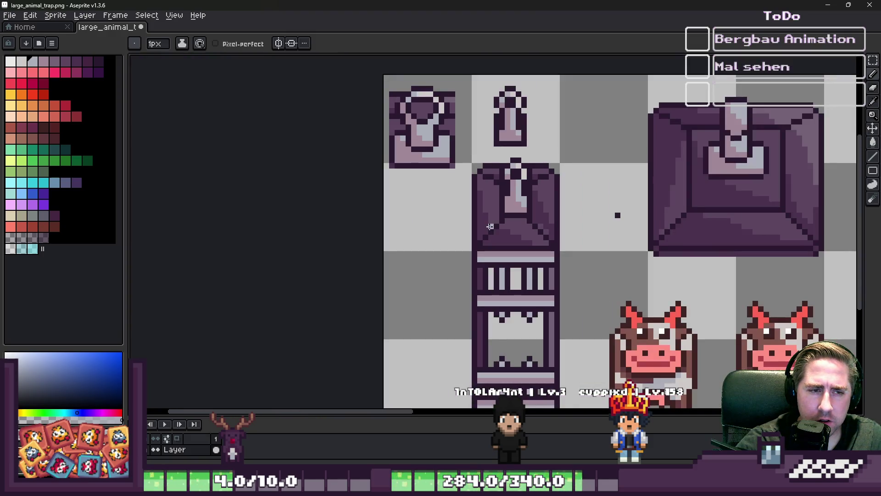
scroll(511, 196, "up", 2)
left_click(502, 183, "alt")
left_click(526, 202)
scroll(523, 207, "down", 5)
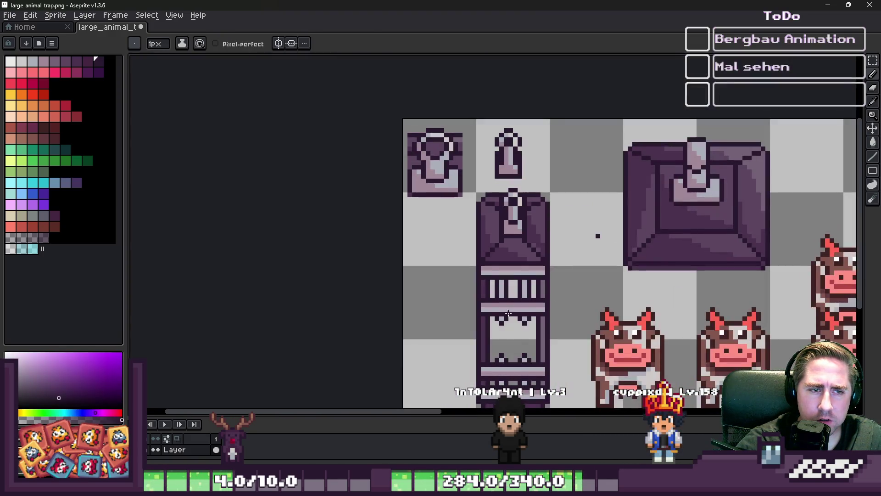
scroll(478, 215, "down", 2)
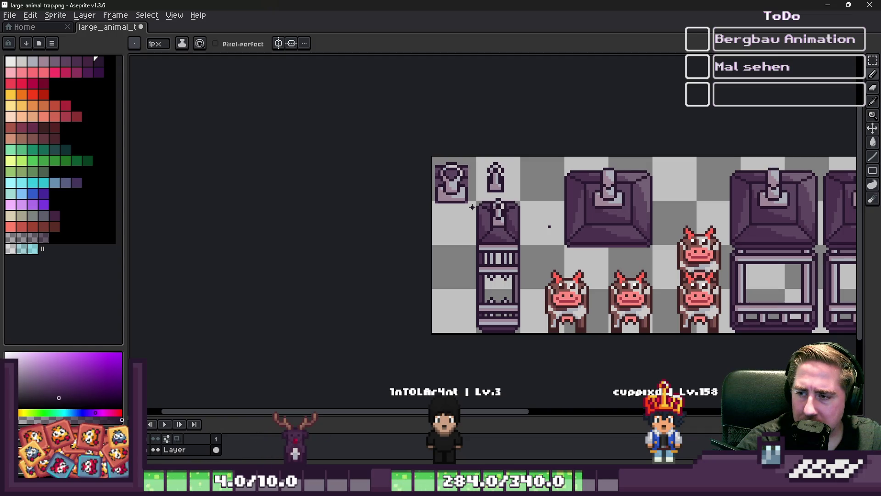
scroll(549, 226, "up", 2)
scroll(584, 219, "up", 2)
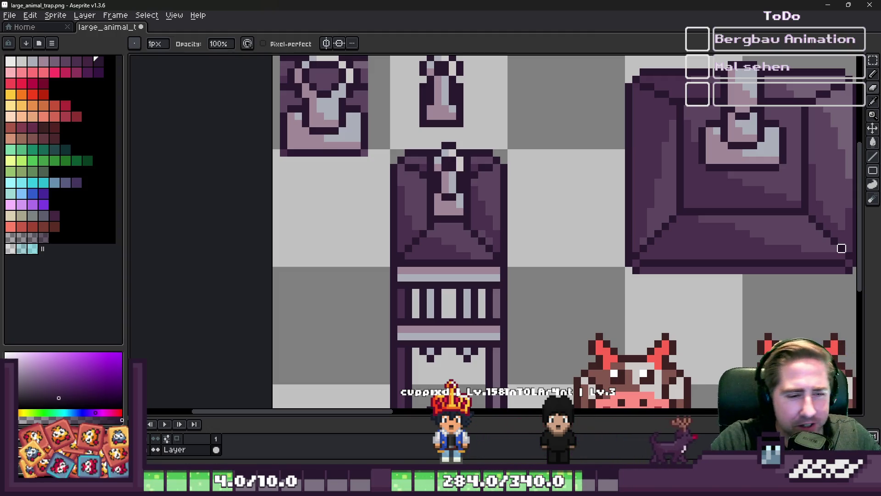
scroll(334, 299, "down", 3)
scroll(459, 302, "up", 1)
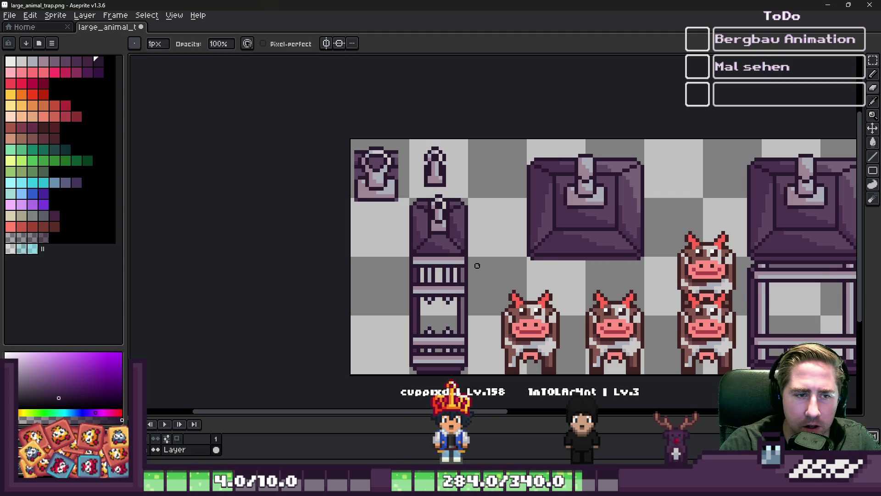
scroll(476, 265, "up", 1)
scroll(476, 264, "down", 1)
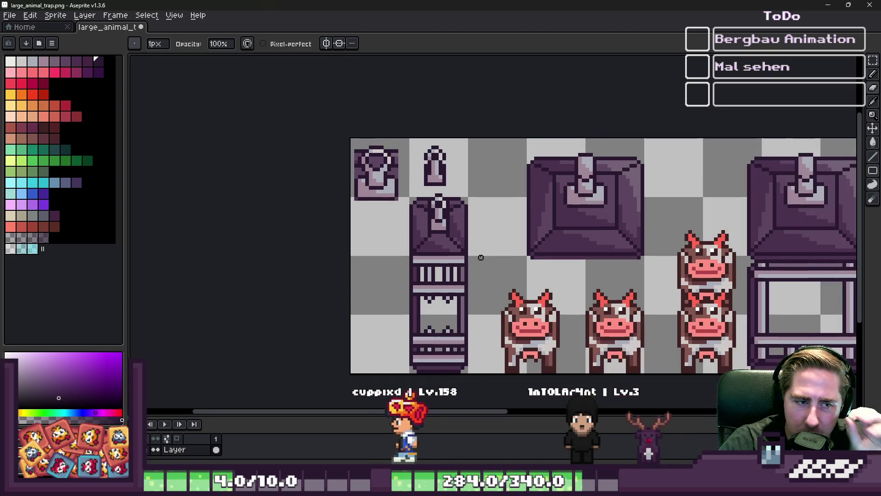
scroll(480, 258, "up", 1)
scroll(499, 189, "up", 2)
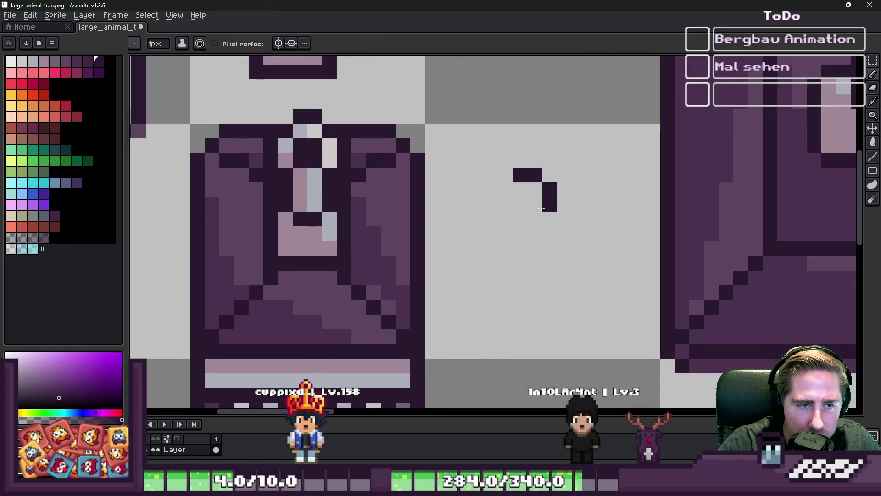
scroll(506, 201, "down", 3)
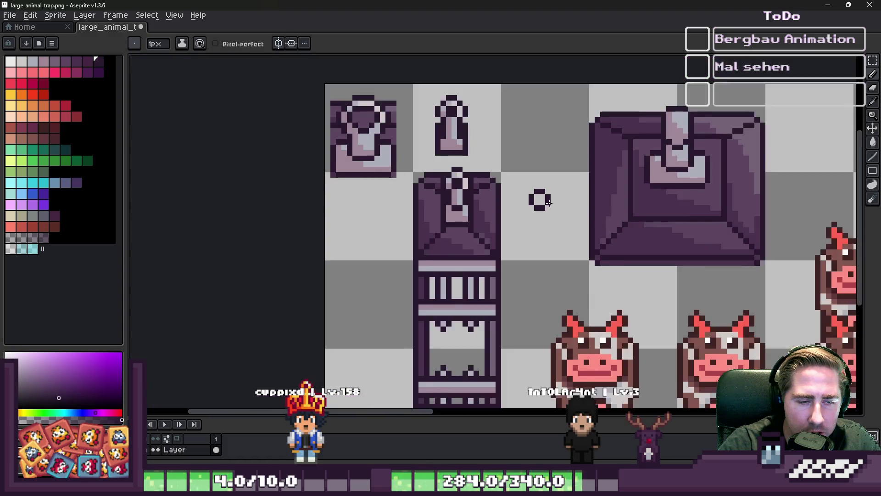
scroll(563, 316, "down", 2)
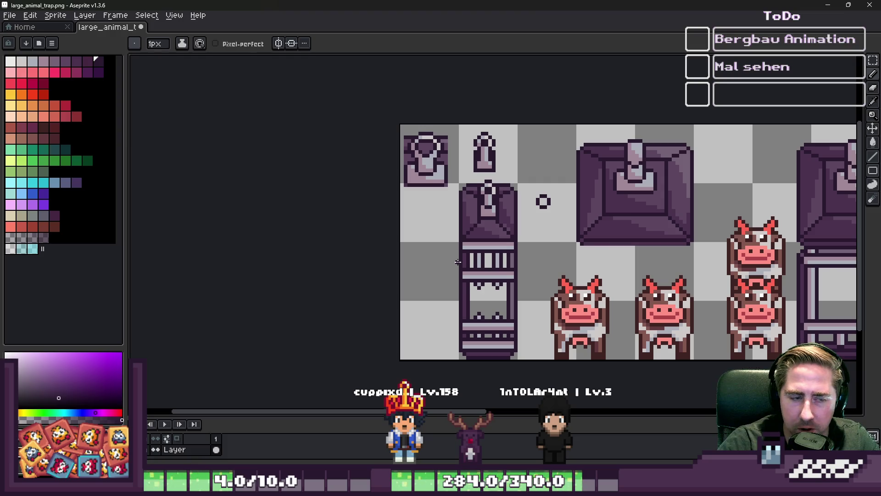
scroll(457, 261, "up", 1)
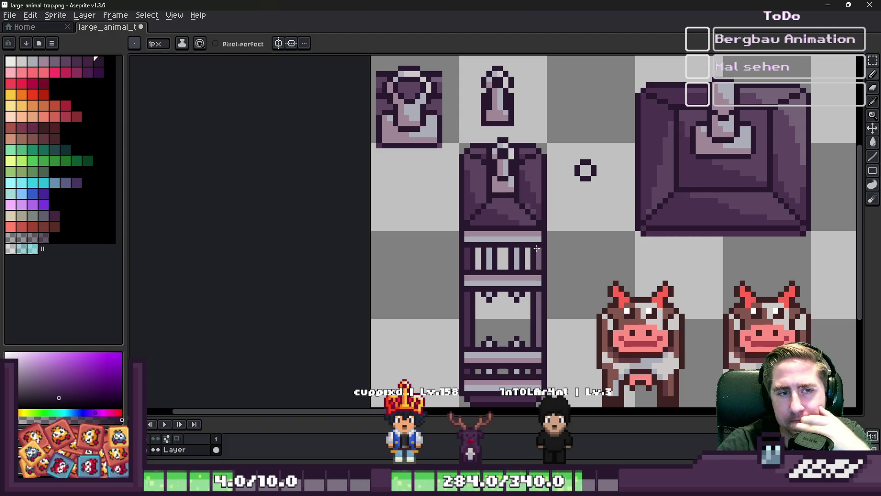
scroll(581, 172, "up", 2)
key("e")
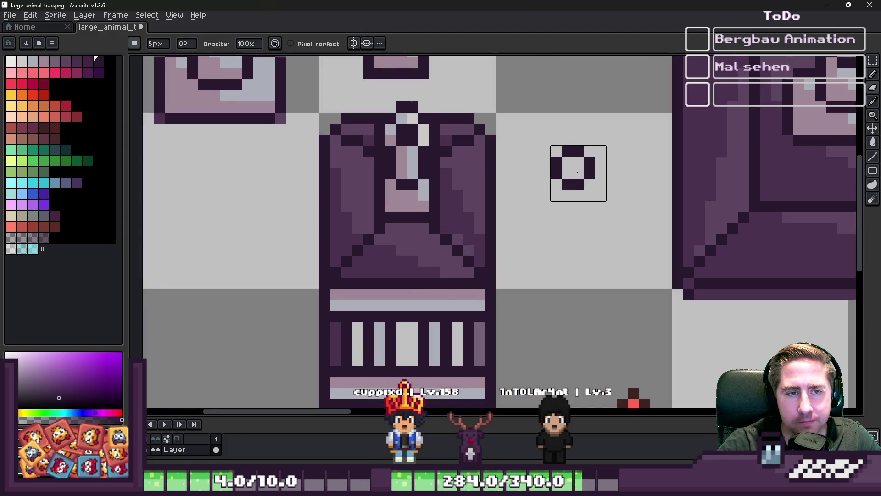
scroll(578, 173, "down", 5)
key("m")
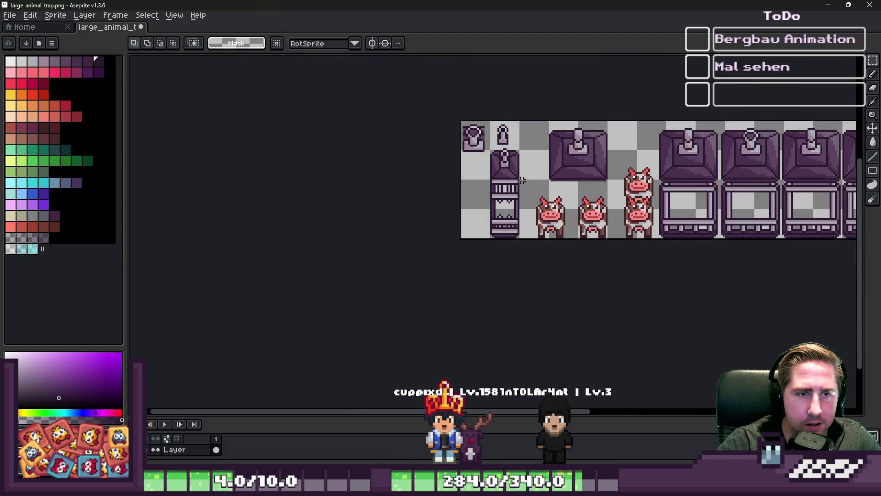
Step: Delete a small stray piece and select the tall barred cage
scroll(528, 180, "up", 1)
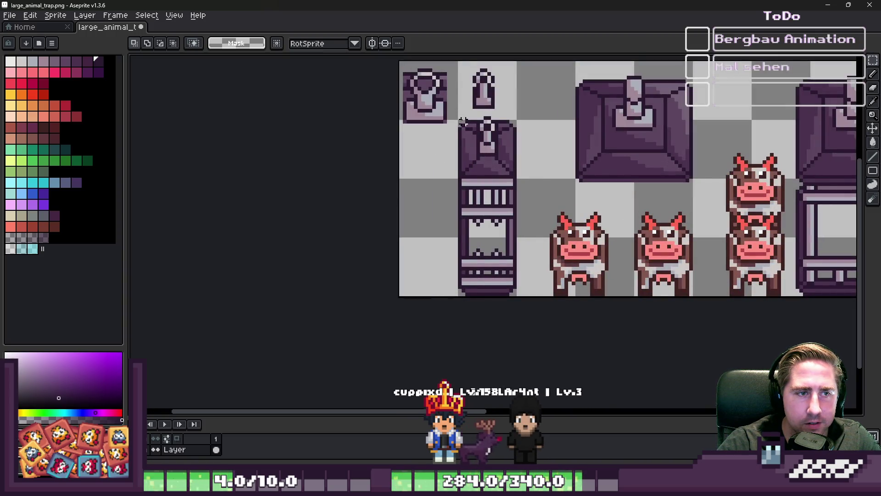
left_click_drag(467, 161, 516, 314)
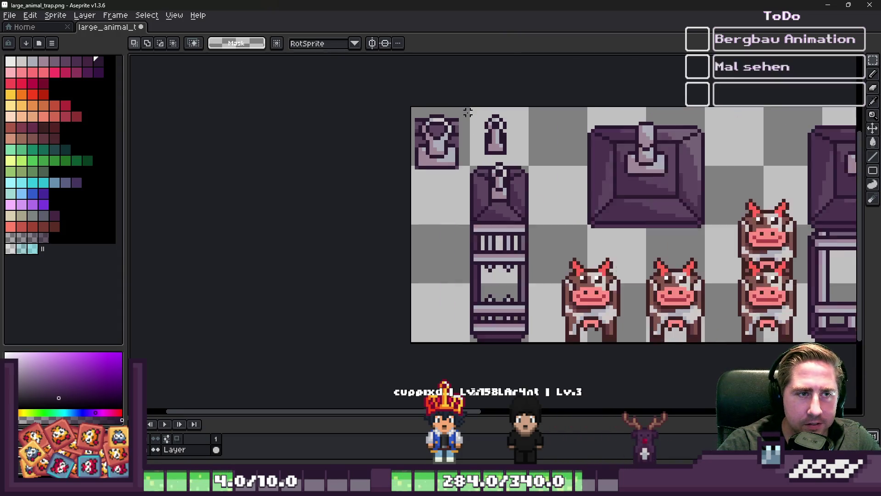
scroll(477, 128, "up", 1)
key("Delete")
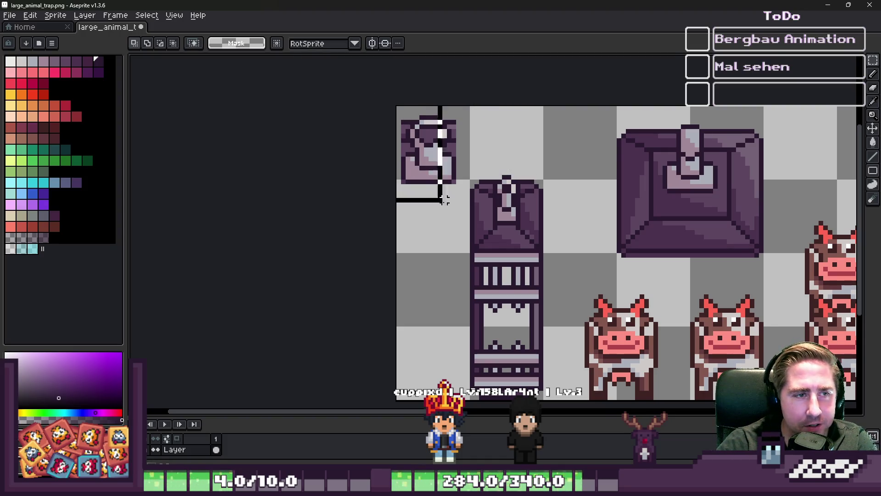
mouse_move(453, 173)
left_mouse_down()
mouse_move(571, 368)
mouse_move(557, 377)
left_mouse_up()
scroll(471, 238, "down", 3)
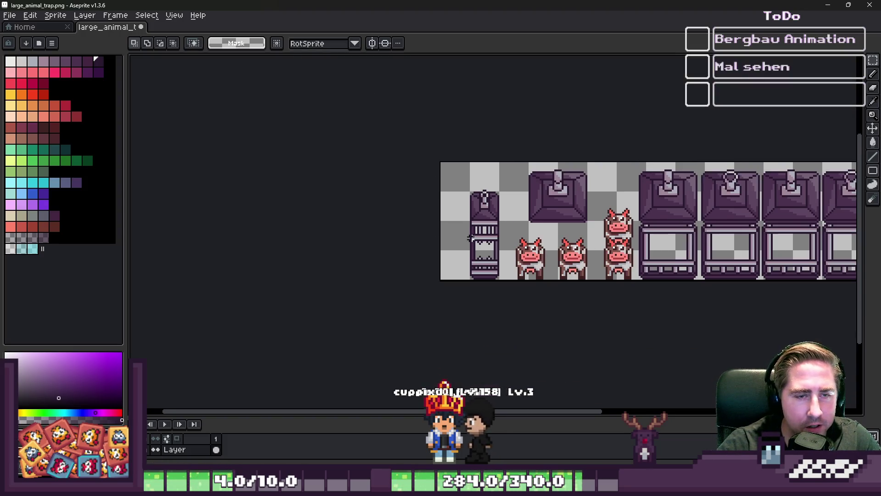
Step: Create a new blank sprite, Sprite-0001, and paste the cage into it
left_click(9, 15)
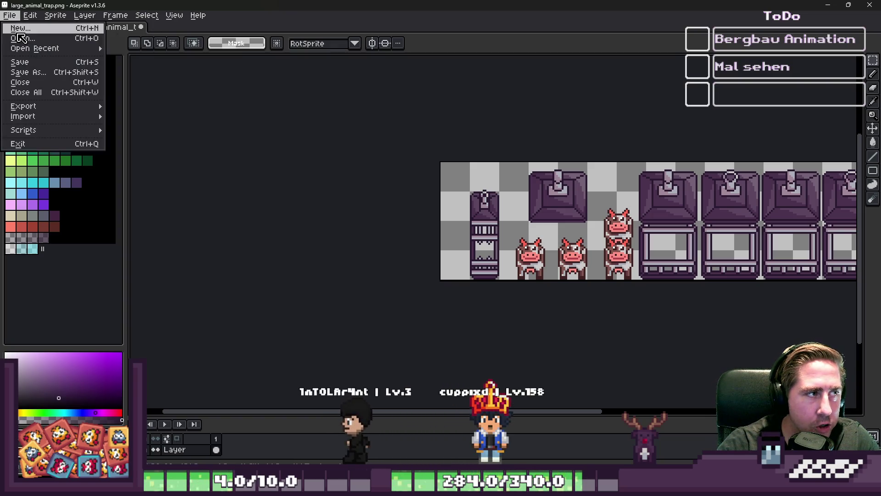
left_click(19, 32)
key("Return")
scroll(468, 196, "up", 3)
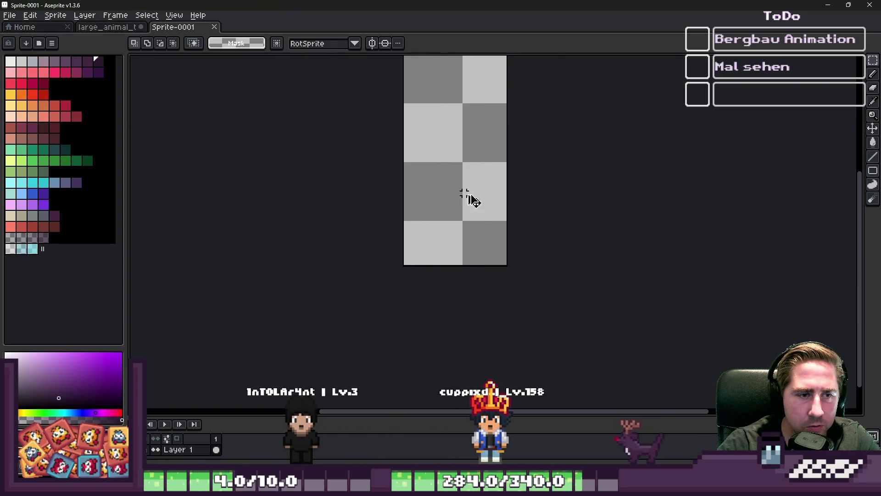
key("ctrl+v")
scroll(468, 295, "down", 3)
scroll(468, 295, "up", 1)
left_click(55, 15)
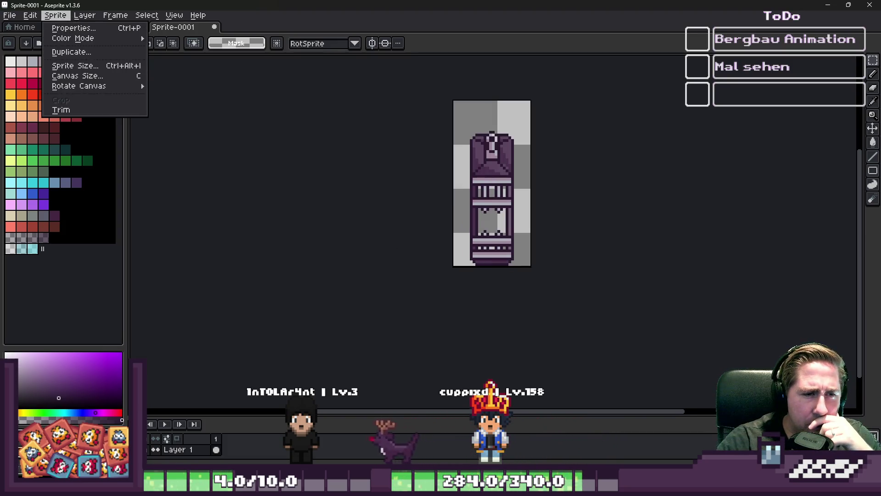
scroll(450, 148, "up", 1)
left_click(484, 121)
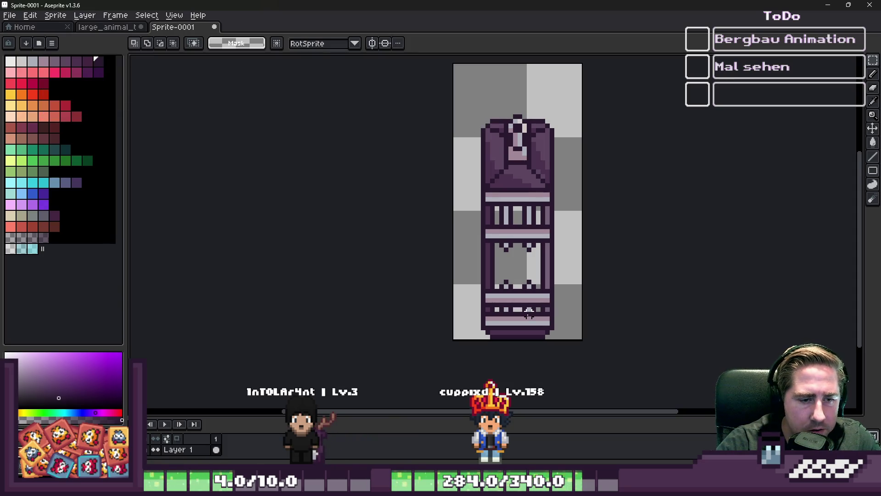
Step: Move the pasted cage up and left on the new canvas and apply the position
mouse_move(482, 120)
left_mouse_down()
mouse_move(555, 309)
mouse_move(553, 337)
left_mouse_up()
scroll(488, 124, "up", 2)
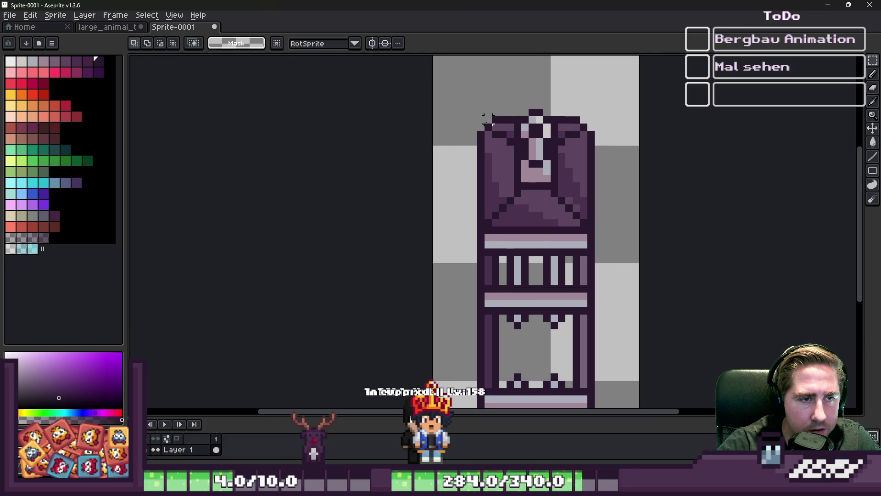
scroll(488, 121, "down", 2)
left_click_drag(473, 98, 543, 348)
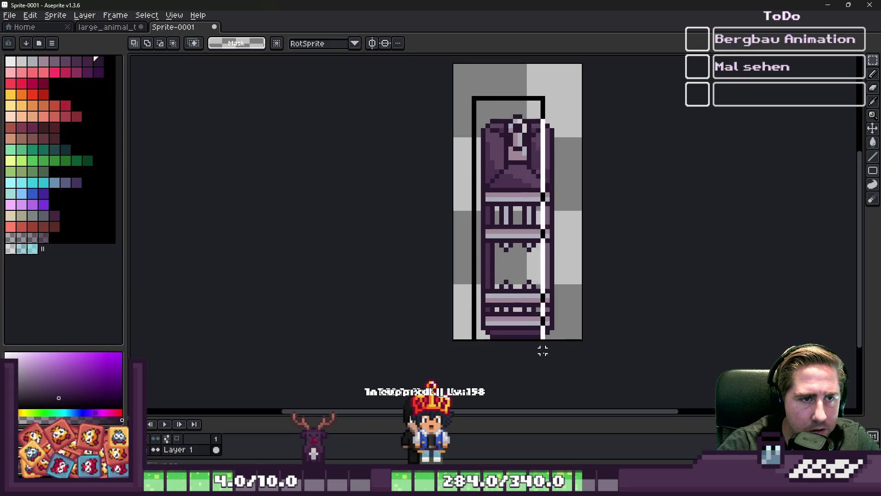
mouse_move(527, 263)
left_mouse_down()
mouse_move(499, 212)
mouse_move(525, 248)
left_mouse_up()
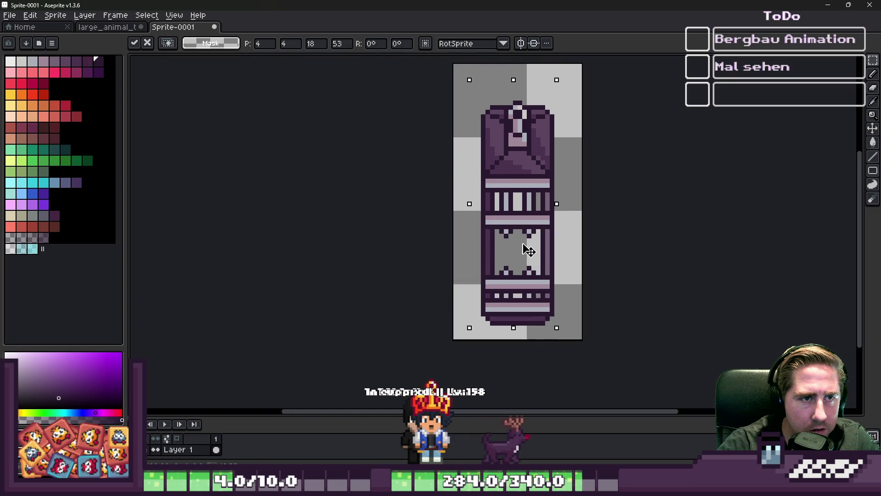
scroll(509, 97, "up", 5)
key("Return")
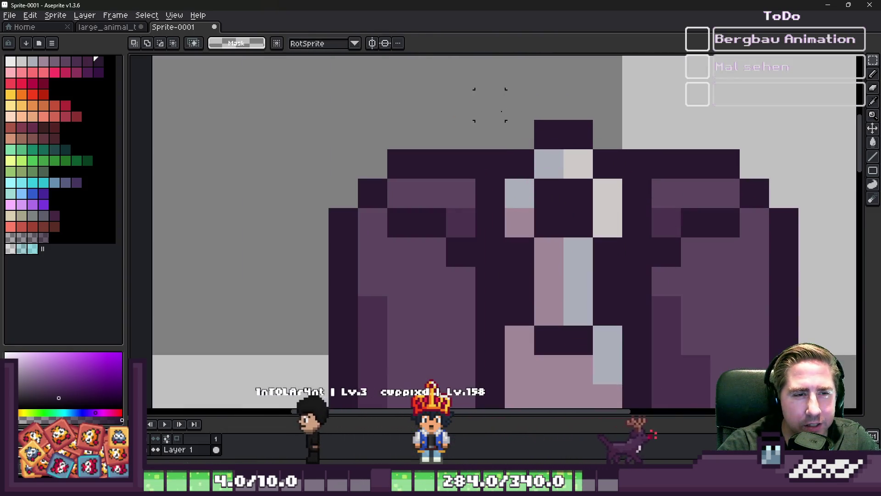
Step: Lower the keyhole area at the cage top by one pixel
scroll(519, 103, "up", 2)
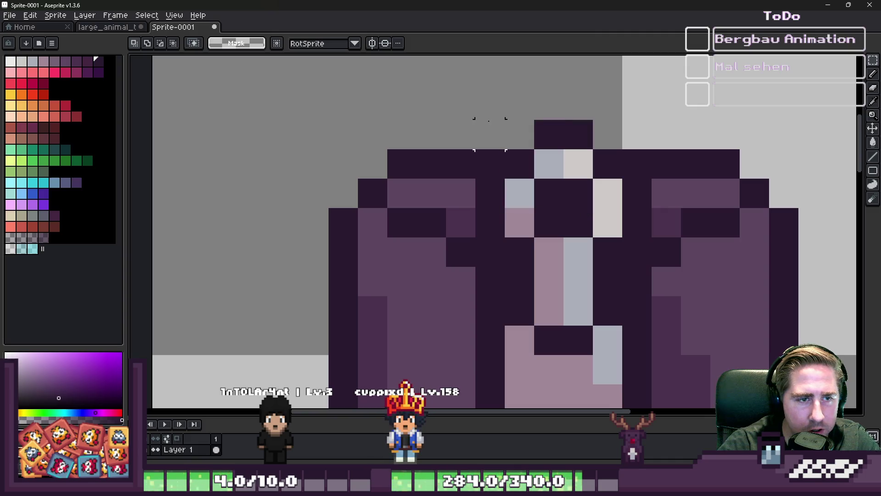
mouse_move(476, 120)
left_mouse_down()
mouse_move(626, 233)
mouse_move(652, 267)
left_mouse_up()
left_click_drag(585, 223, 583, 246)
key("Return")
scroll(564, 197, "down", 2)
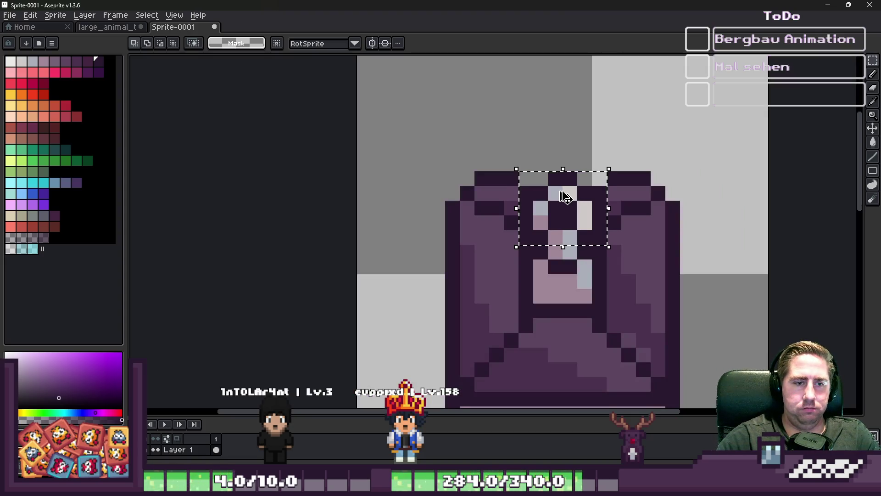
Step: Reselect the cage-top block minus its top-left corner and lower it one pixel
key("Up")
scroll(543, 164, "up", 3)
key("Up")
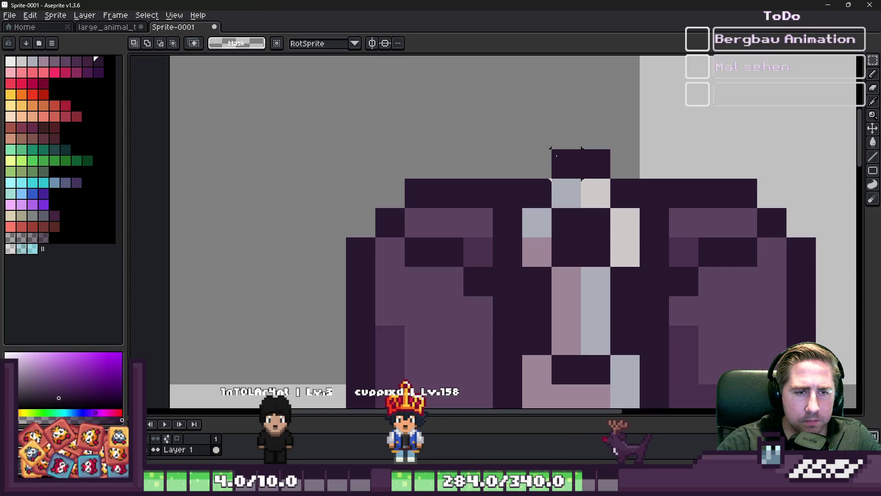
mouse_move(505, 159)
left_mouse_down()
mouse_move(629, 344)
mouse_move(661, 328)
mouse_move(656, 315)
left_mouse_up()
left_click_drag(493, 150, 551, 208)
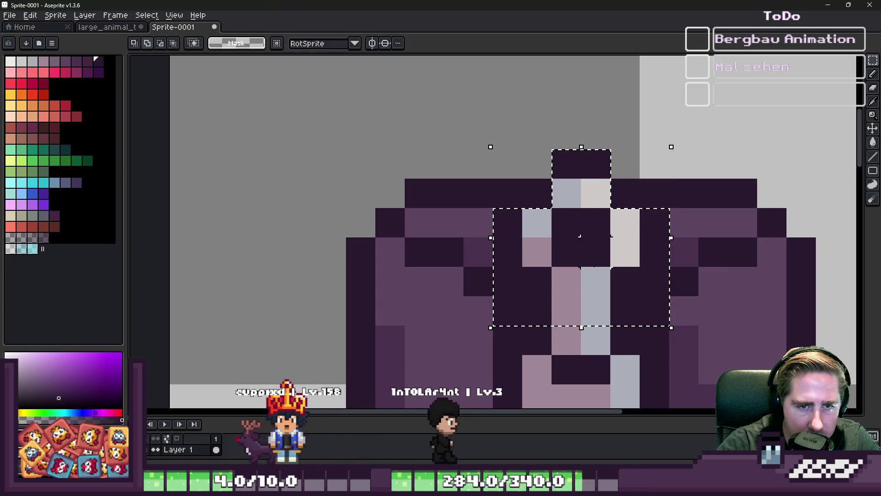
left_click(582, 272)
mouse_move(579, 289)
left_mouse_down()
mouse_move(577, 306)
mouse_move(563, 271)
left_mouse_up()
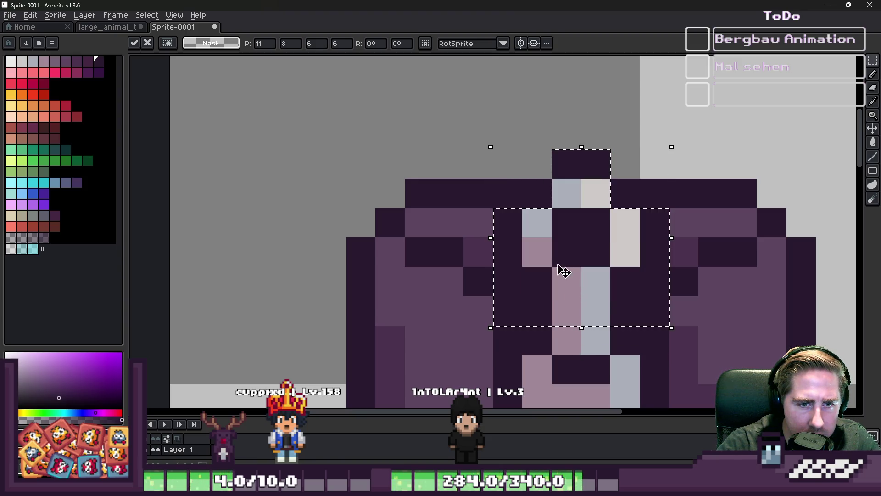
left_click_drag(616, 252, 616, 285)
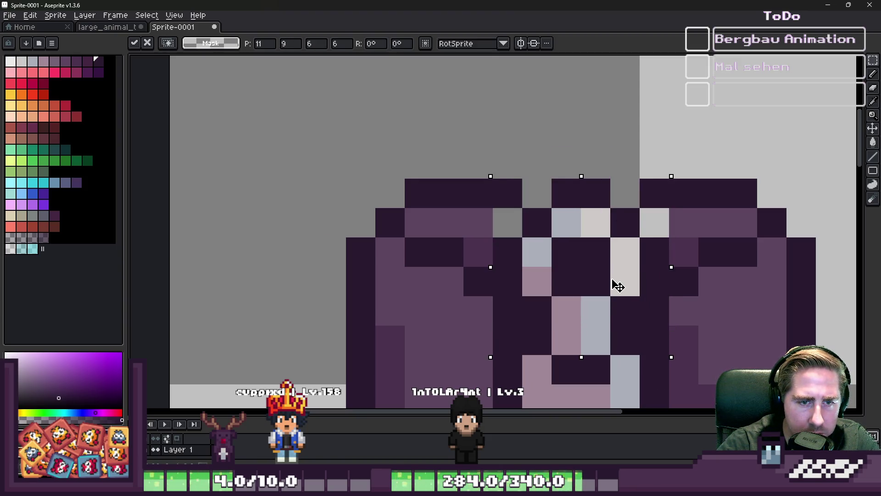
key("ctrl+d")
Step: Fill the grey gap pixels with eyedropped mid and darkest purples, undoing a stray diagonal line
key("b")
left_click(466, 222, "alt")
left_click(500, 228)
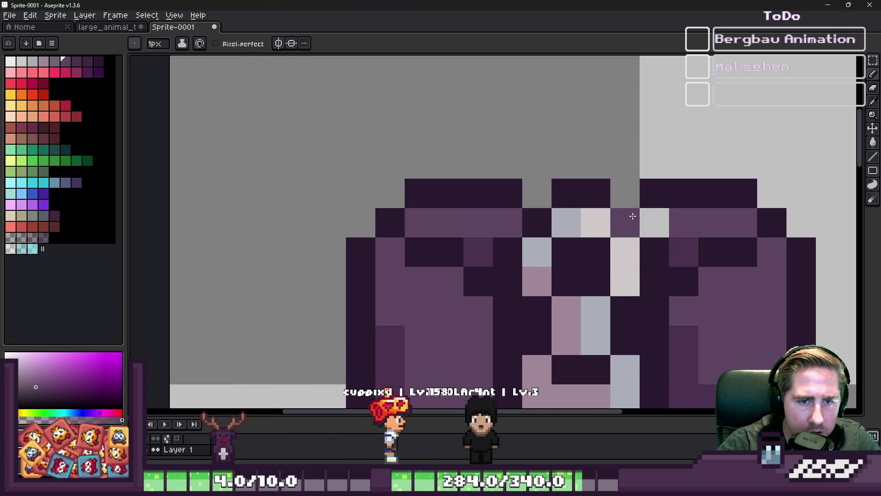
left_click(606, 197, "alt")
left_click_drag(625, 222, 625, 193)
left_click(537, 193)
scroll(579, 172, "down", 3)
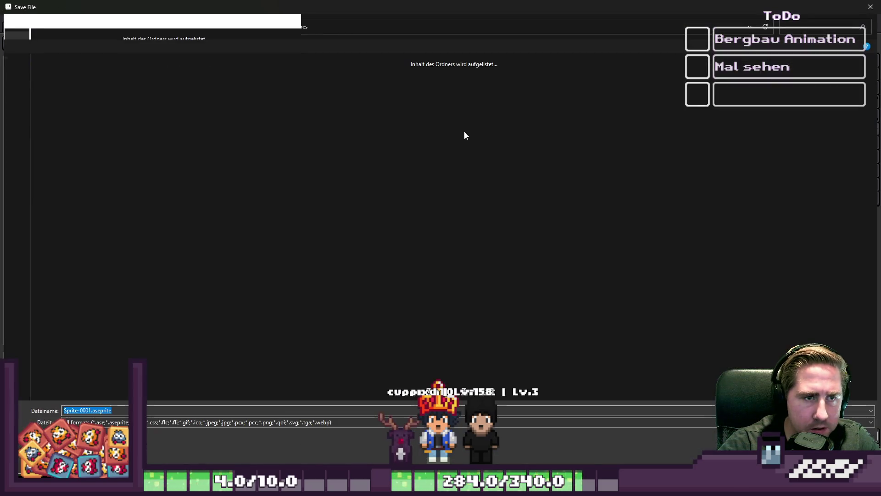
left_click_drag(478, 113, 549, 225)
key("ctrl+z")
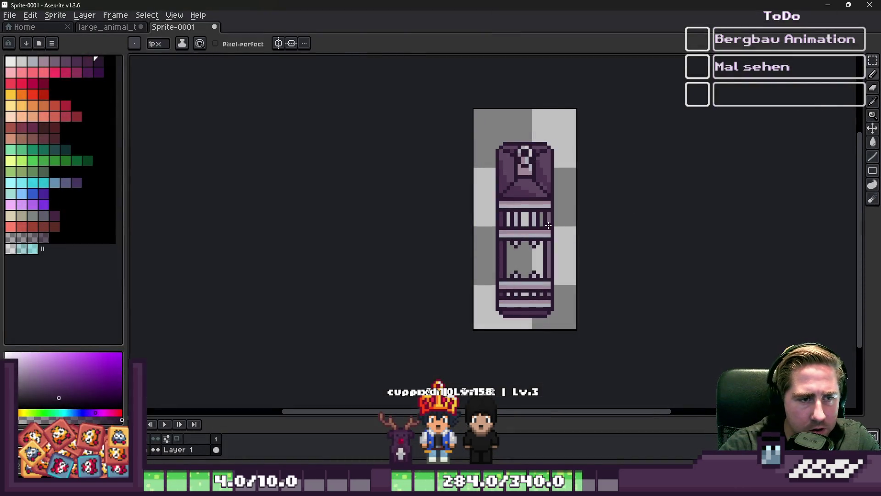
key("m")
left_click_drag(478, 137, 577, 329)
left_click_drag(509, 232, 488, 197)
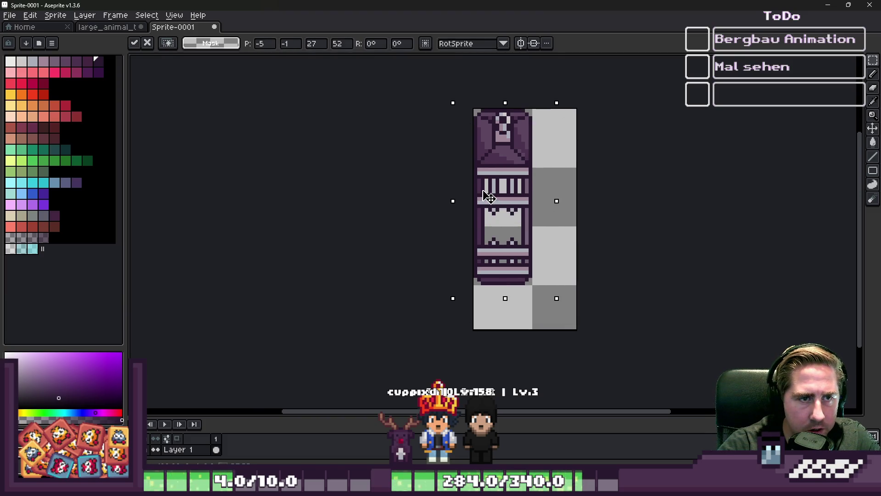
left_click(433, 90)
scroll(432, 90, "up", 1)
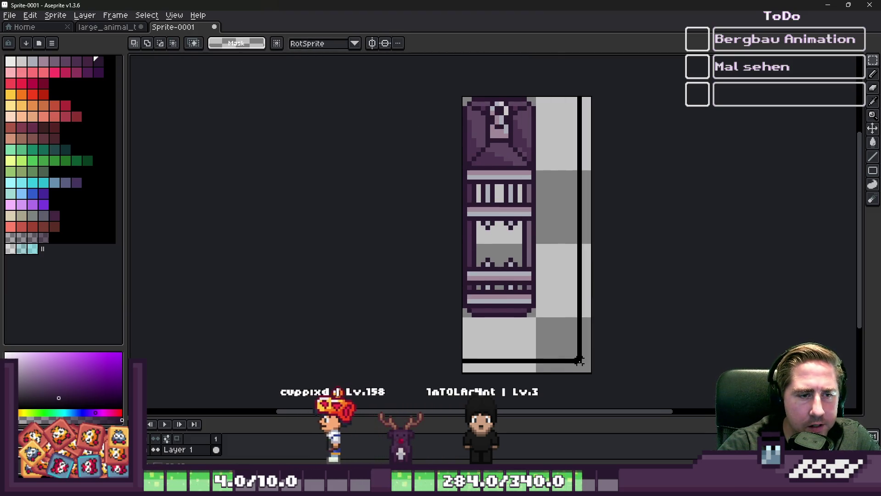
key("ctrl+a")
key("ctrl+c")
key("ctrl+v")
left_click_drag(491, 246, 583, 264)
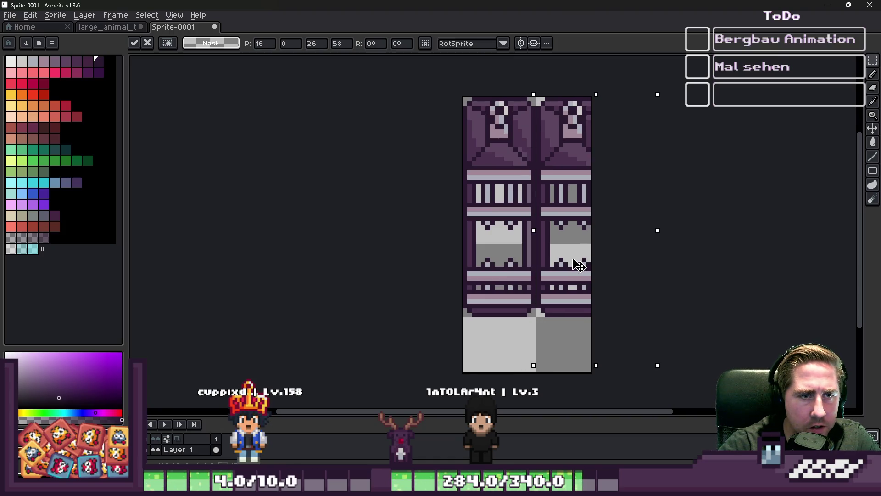
key("Escape")
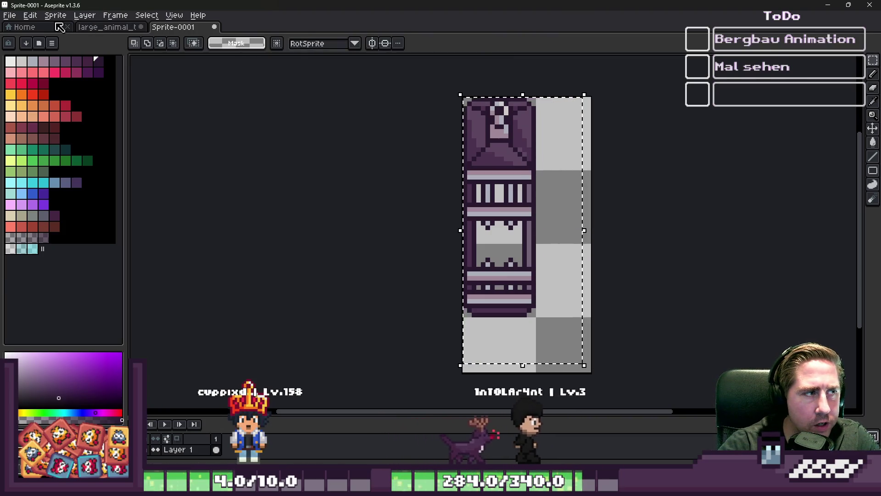
left_click(22, 26)
left_click(94, 28)
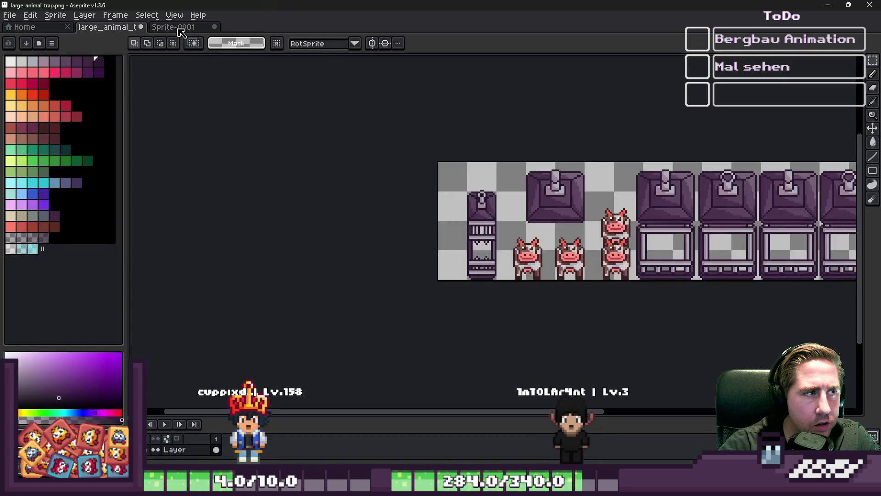
left_click(180, 29)
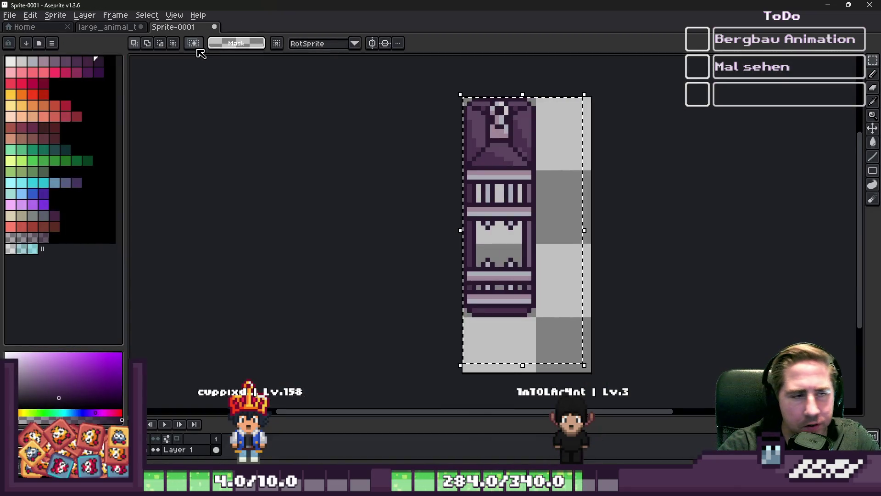
left_click(240, 149)
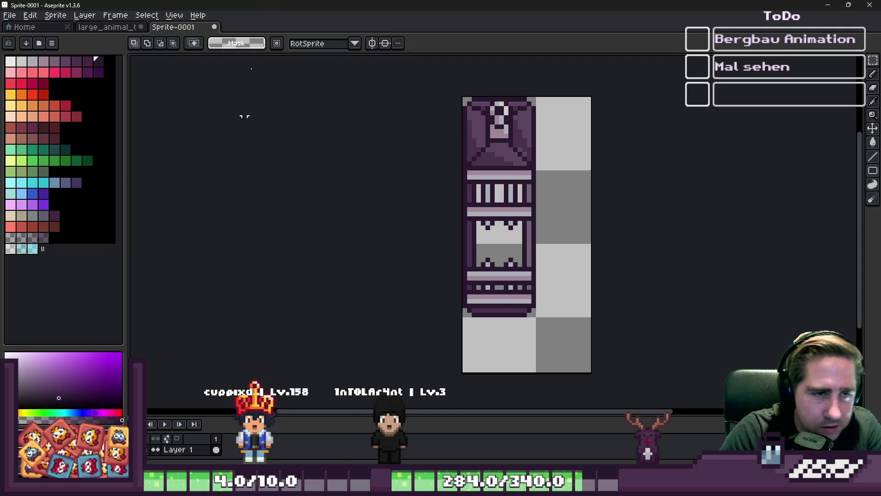
left_click_drag(518, 224, 537, 305)
key("ctrl+c")
key("ctrl+v")
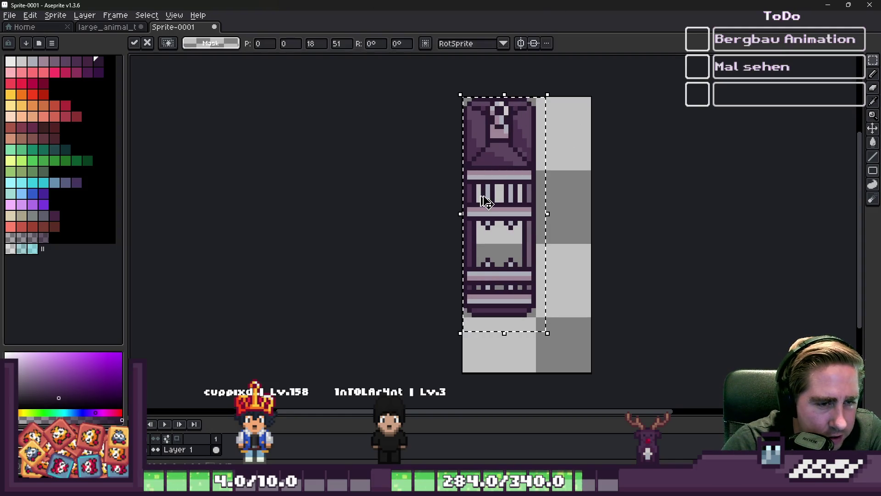
scroll(484, 190, "up", 2)
mouse_move(484, 190)
left_mouse_down()
mouse_move(626, 204)
mouse_move(614, 201)
left_mouse_up()
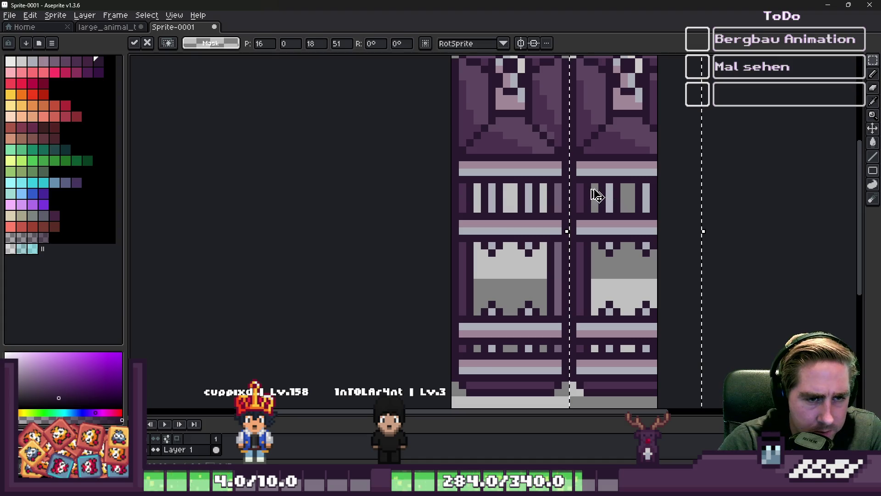
key("Return")
scroll(595, 195, "down", 2)
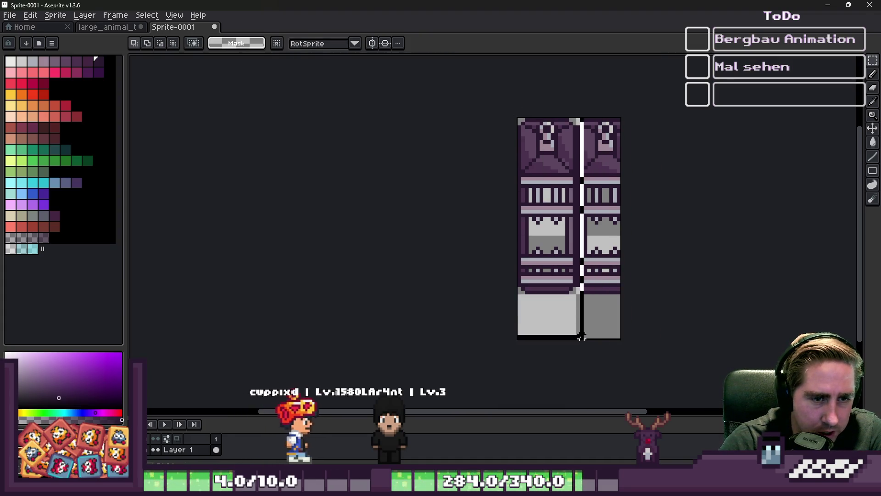
left_click_drag(581, 338, 518, 118)
scroll(567, 173, "up", 3)
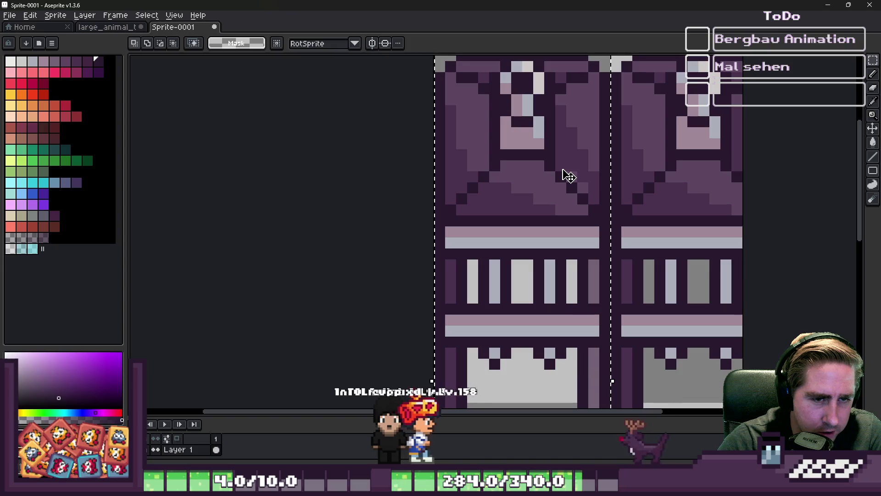
scroll(617, 116, "up", 2)
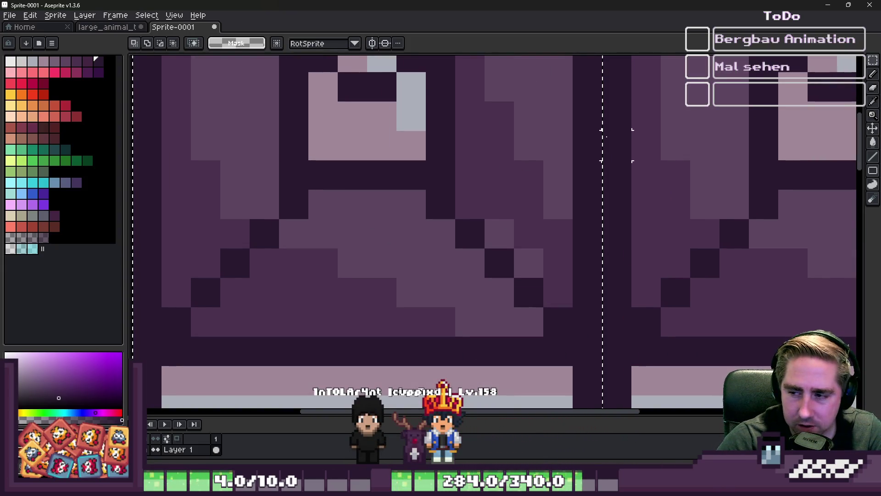
scroll(617, 145, "down", 3)
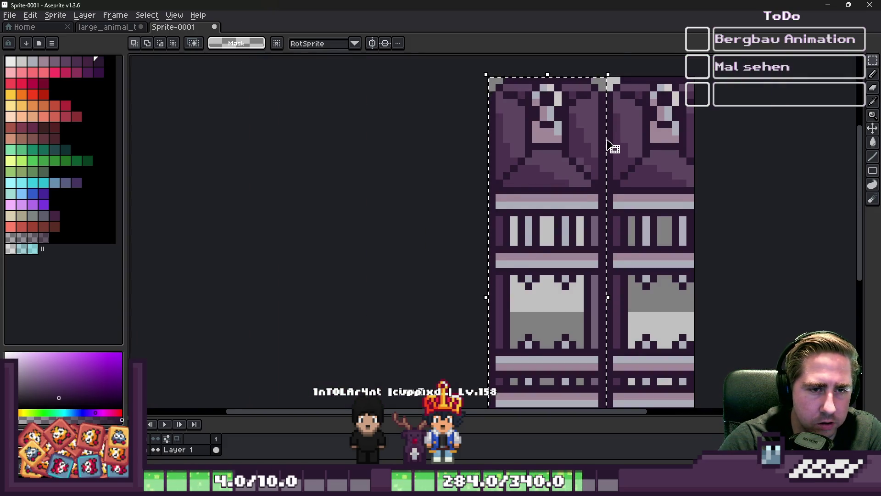
scroll(607, 143, "down", 2)
key("Escape")
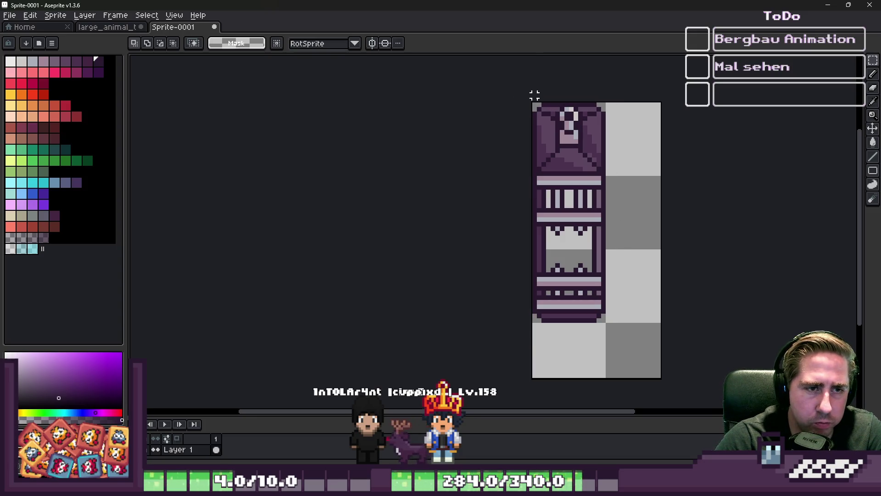
left_click_drag(535, 104, 607, 324)
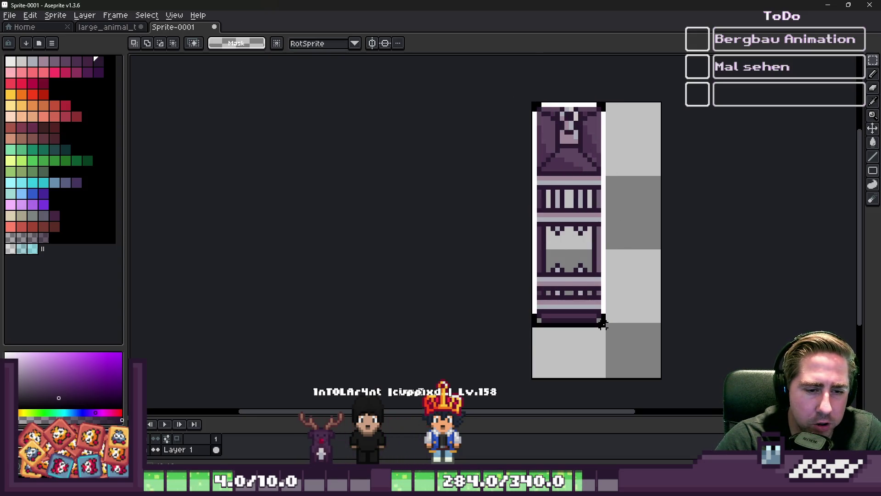
key("ctrl+d")
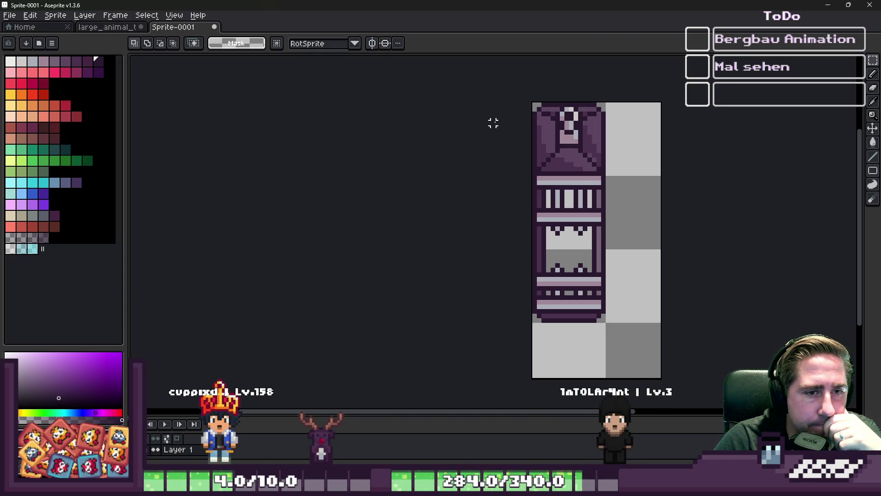
left_click_drag(598, 278, 605, 340)
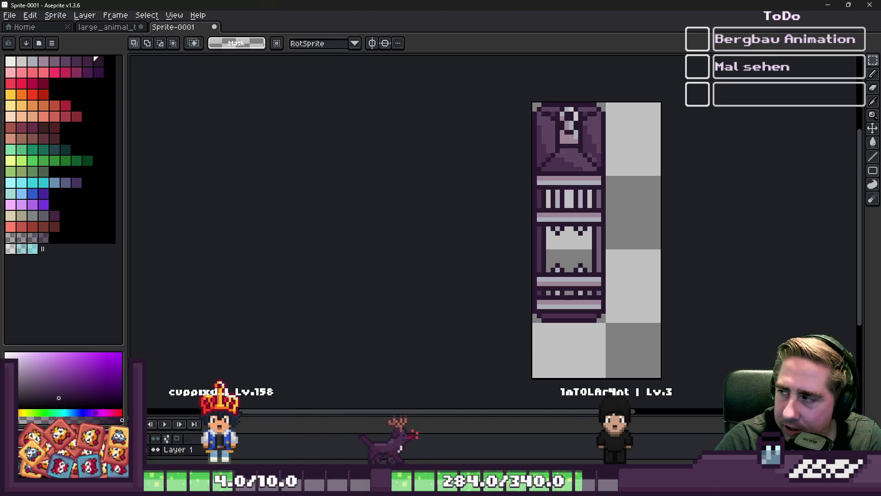
scroll(540, 141, "up", 5)
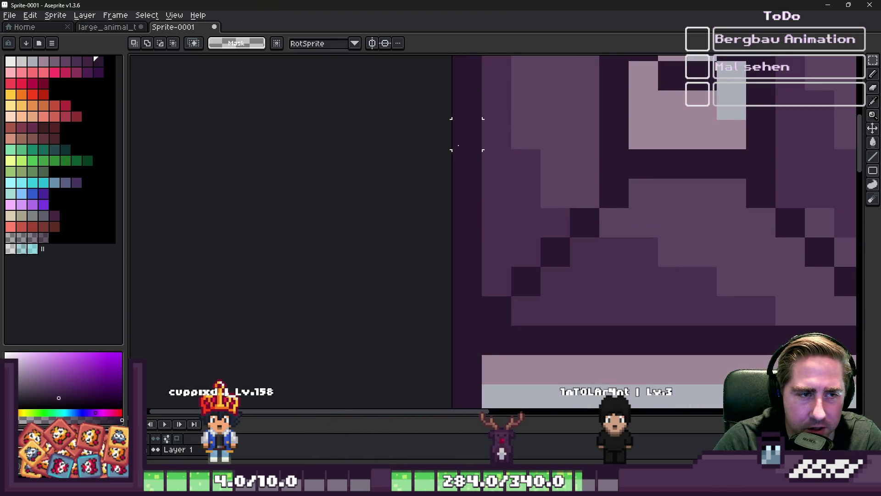
mouse_move(458, 146)
left_mouse_down()
mouse_move(478, 325)
mouse_move(473, 319)
left_mouse_up()
scroll(472, 319, "down", 5)
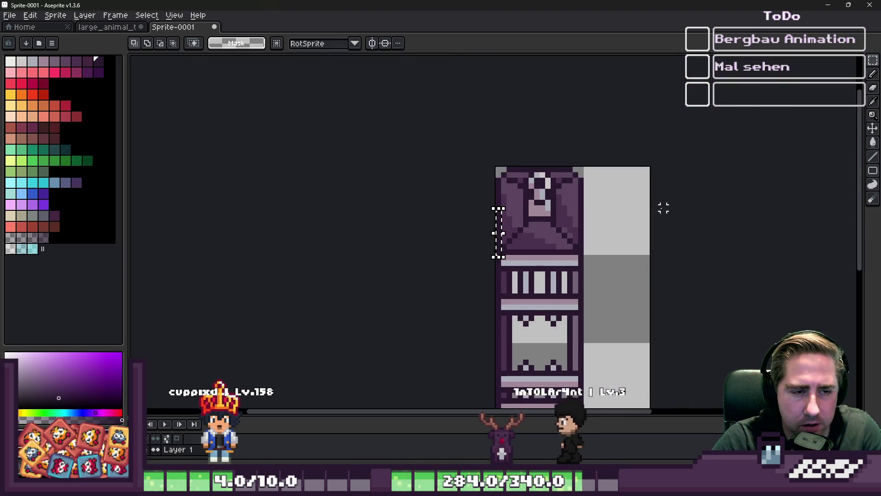
scroll(554, 176, "down", 2)
mouse_move(526, 172)
left_mouse_down()
mouse_move(547, 205)
mouse_move(569, 331)
left_mouse_up()
scroll(595, 287, "up", 1)
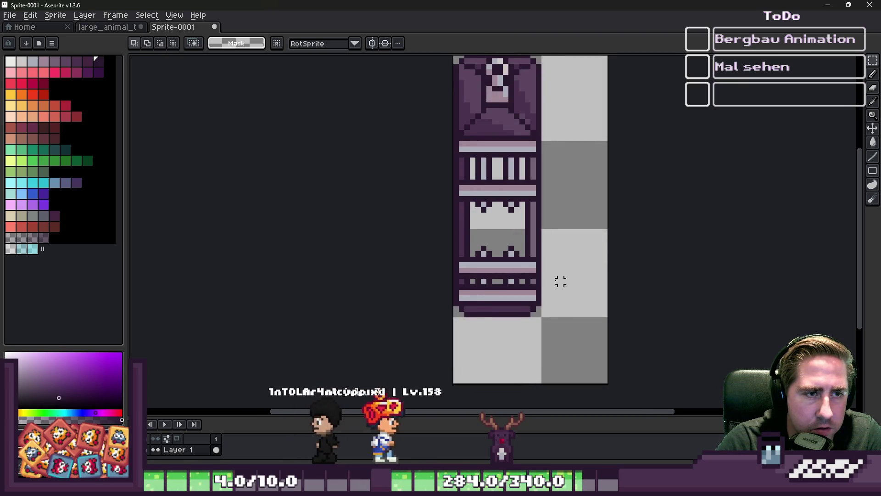
scroll(561, 282, "down", 1)
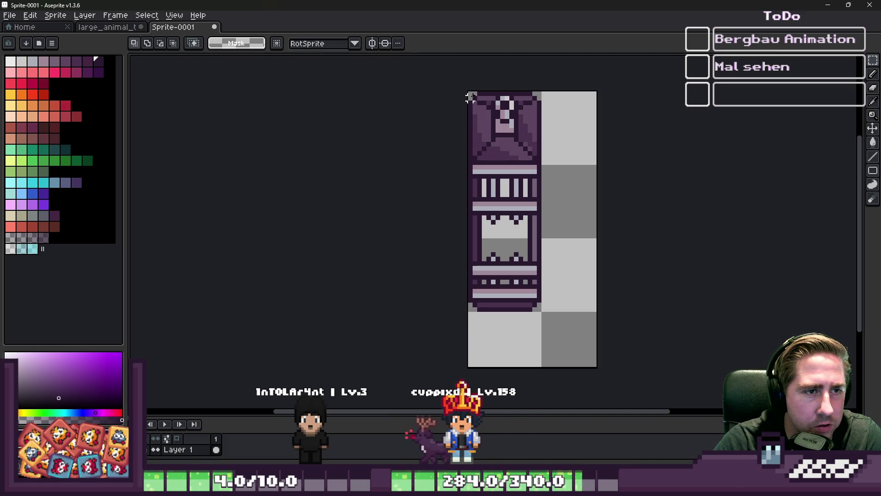
left_click_drag(487, 194, 543, 314)
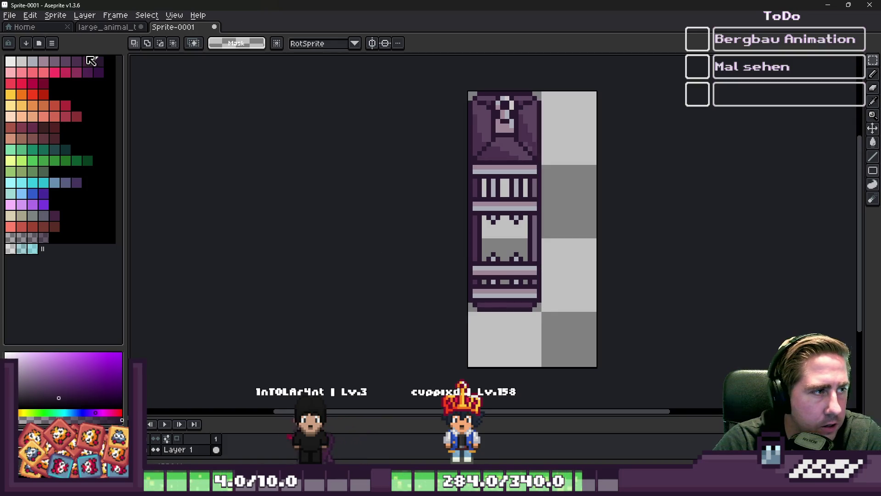
left_click(96, 29)
key("ctrl+Tab")
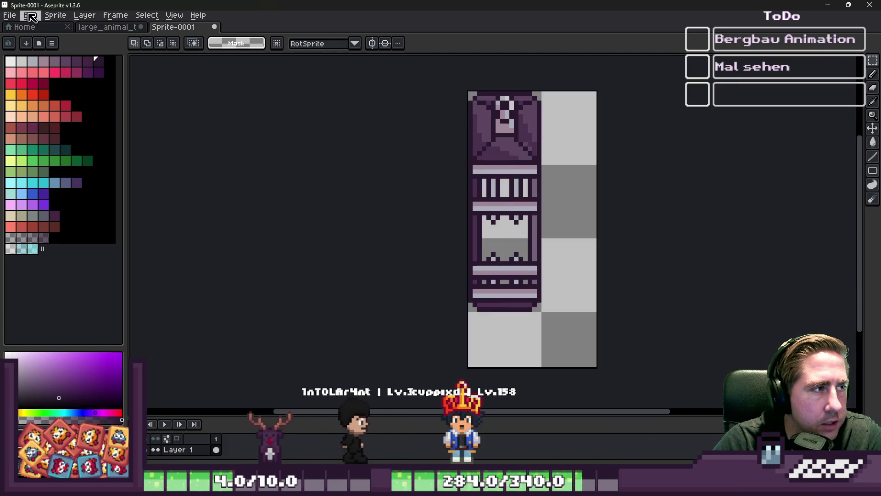
left_click(55, 15)
left_click(111, 76)
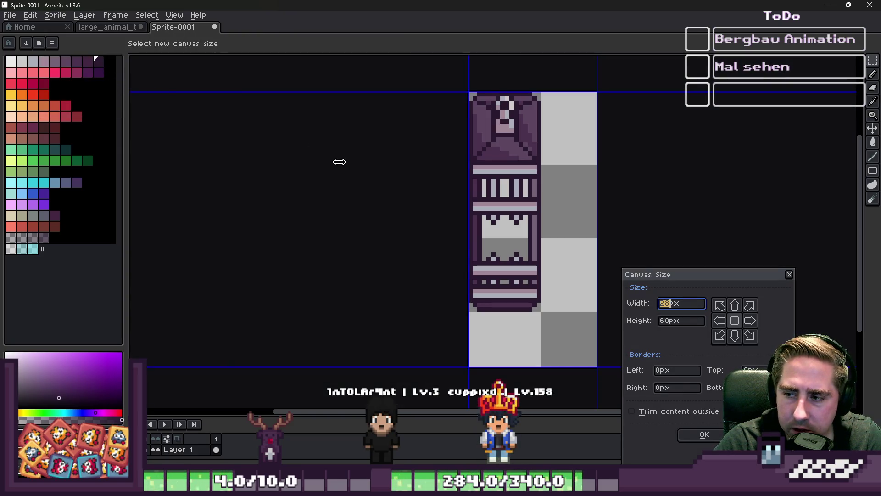
Step: Pull the canvas's bottom edge up to preview a 28px by 48px canvas, down from 60px tall
scroll(339, 162, "down", 1)
scroll(547, 328, "up", 1)
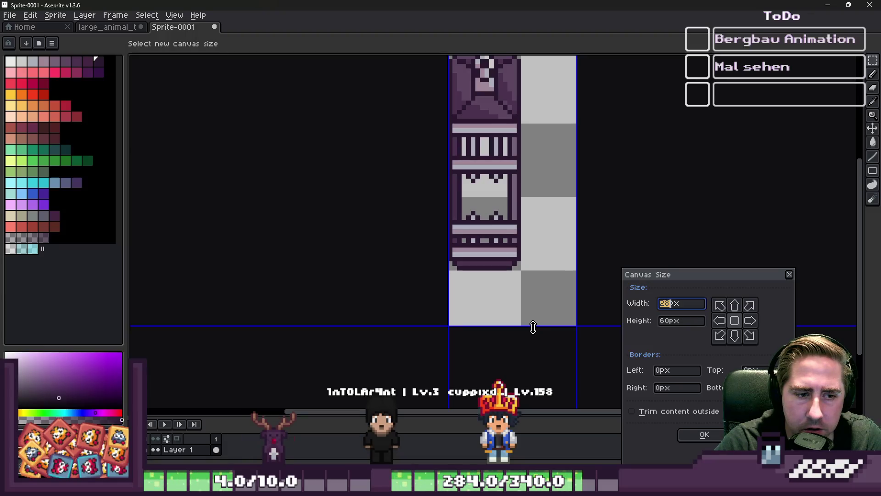
left_click_drag(534, 327, 540, 270)
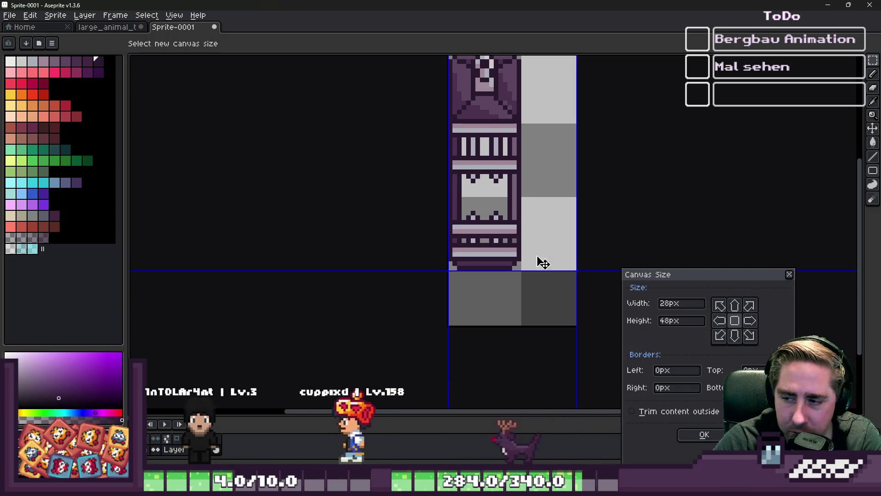
scroll(495, 228, "up", 1)
scroll(500, 216, "up", 3)
scroll(505, 208, "down", 3)
scroll(510, 188, "up", 3)
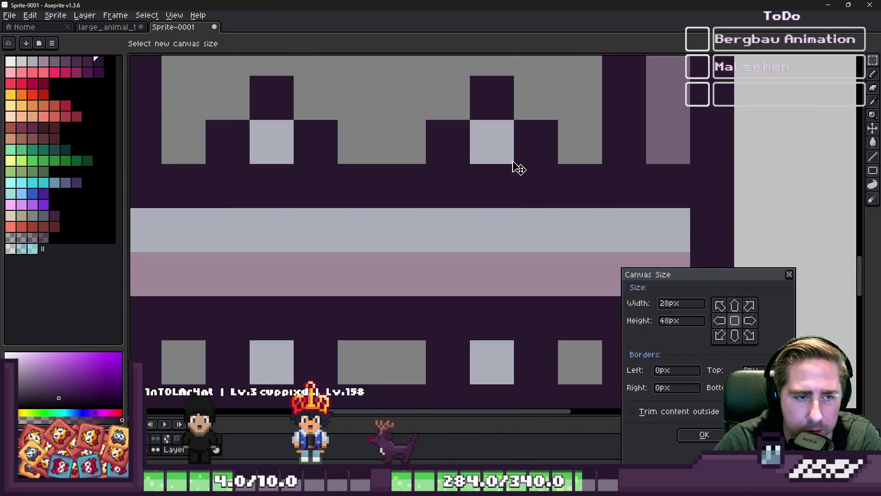
scroll(418, 131, "up", 1)
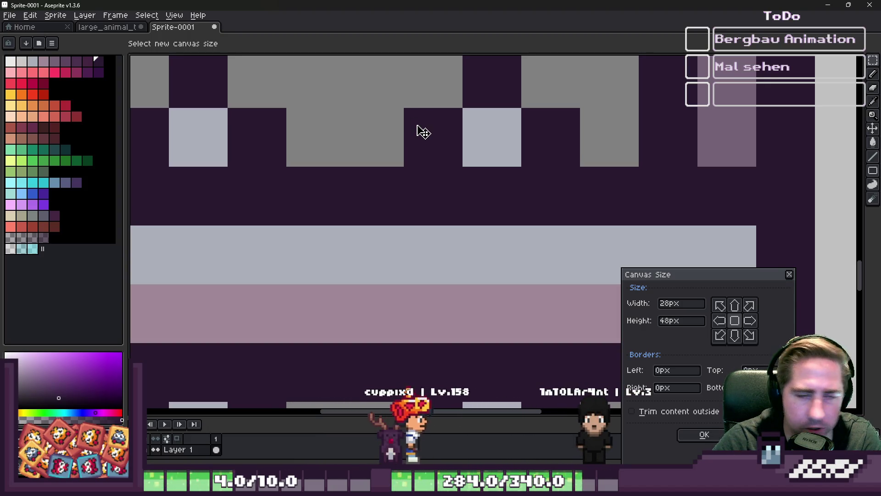
scroll(480, 202, "down", 5)
scroll(478, 199, "down", 2)
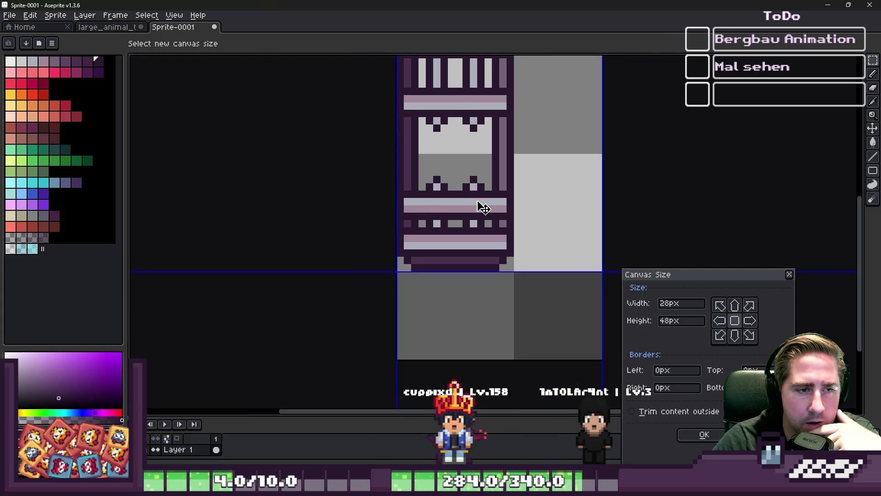
scroll(505, 304, "down", 1)
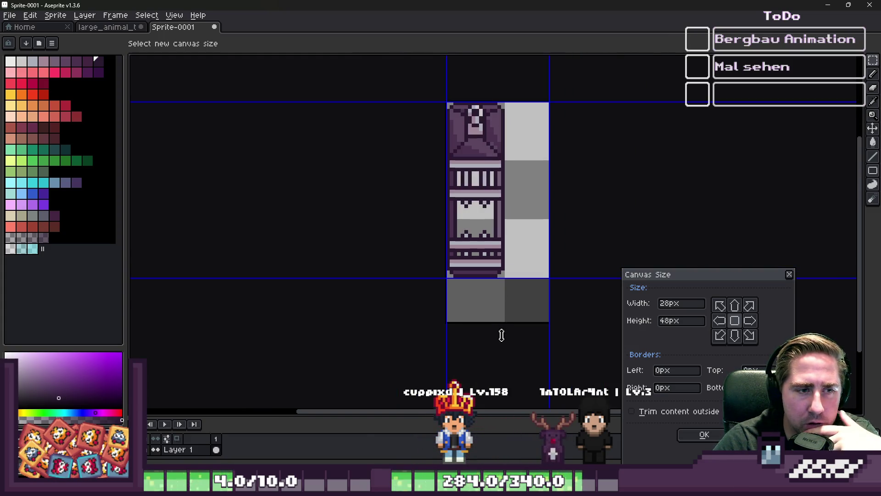